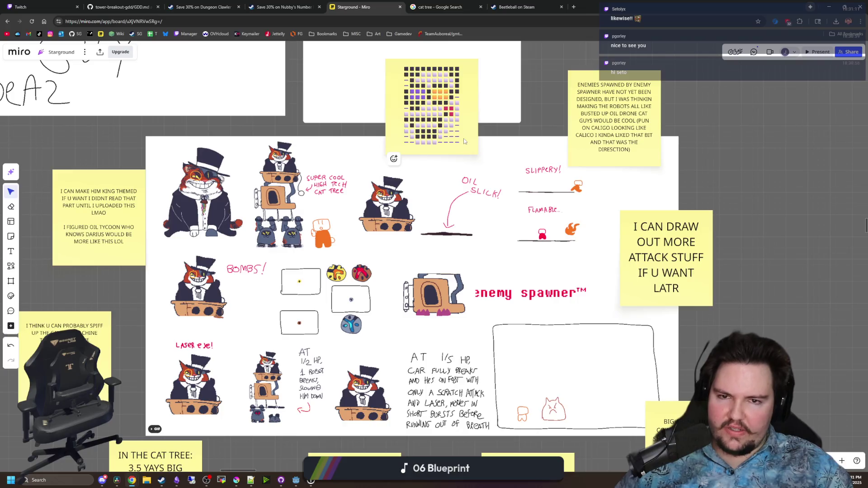
Switch from the Miro board to the Krita window with the pixel-art cat tree
key("alt+Tab")
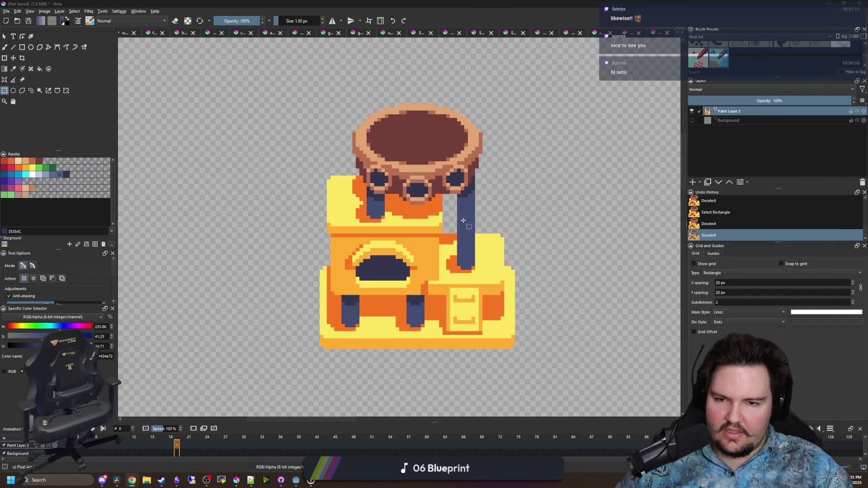
Zoom in on the cat tree, sample the peach #e4a672 from the bowl rim and test-fill the left block
left_click_drag(465, 221, 440, 218)
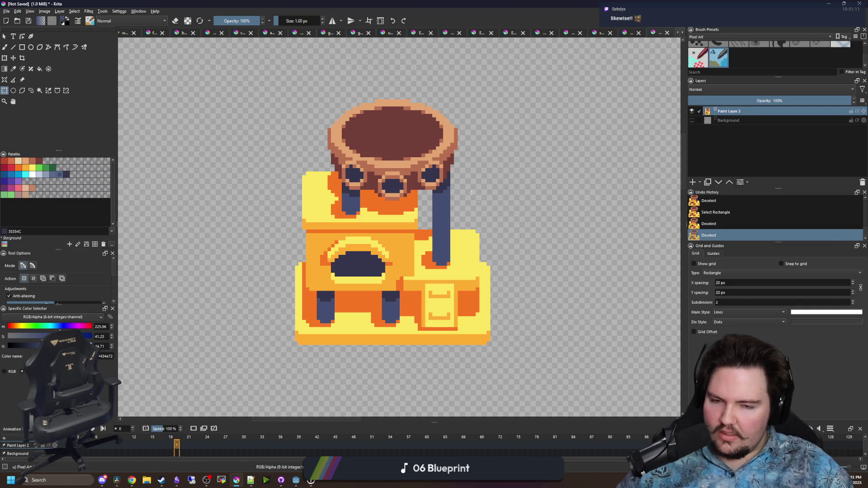
key("alt+Tab")
key("alt+Tab")
scroll(398, 217, "up", 3)
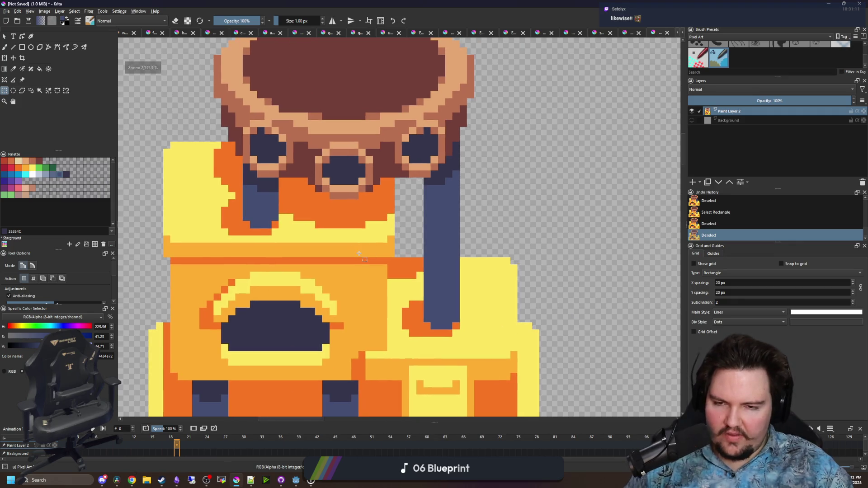
key("f")
scroll(312, 183, "down", 3)
left_click(368, 177, "ctrl")
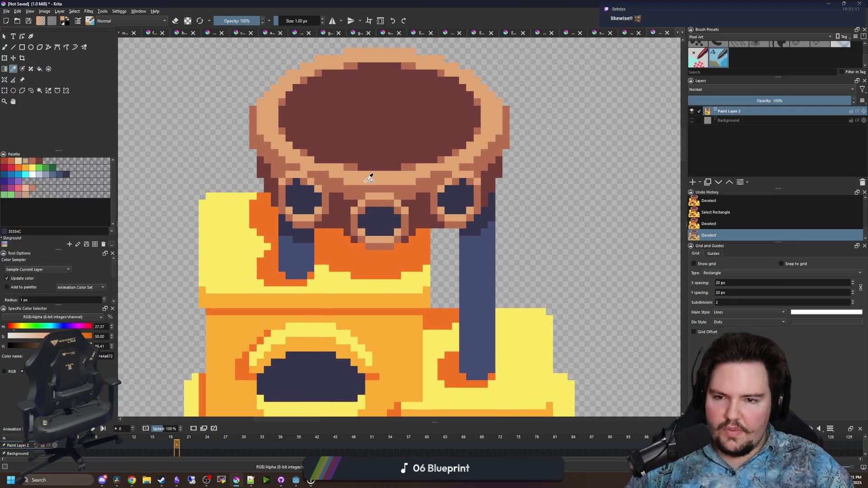
left_click(250, 228)
scroll(270, 220, "up", 3)
Undo the trial fill, set Fill to all similar colours, and turn every yellow area peach
key("ctrl+z")
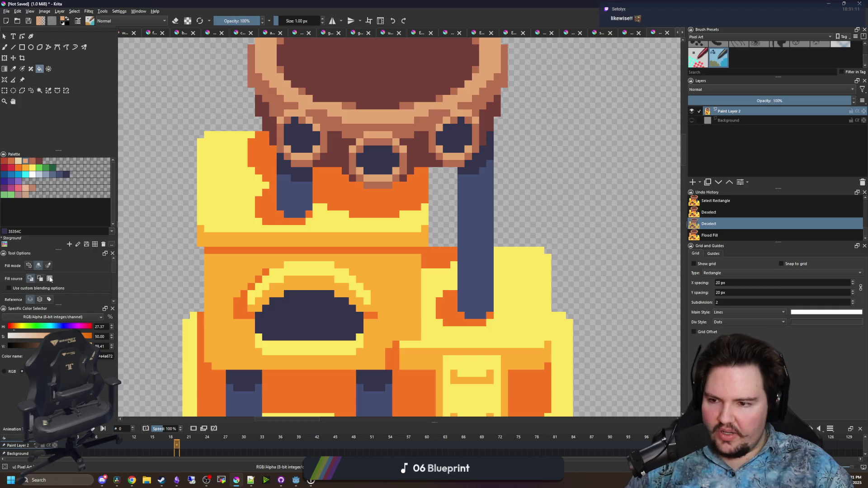
left_click(48, 266)
left_click(228, 199)
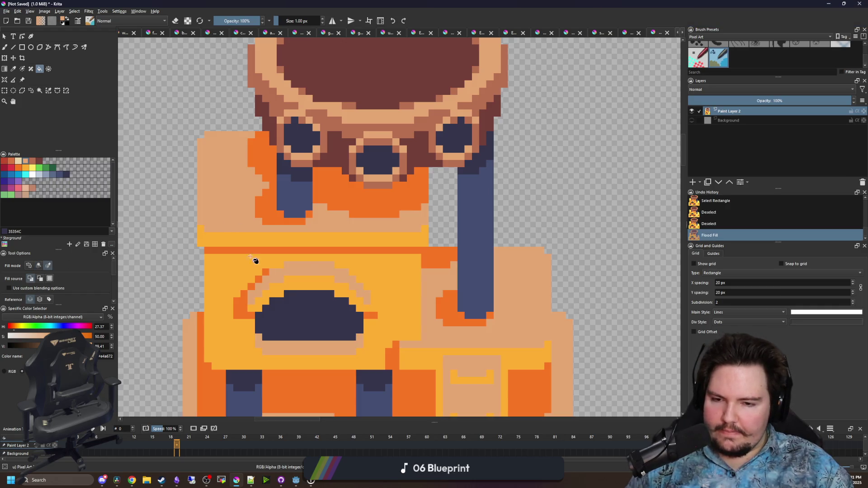
Sample a medium brown from the bowl and fill the light orange areas with it
key("p")
scroll(334, 189, "up", 1)
left_click(342, 173)
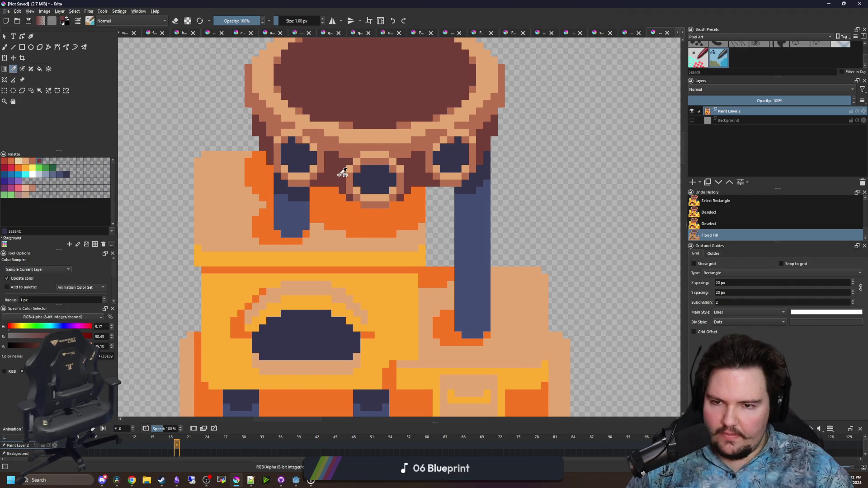
left_click(352, 152)
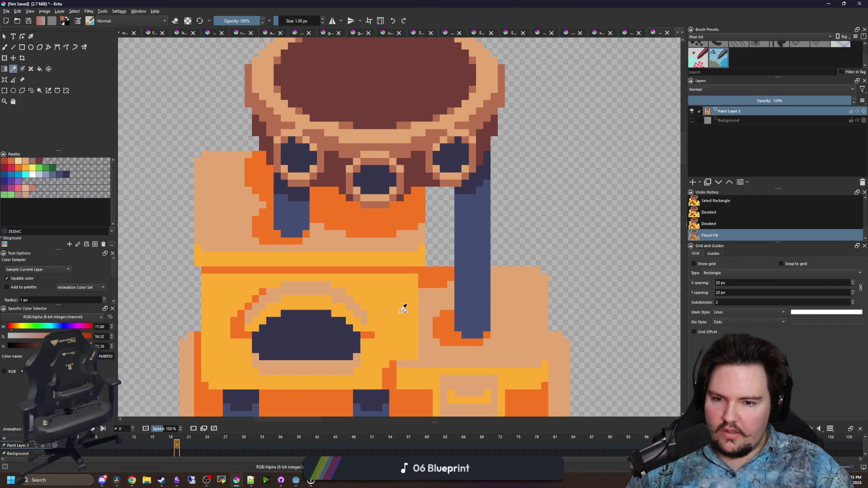
key("f")
left_click(390, 315)
scroll(354, 253, "down", 3)
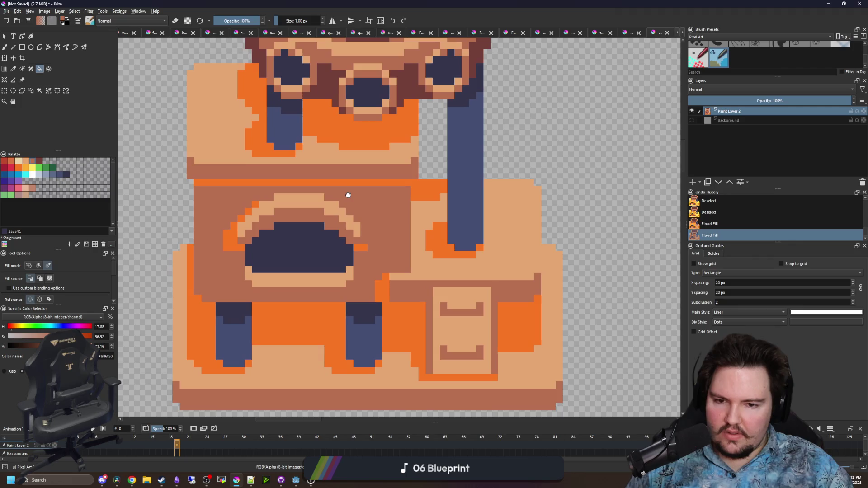
scroll(348, 193, "up", 3)
Try filling the bright orange areas with the bowl's dark brown, then undo it
left_click(329, 149, "ctrl")
left_click(328, 198)
scroll(327, 197, "down", 3)
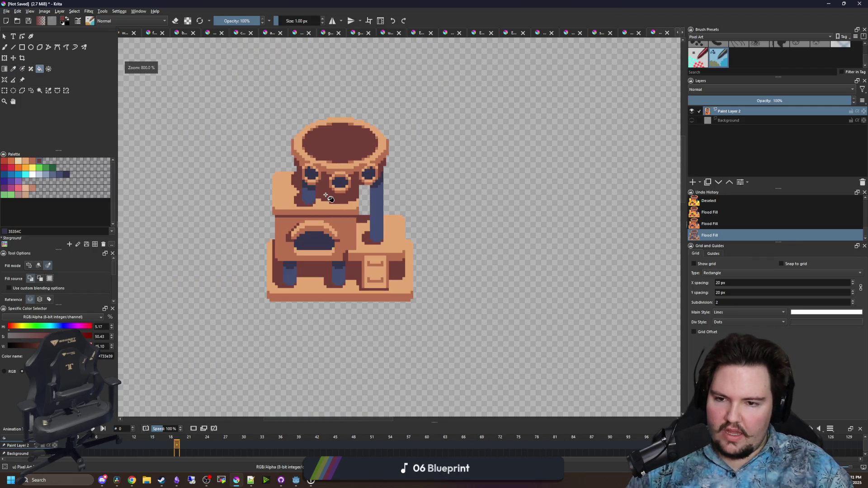
scroll(327, 197, "up", 3)
key("ctrl+z")
key("ctrl+shift+z")
key("ctrl+z")
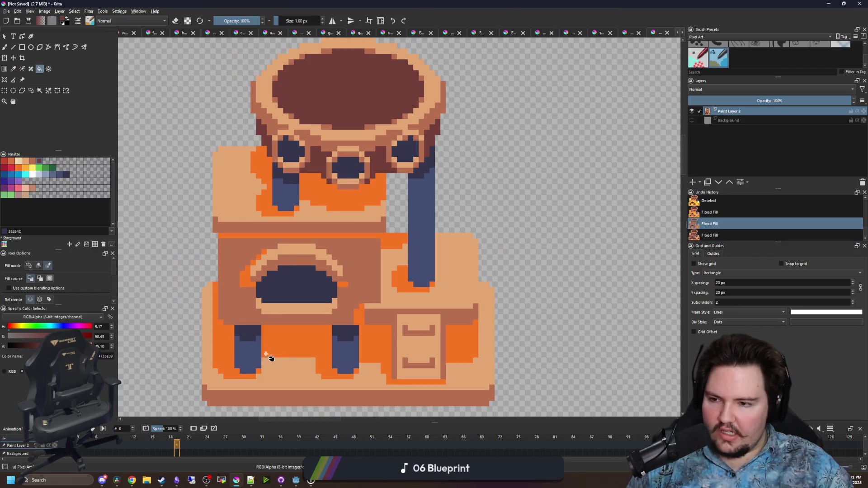
Try palette rose-brown 126 on the orange areas, compare with undo/redo, and remove it
left_click(31, 186)
left_click(297, 343)
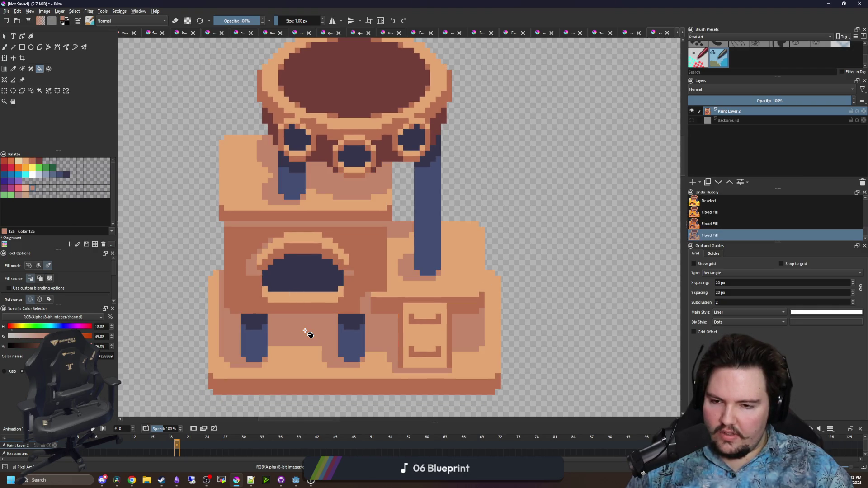
key("ctrl+z")
key("ctrl+shift+z")
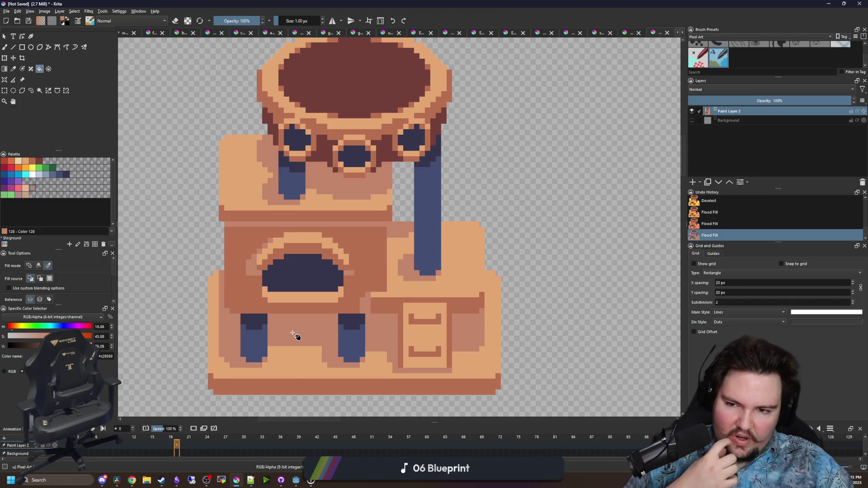
key("ctrl+z")
key("ctrl+z")
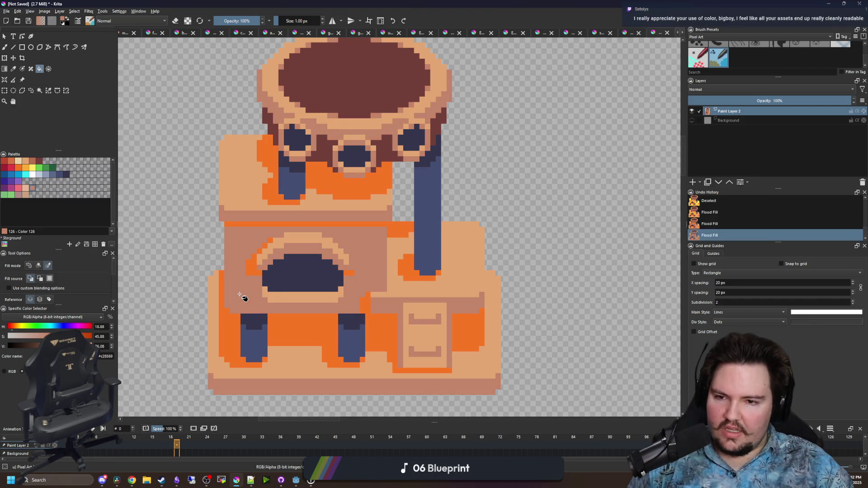
key("ctrl+shift+z")
key("ctrl+z")
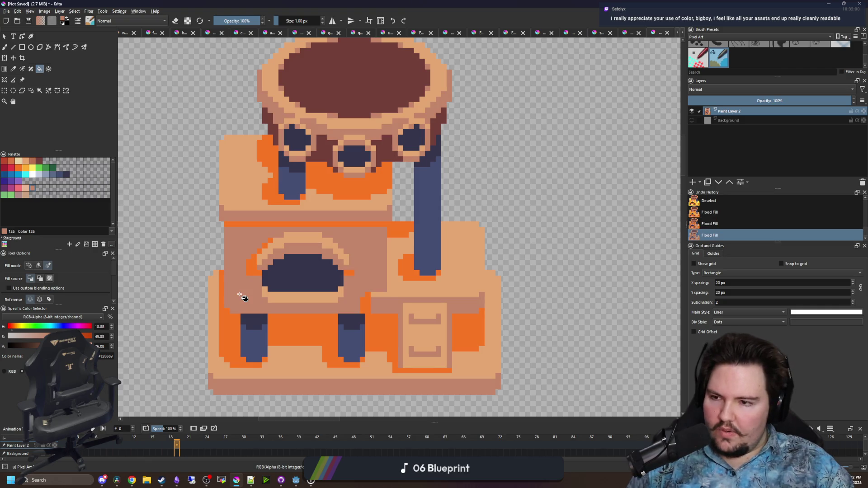
Fill the orange areas with palette brown #b86f50, then step back one fill
left_click(32, 161)
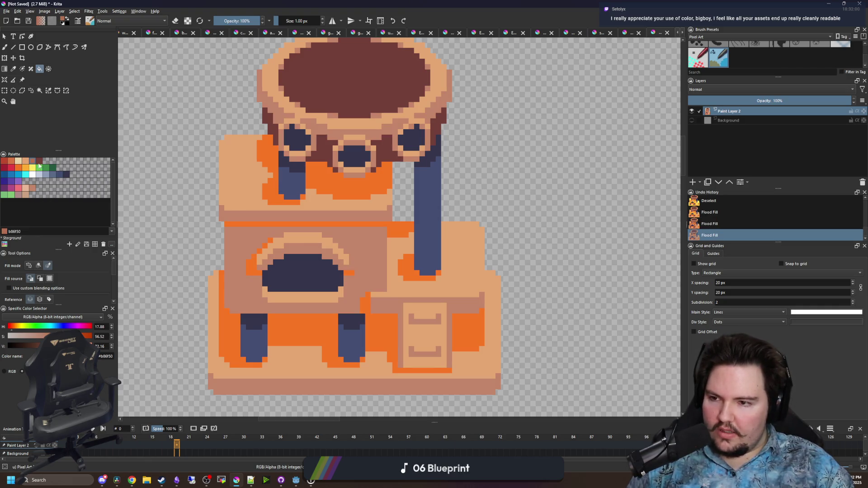
left_click(255, 225)
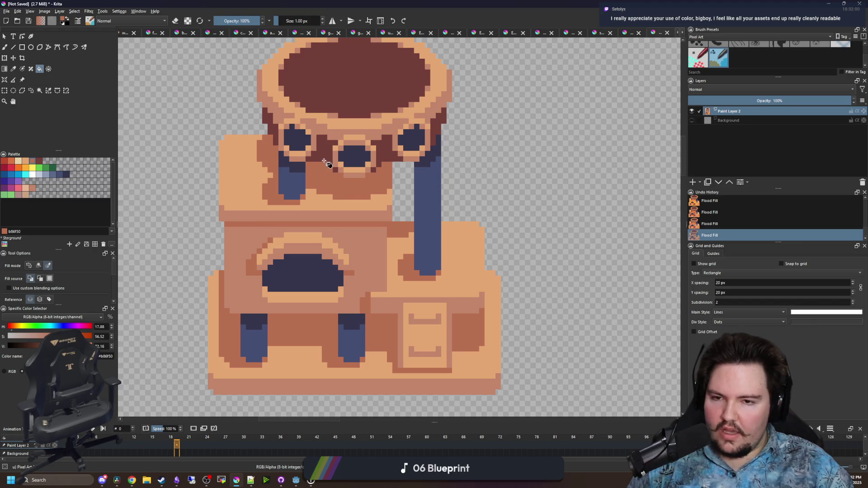
key("ctrl+z")
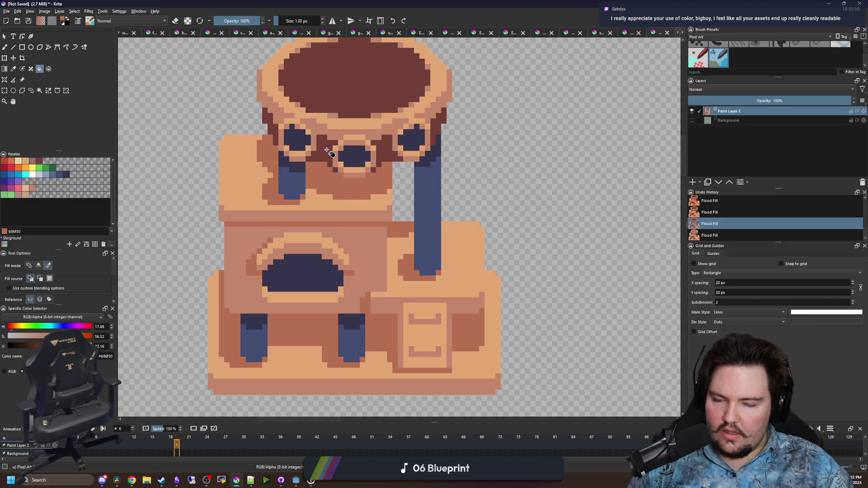
scroll(333, 184, "down", 1)
Zoom back in on the tower and sample its rose-brown #c28569
scroll(333, 252, "up", 2)
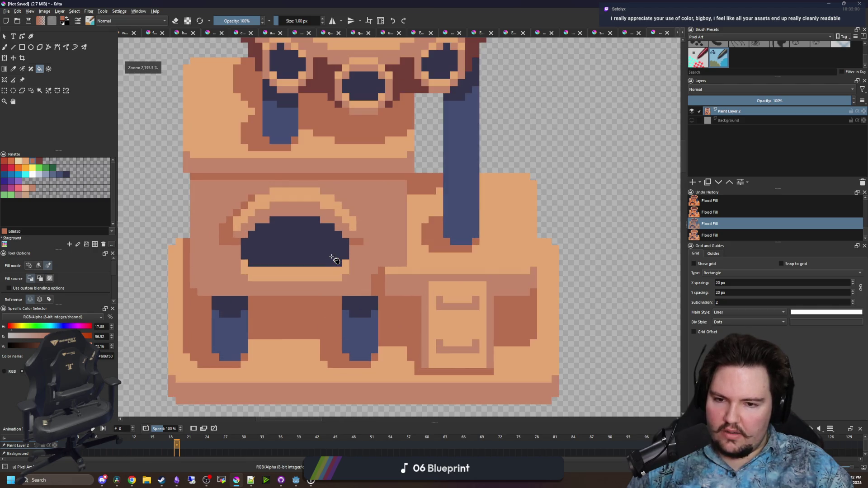
key("p")
scroll(397, 217, "down", 1)
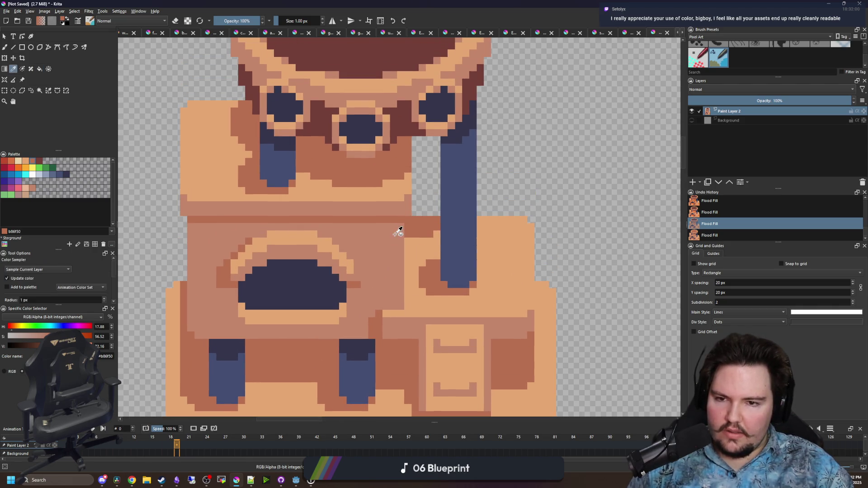
scroll(330, 209, "down", 4)
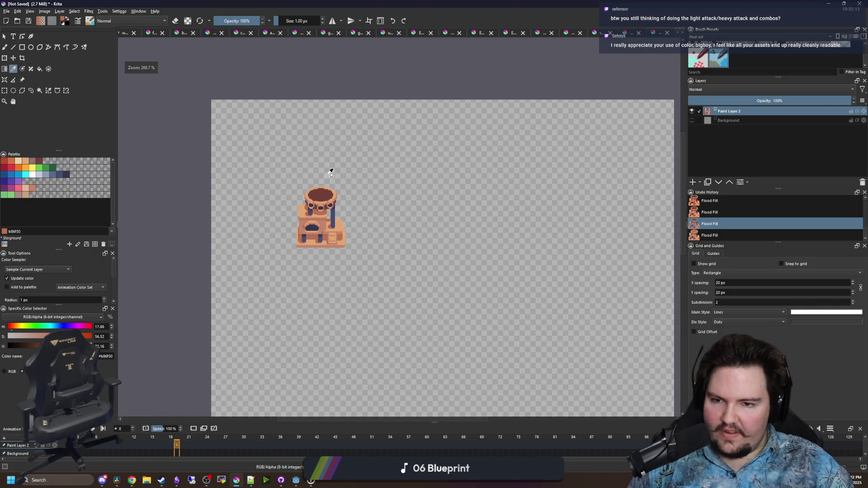
scroll(316, 206, "up", 2)
scroll(315, 206, "up", 3)
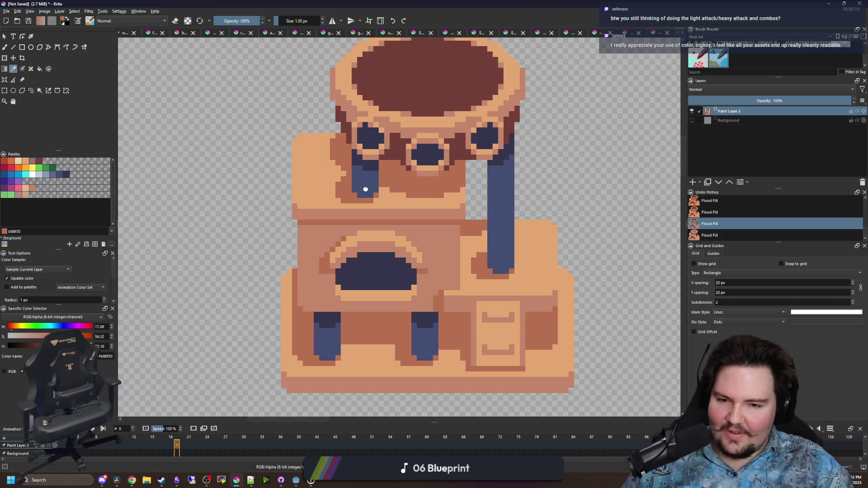
scroll(361, 187, "up", 4)
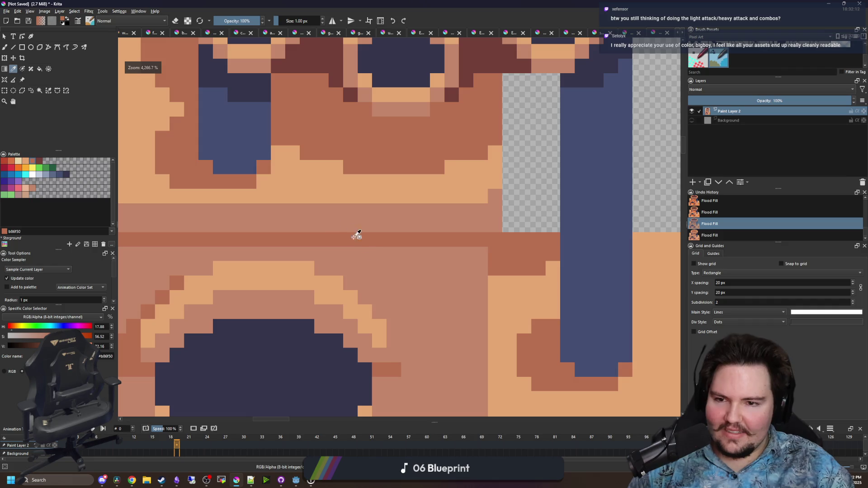
left_click(359, 232)
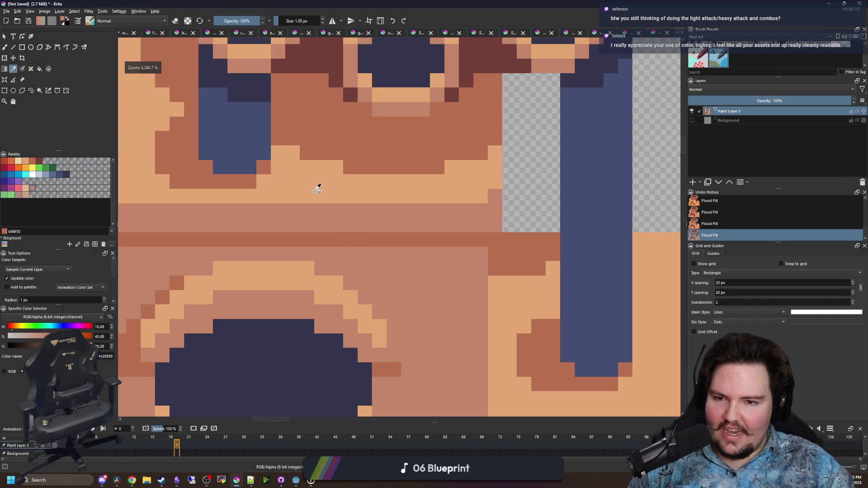
Paint rose-brown shading pixels along the edge under the bowl with the 1 px brush
scroll(321, 217, "up", 3)
key("b")
left_click(357, 234)
left_click(342, 234)
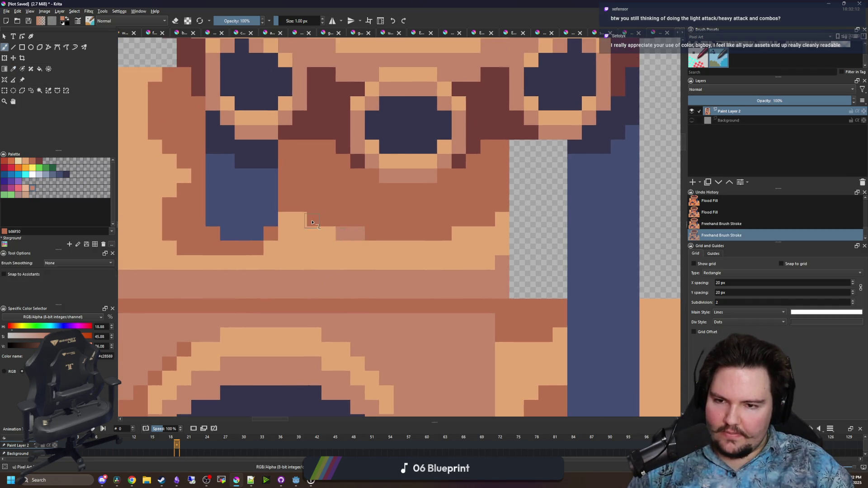
left_click_drag(300, 219, 314, 219)
left_click_drag(444, 233, 459, 234)
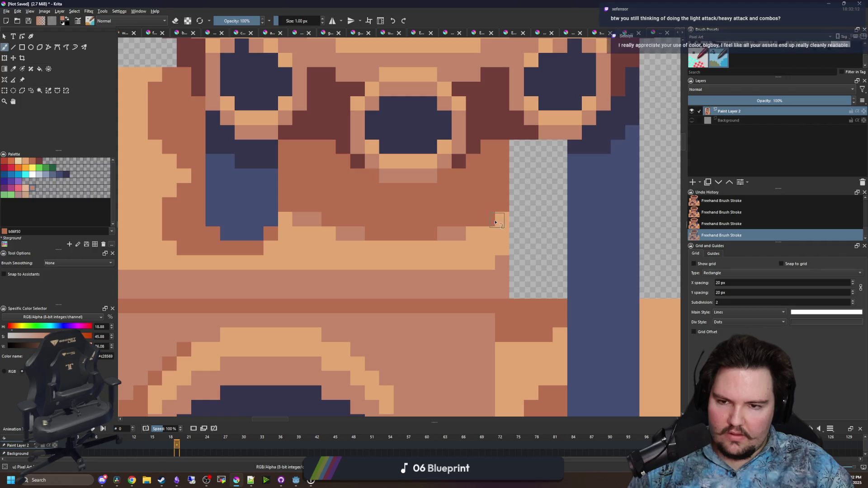
left_click(487, 219)
Add lighter pixels in the brown strip and beside the drawer
scroll(470, 290, "up", 2)
scroll(469, 290, "left", 3)
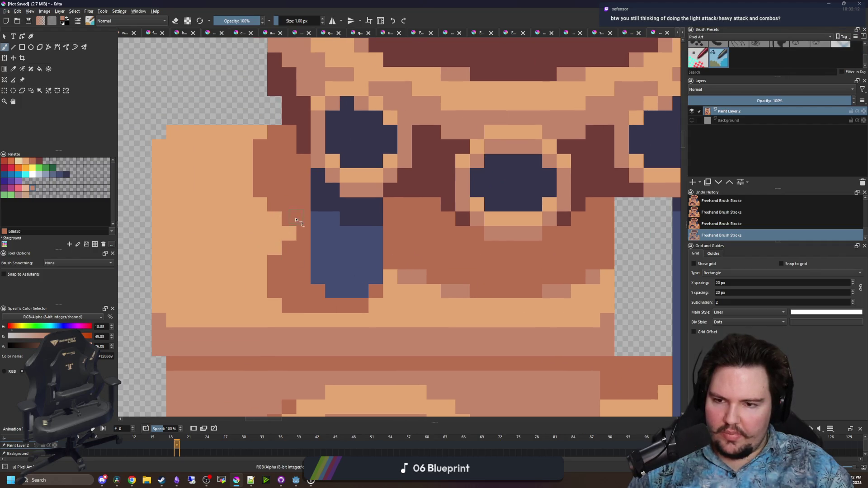
left_click(261, 145)
left_click(261, 190)
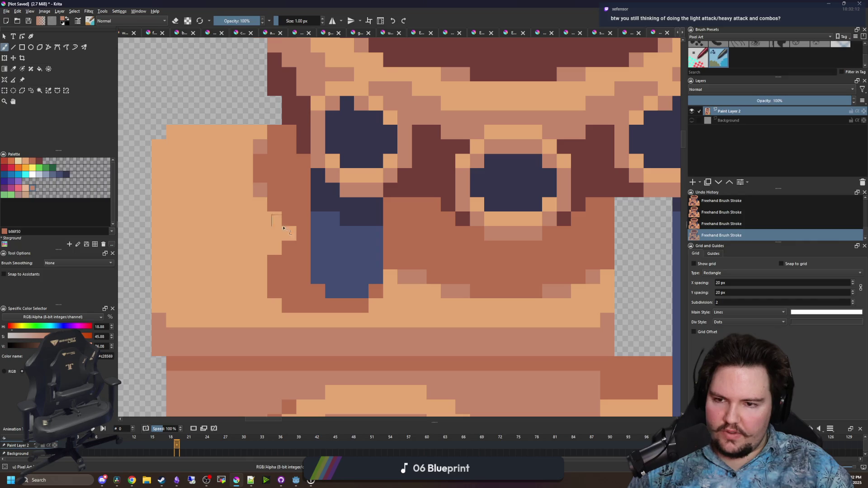
scroll(323, 249, "down", 4)
scroll(418, 299, "up", 2)
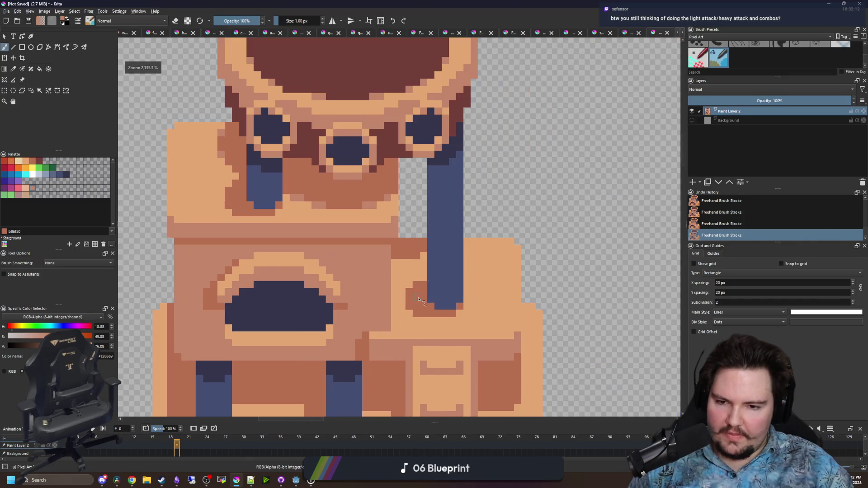
scroll(397, 315, "up", 3)
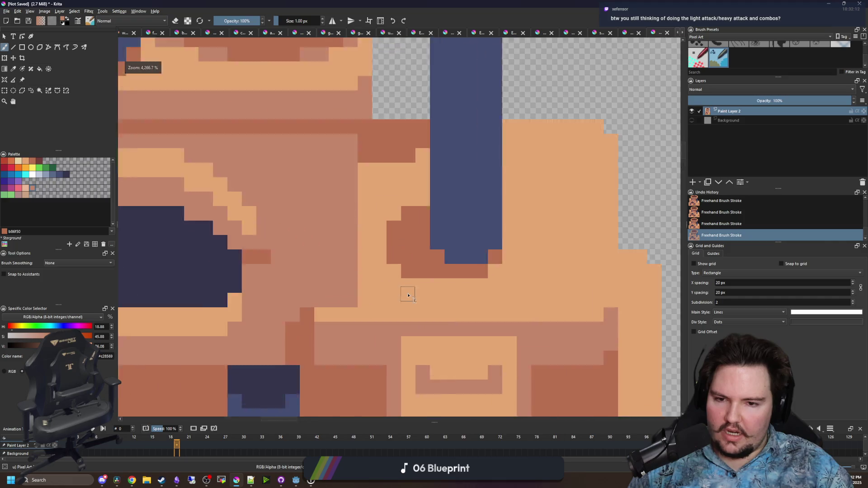
scroll(343, 144, "down", 3)
scroll(433, 263, "up", 3)
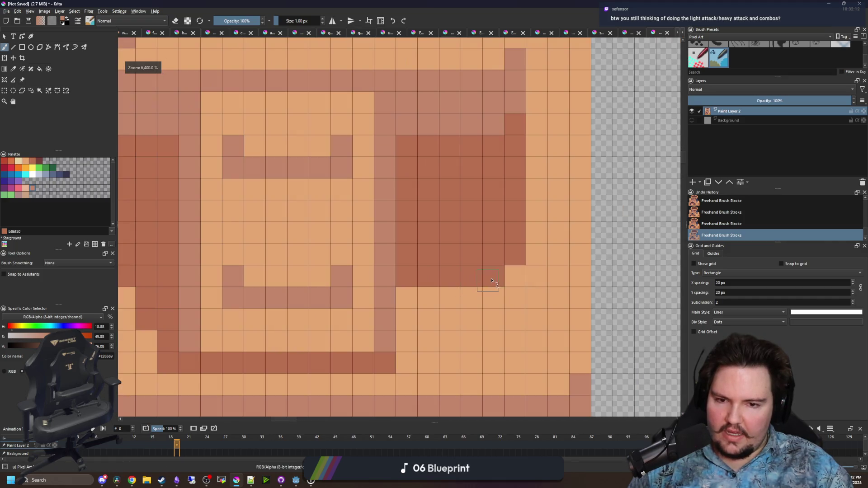
scroll(359, 286, "down", 2)
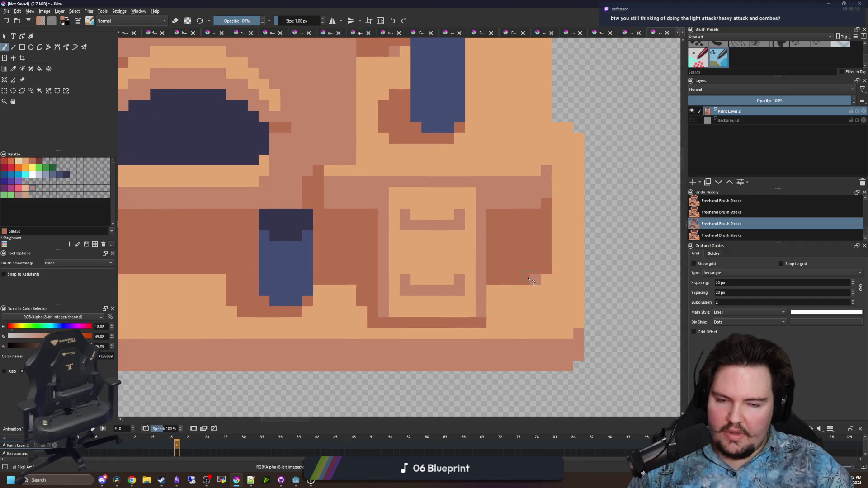
scroll(443, 317, "up", 1)
left_click(443, 318)
left_click(428, 289)
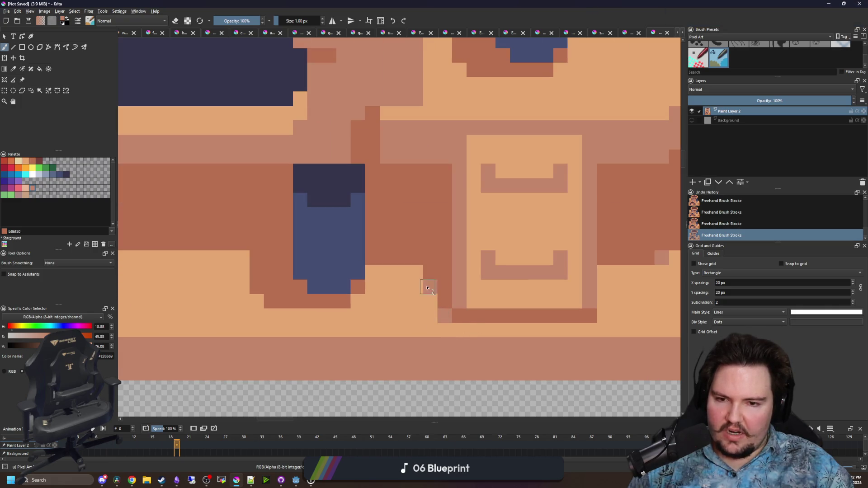
Pan to the blue legs and undo stray pixels beside the window arch and tall post
left_click_drag(404, 271, 534, 280)
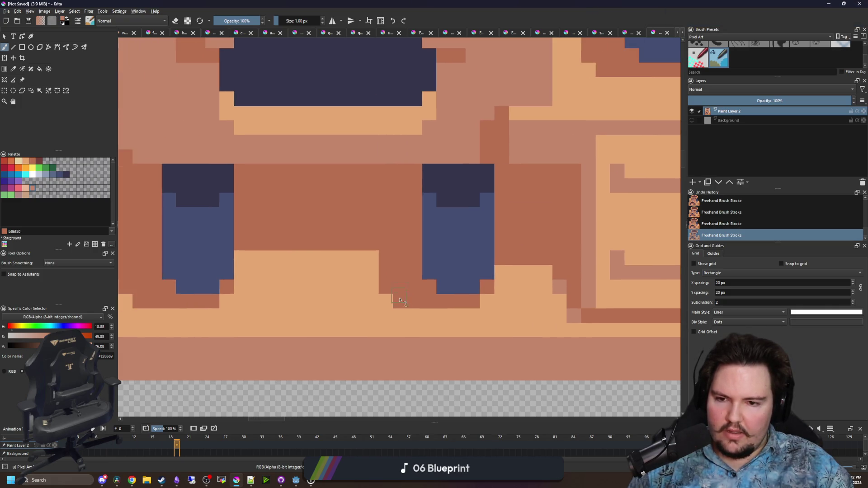
left_click_drag(393, 289, 533, 307)
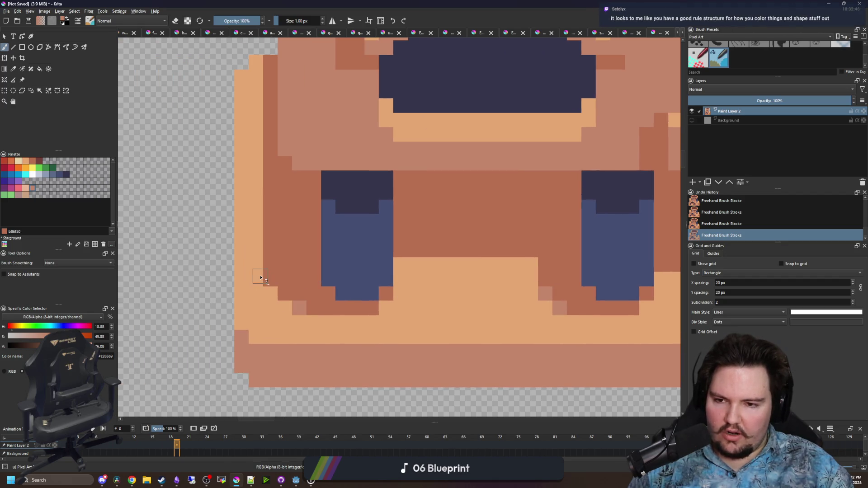
scroll(282, 299, "down", 2)
scroll(282, 300, "down", 5)
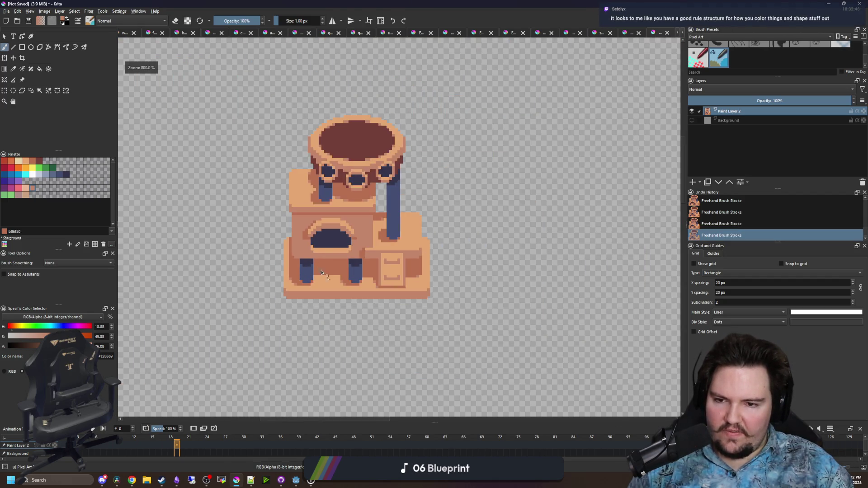
scroll(333, 264, "up", 2)
scroll(333, 263, "up", 3)
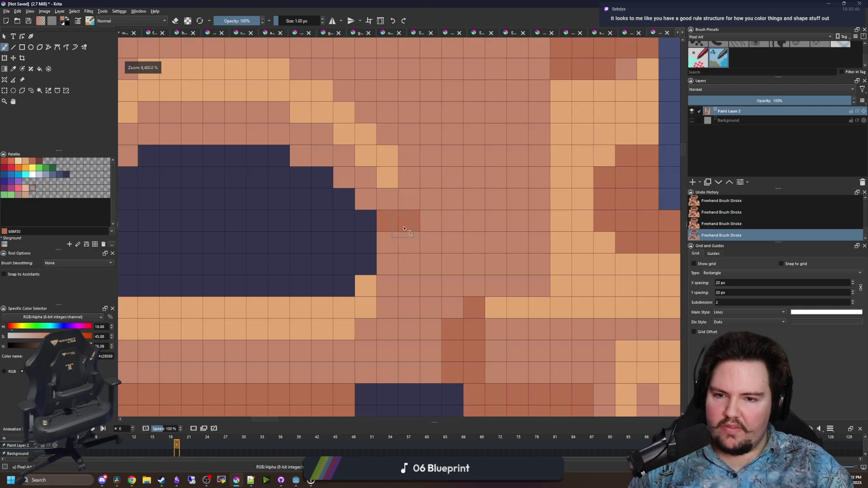
key("ctrl+z")
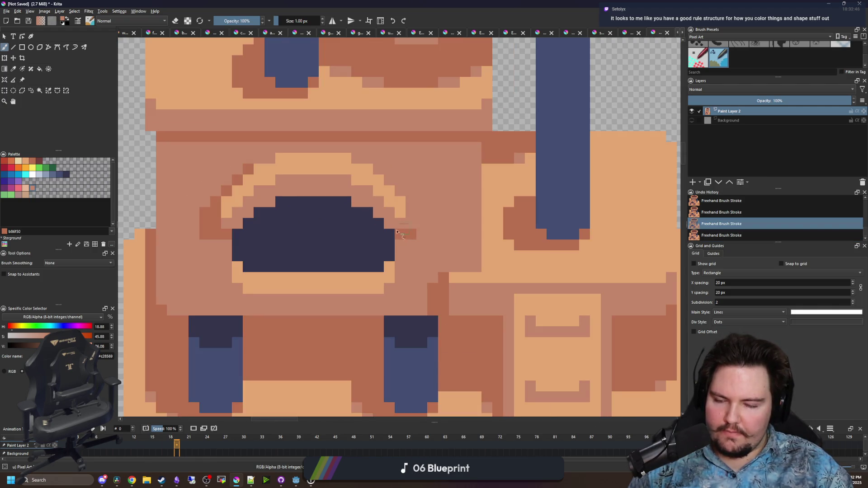
scroll(246, 293, "down", 1)
scroll(429, 300, "up", 2)
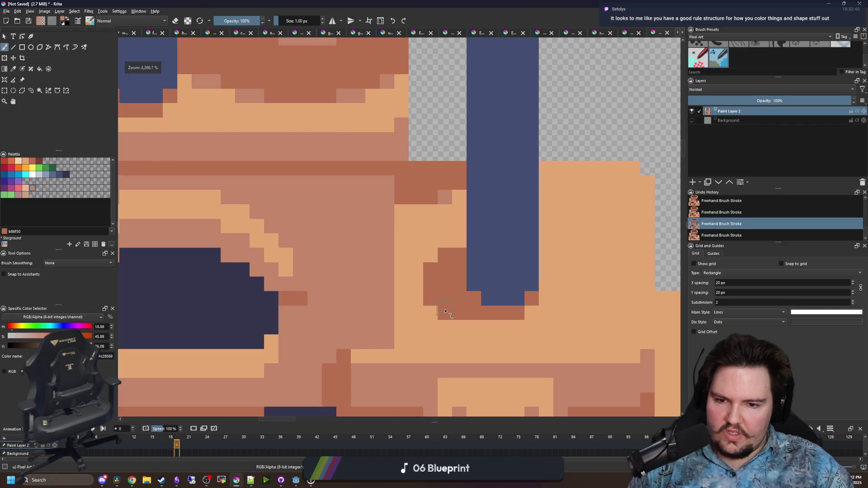
left_click(445, 312)
scroll(433, 304, "down", 4)
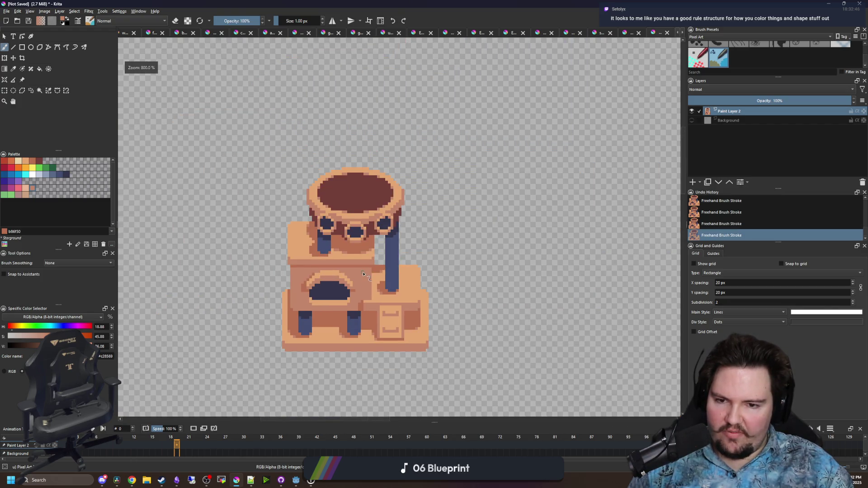
key("ctrl+z")
scroll(367, 256, "up", 2)
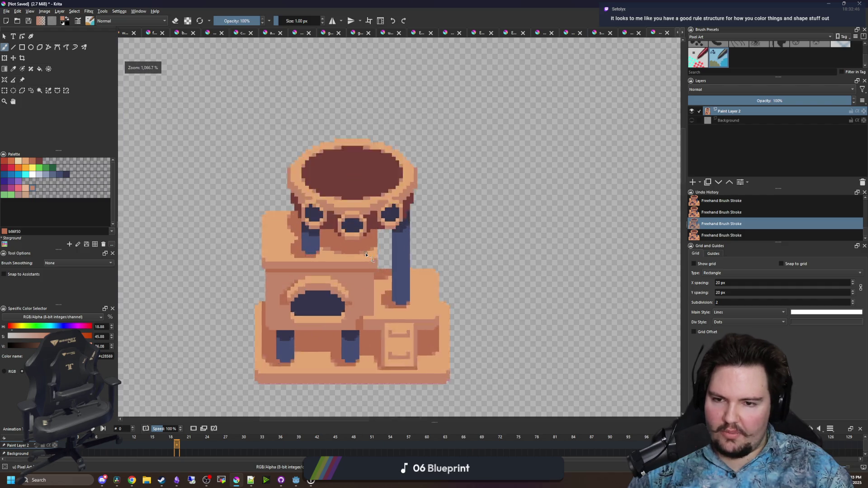
scroll(381, 294, "down", 3)
scroll(381, 294, "down", 1)
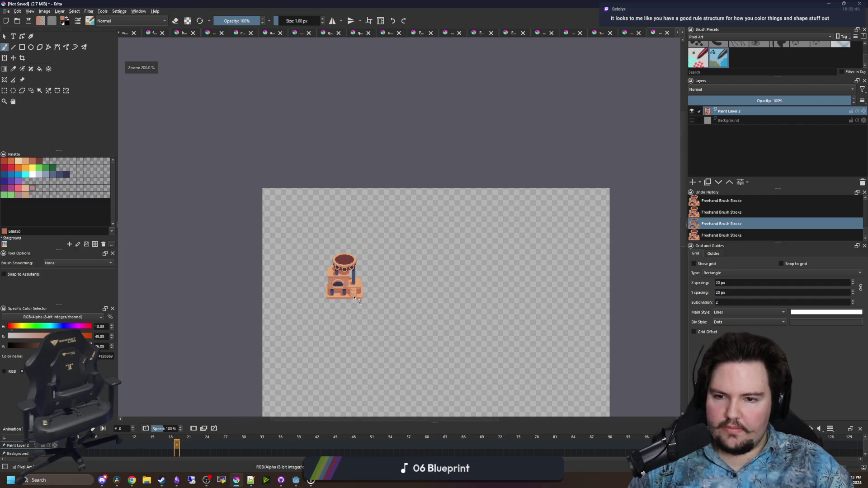
Redo the undone stroke and set the painting colour to #b86f50
scroll(381, 295, "up", 6)
scroll(402, 268, "up", 2)
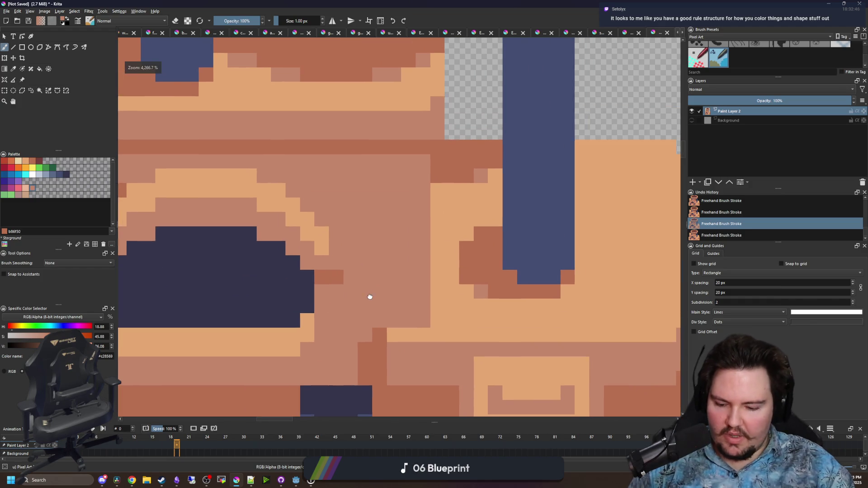
key("ctrl+shift+z")
left_click(335, 278, "ctrl")
scroll(335, 252, "down", 8)
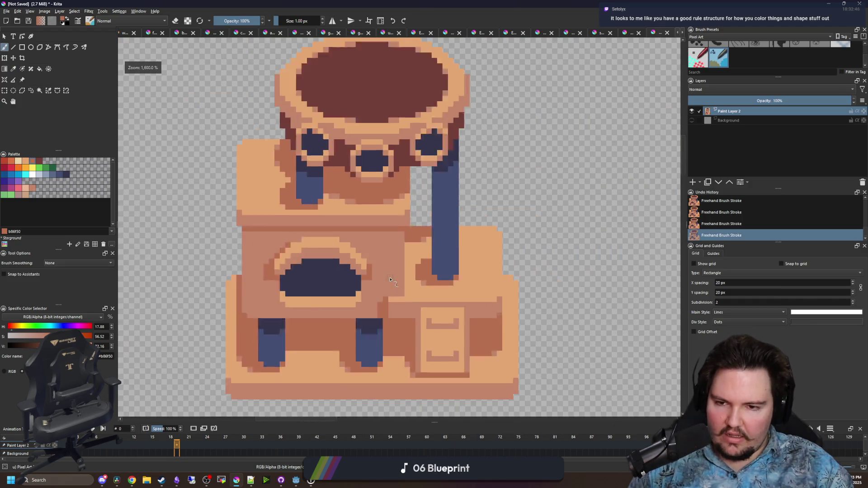
scroll(268, 239, "down", 1)
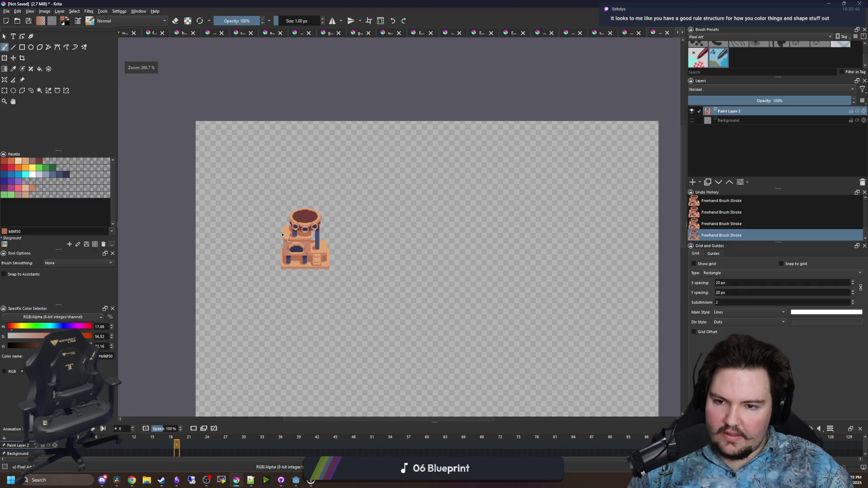
scroll(281, 233, "up", 2)
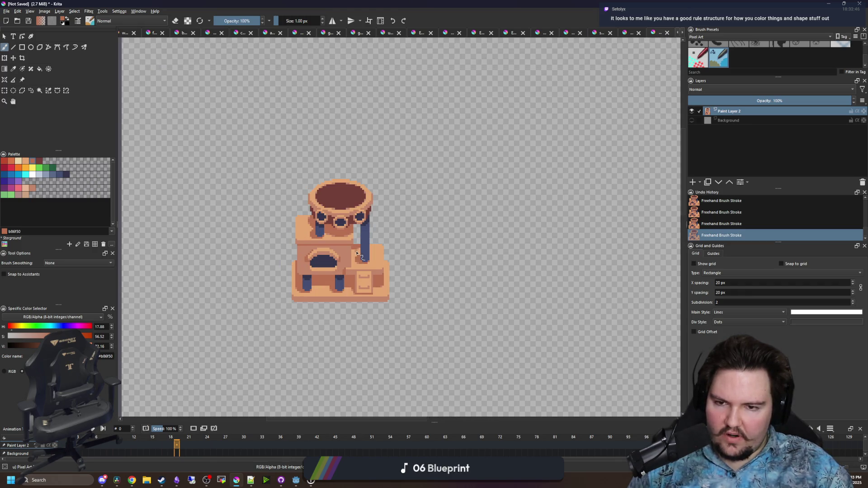
scroll(320, 283, "up", 1)
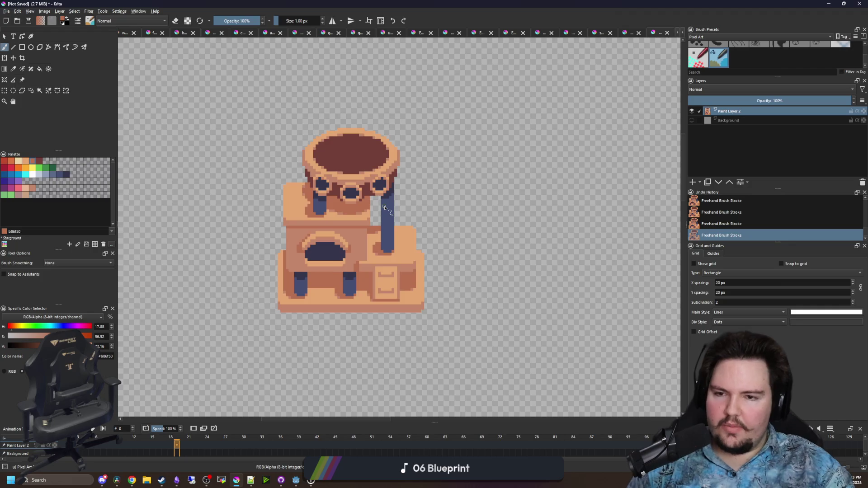
scroll(384, 208, "up", 5)
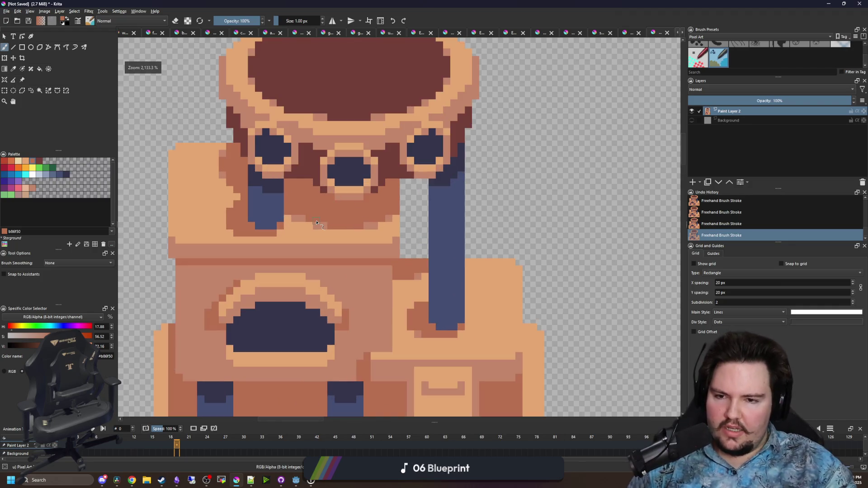
Sample the light orange #e4a672 from the cat tree
key("p")
scroll(344, 226, "down", 5)
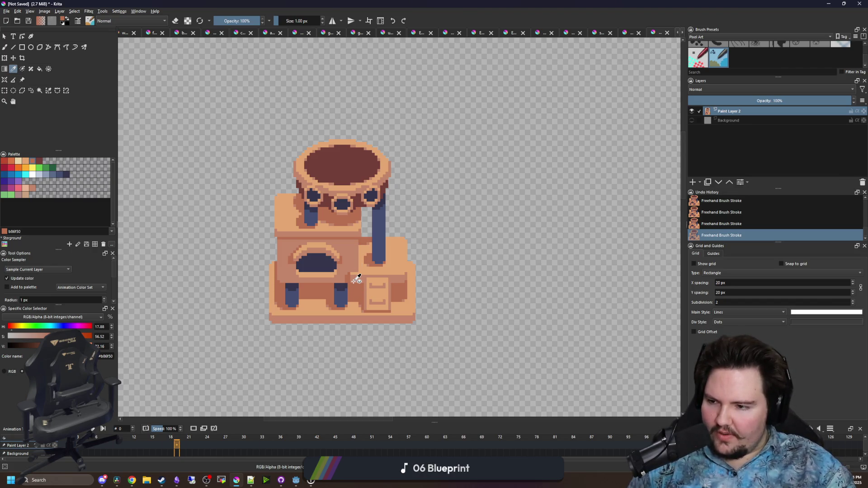
mouse_move(381, 250)
left_mouse_down()
mouse_move(276, 263)
mouse_move(286, 238)
left_mouse_up()
left_click(289, 269)
scroll(291, 267, "up", 2)
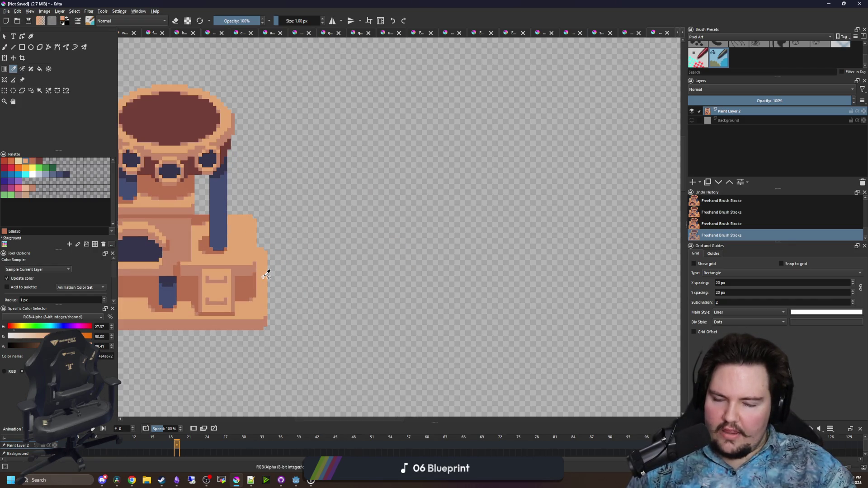
scroll(266, 275, "up", 1)
scroll(266, 275, "down", 2)
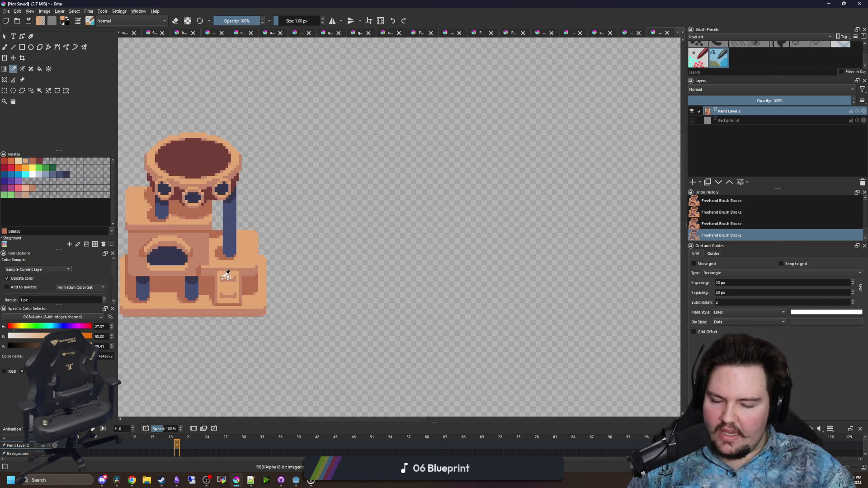
Paint a trial orange blob with a larger brush in empty space, undo it, and choose yellow #fee761
left_click_drag(251, 304, 217, 294)
key("b")
key("bracketright")
key("bracketright")
key("bracketright")
key("bracketright")
mouse_move(388, 279)
left_mouse_down()
mouse_move(348, 271)
mouse_move(382, 242)
left_mouse_up()
key("ctrl+z")
left_click(32, 167)
Paint a long curved yellow banana shape after undoing a trial blob
mouse_move(402, 178)
left_mouse_down()
mouse_move(396, 239)
mouse_move(403, 206)
left_mouse_up()
key("ctrl+z")
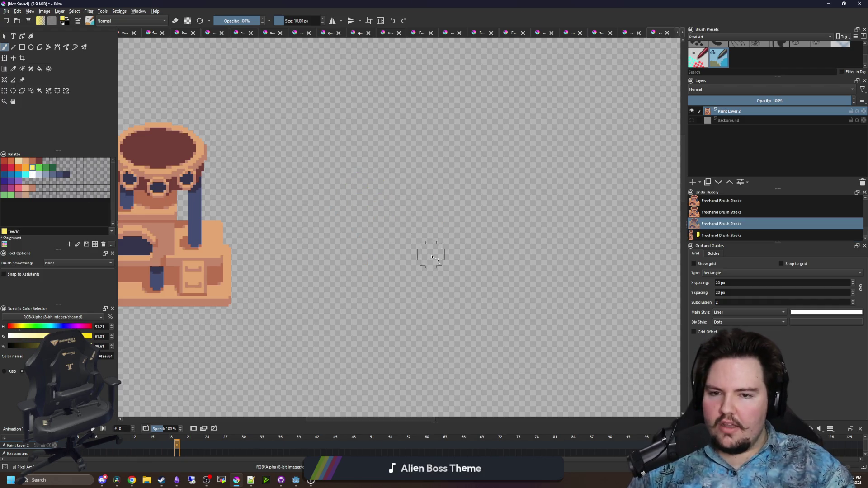
scroll(427, 251, "up", 3)
scroll(368, 262, "down", 2)
scroll(271, 336, "up", 1)
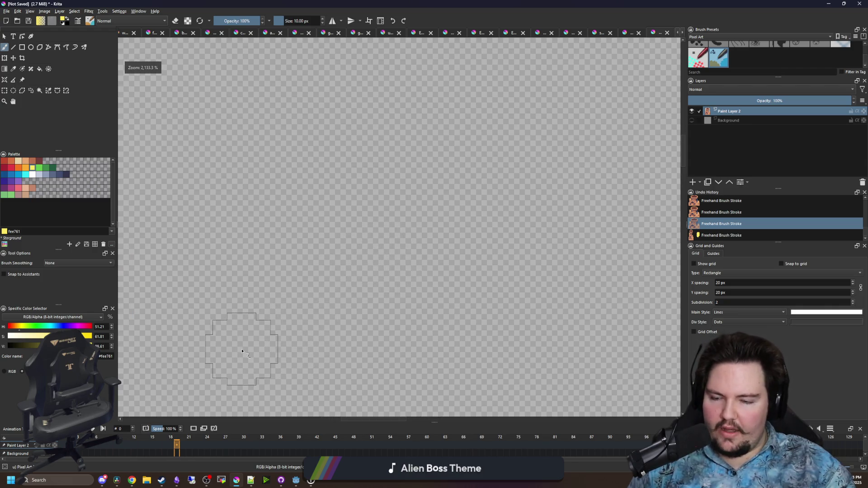
mouse_move(312, 280)
left_mouse_down()
mouse_move(339, 283)
mouse_move(500, 116)
mouse_move(490, 97)
left_mouse_up()
With a 2 px brush, fill in pixels along the banana's upper and bottom edges
key("bracketleft")
key("bracketleft")
key("bracketleft")
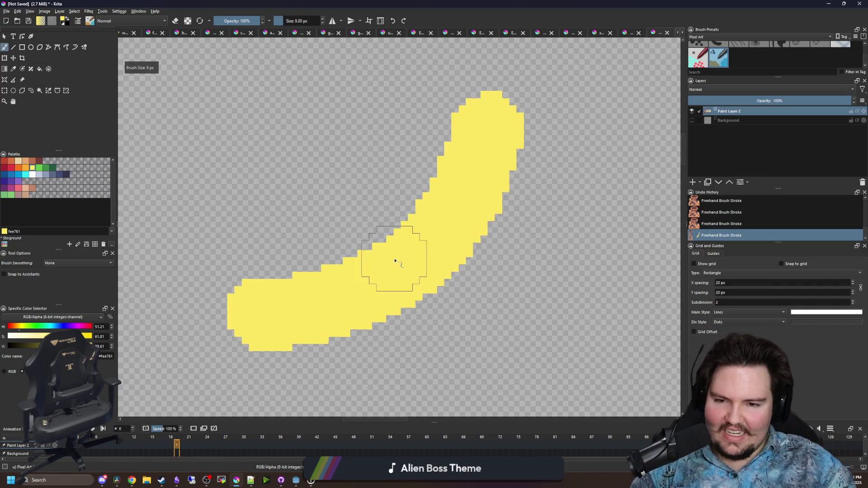
key("bracketleft")
key("bracketleft")
key("bracketright")
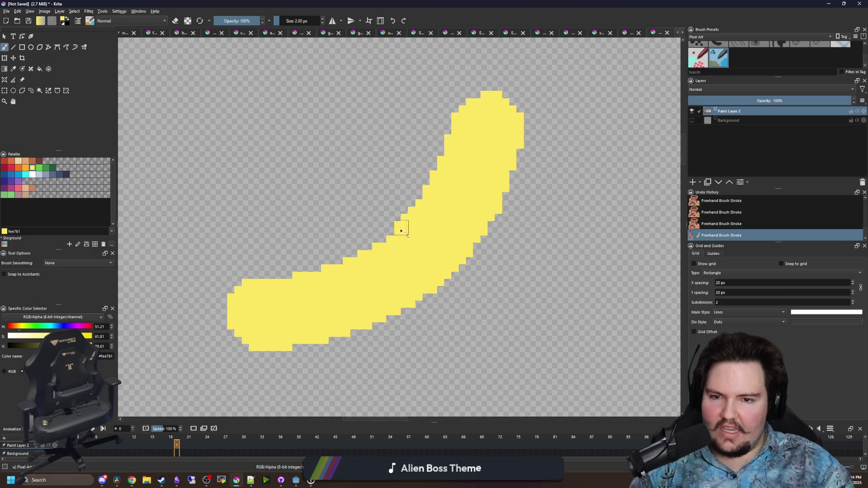
left_click_drag(402, 230, 313, 281)
mouse_move(281, 349)
left_mouse_down()
mouse_move(351, 339)
mouse_move(413, 303)
mouse_move(455, 265)
mouse_move(494, 192)
left_mouse_up()
Erase stray edge pixels, the detached chunk and the thin top prong from the banana
key("e")
left_click_drag(313, 358, 237, 338)
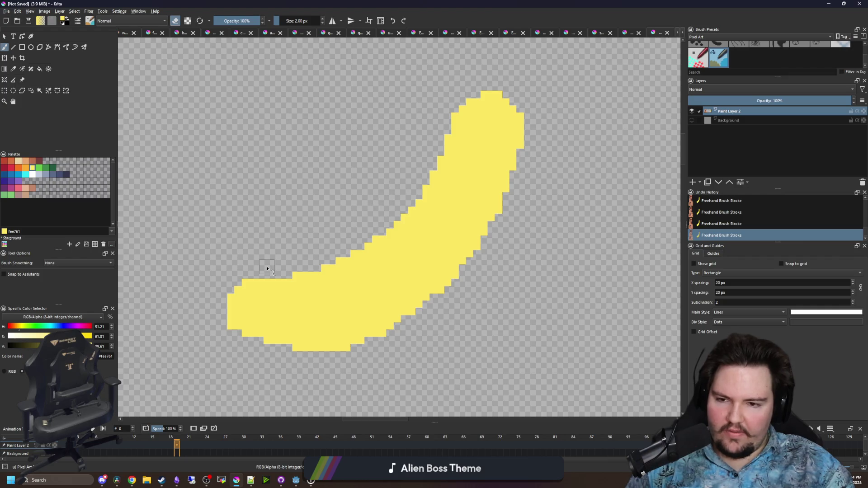
mouse_move(449, 152)
left_mouse_down()
mouse_move(523, 100)
mouse_move(485, 262)
left_mouse_up()
left_click(520, 145)
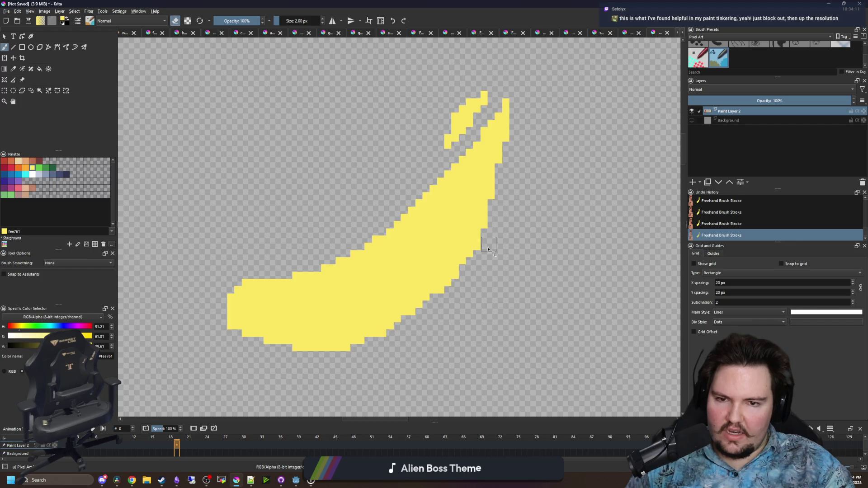
left_click_drag(449, 299, 438, 311)
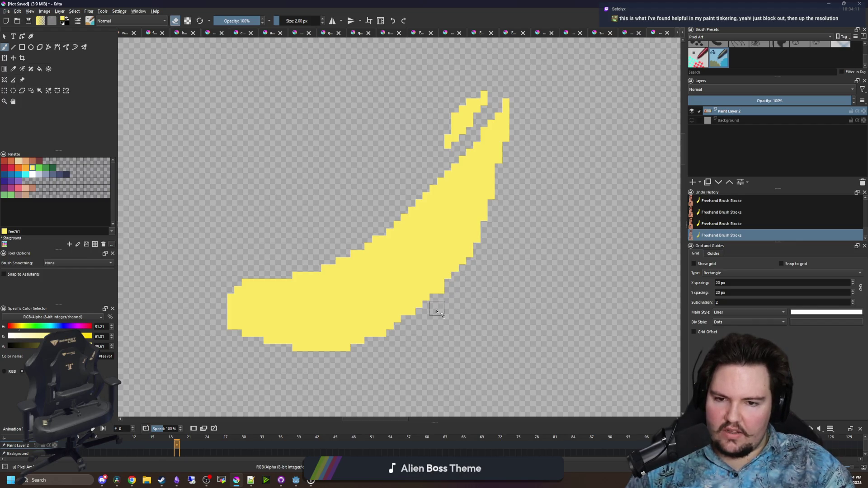
mouse_move(210, 320)
left_mouse_down()
mouse_move(247, 341)
mouse_move(334, 359)
left_mouse_up()
mouse_move(442, 121)
left_mouse_down()
mouse_move(483, 84)
mouse_move(475, 110)
left_mouse_up()
mouse_move(375, 226)
left_mouse_down()
mouse_move(434, 190)
mouse_move(508, 111)
mouse_move(497, 129)
mouse_move(501, 109)
mouse_move(490, 172)
mouse_move(476, 190)
mouse_move(479, 238)
mouse_move(466, 285)
mouse_move(477, 204)
mouse_move(451, 304)
mouse_move(444, 298)
left_mouse_up()
scroll(413, 325, "up", 2)
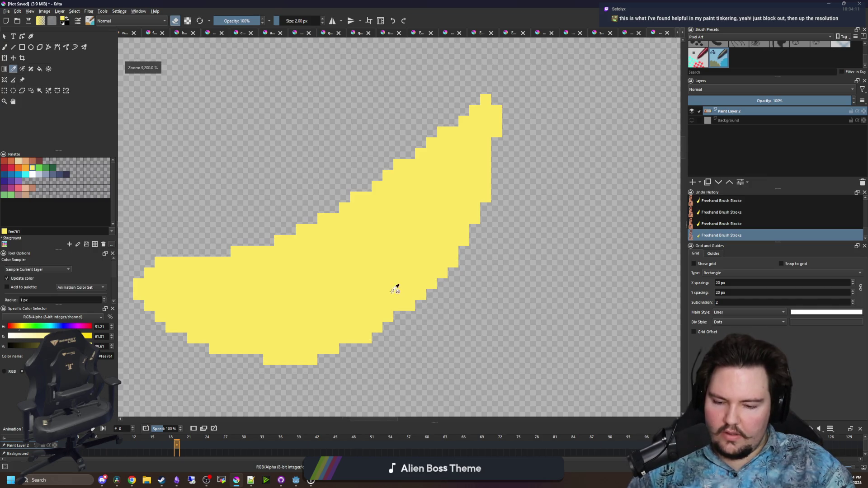
Add 1 px yellow pixels along the banana's bottom and top edges
key("e")
key("bracketleft")
left_click(345, 348)
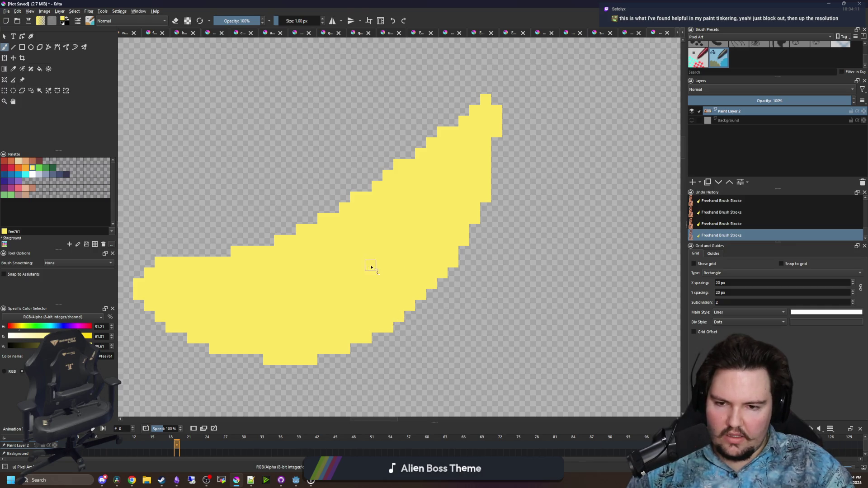
left_click_drag(370, 266, 391, 285)
mouse_move(517, 154)
left_mouse_down()
mouse_move(518, 174)
mouse_move(474, 136)
mouse_move(491, 127)
left_mouse_up()
Erase stray pixels on the upper-left edge and fill the notch yellow
key("e")
left_click(420, 185)
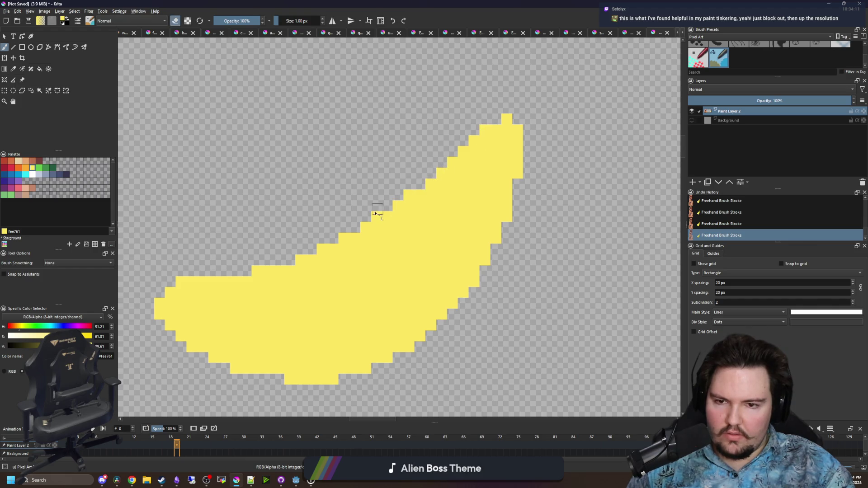
mouse_move(375, 220)
left_mouse_down()
mouse_move(406, 194)
mouse_move(380, 222)
left_mouse_up()
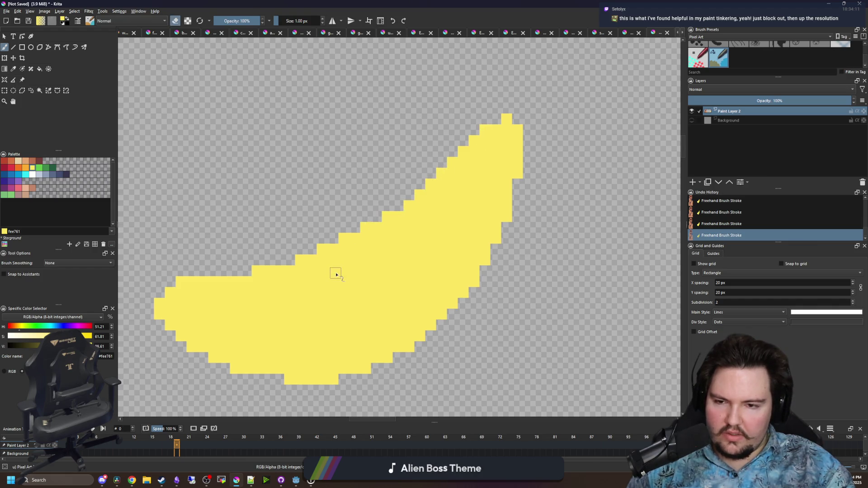
left_click_drag(281, 313, 298, 288)
key("e")
left_click(307, 235)
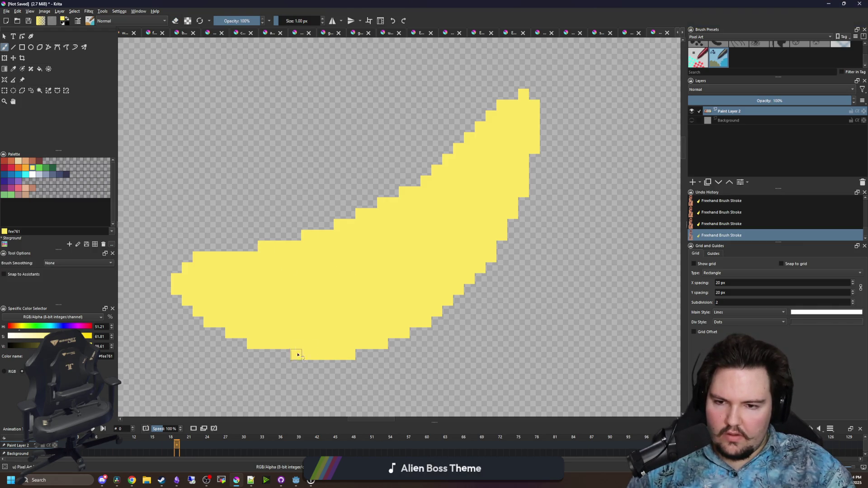
left_click(60, 177)
Paint the banana's left tip and upper stem end navy, filling only the enclosed tip
mouse_move(193, 307)
left_mouse_down()
mouse_move(207, 285)
mouse_move(186, 270)
left_mouse_up()
key("f")
left_click(333, 285)
key("ctrl+z")
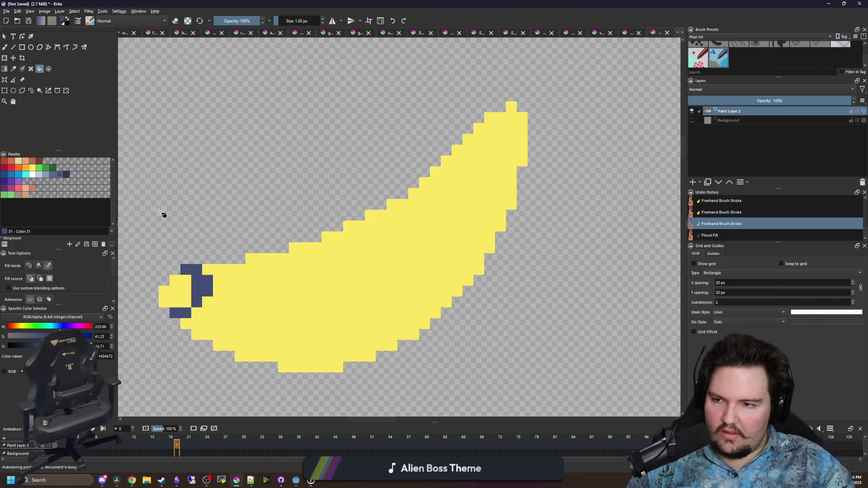
scroll(76, 278, "down", 2)
left_click(181, 304)
key("ctrl+z")
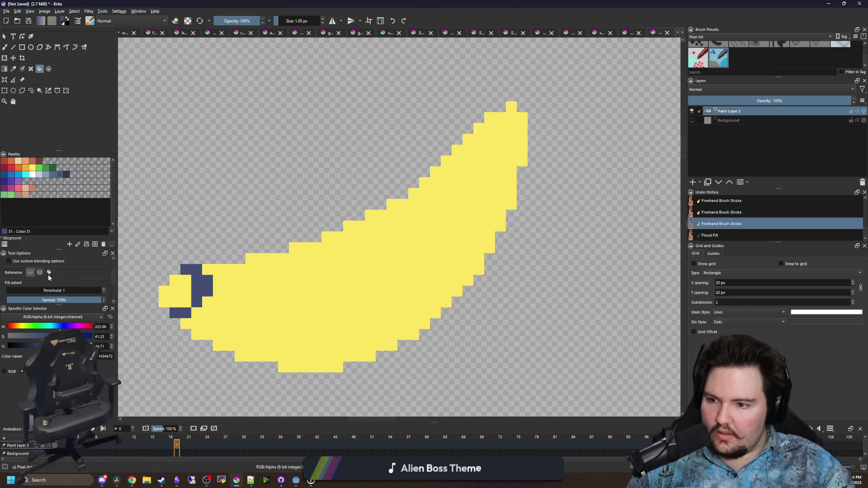
scroll(66, 276, "up", 2)
left_click(176, 287)
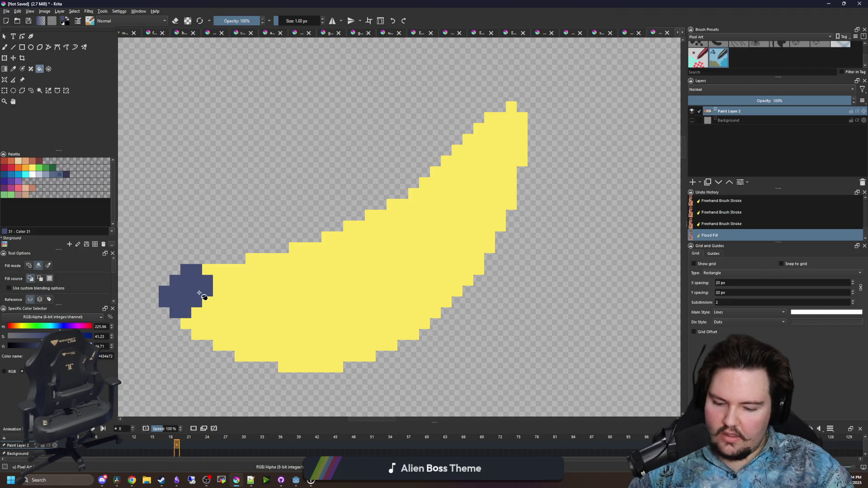
key("b")
scroll(495, 109, "up", 1)
mouse_move(458, 207)
left_mouse_down()
mouse_move(487, 144)
mouse_move(474, 203)
mouse_move(484, 178)
mouse_move(488, 199)
mouse_move(453, 208)
mouse_move(458, 220)
left_mouse_up()
Flood-fill the pale yellow banana body orange, then pick light yellow with the brush
scroll(419, 274, "down", 2)
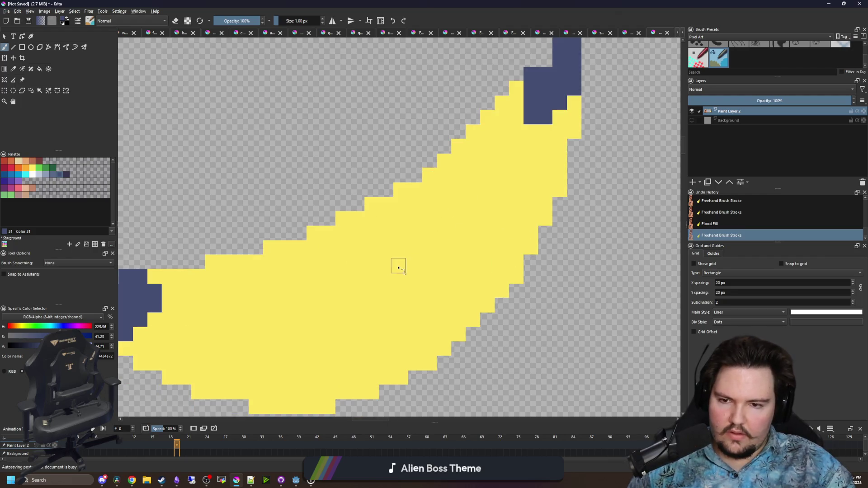
left_click(26, 167)
key("f")
left_click(359, 285)
left_click(32, 167)
key("b")
scroll(325, 283, "up", 1)
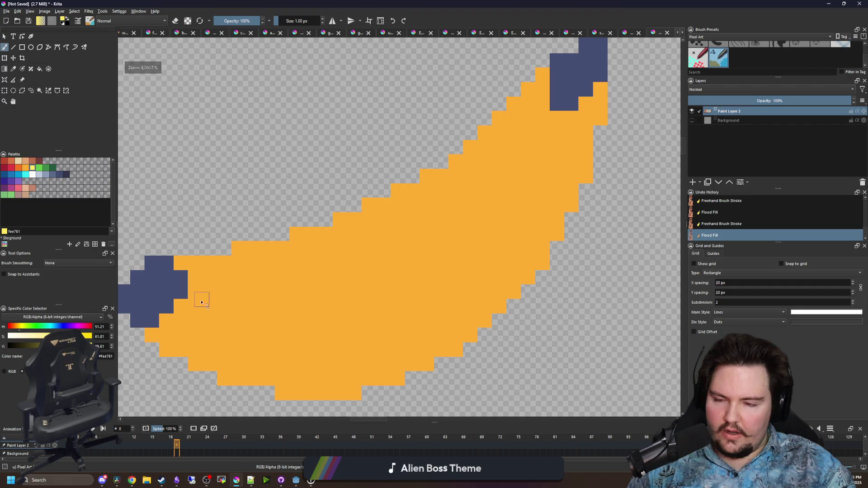
Draw a yellow line along the banana and fill the upper half yellow above it
mouse_move(199, 294)
left_mouse_down()
mouse_move(294, 283)
mouse_move(387, 250)
mouse_move(485, 187)
mouse_move(543, 118)
mouse_move(517, 144)
left_mouse_up()
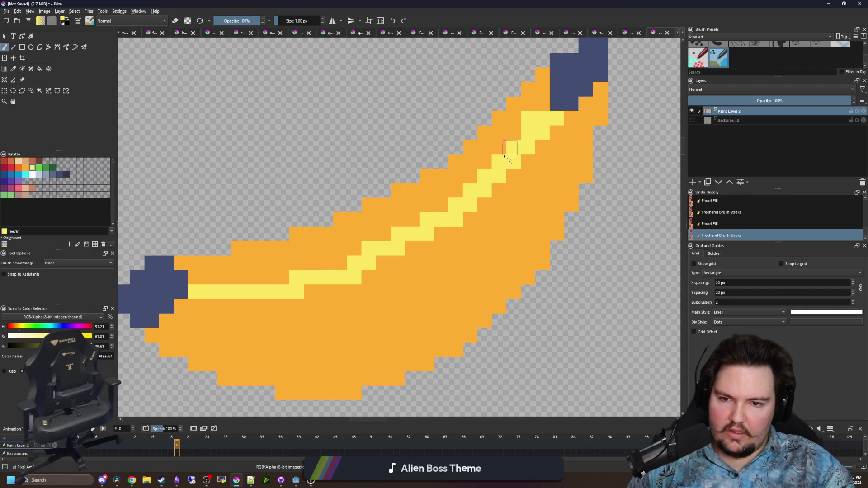
left_click(416, 217)
scroll(324, 277, "down", 1)
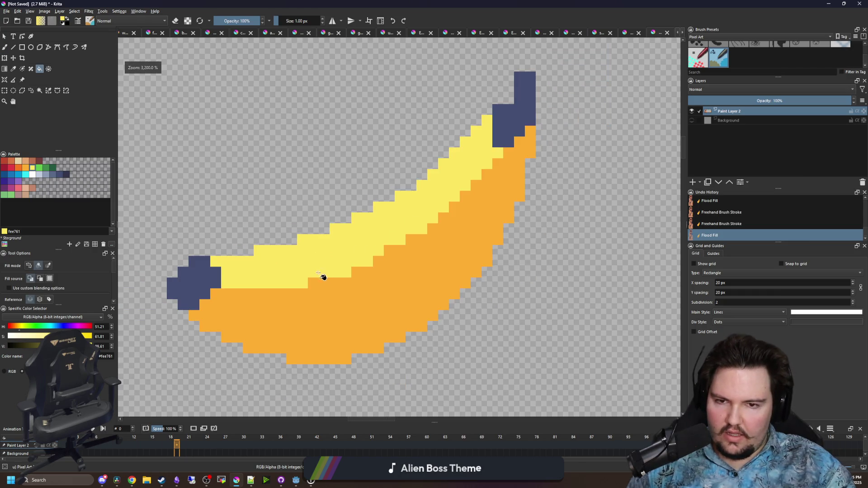
scroll(209, 296, "up", 1)
mouse_move(209, 296)
left_mouse_down()
mouse_move(331, 281)
mouse_move(434, 235)
mouse_move(517, 168)
mouse_move(568, 110)
left_mouse_up()
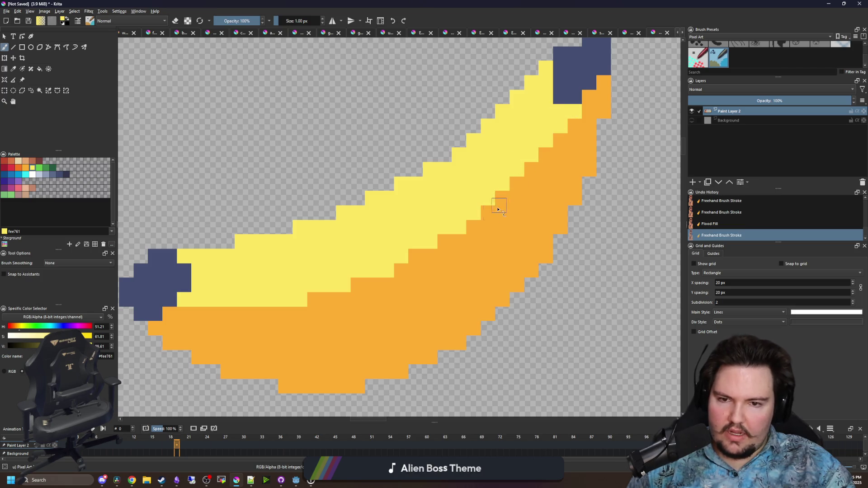
left_click(414, 253)
scroll(358, 285, "down", 1)
scroll(368, 294, "up", 1)
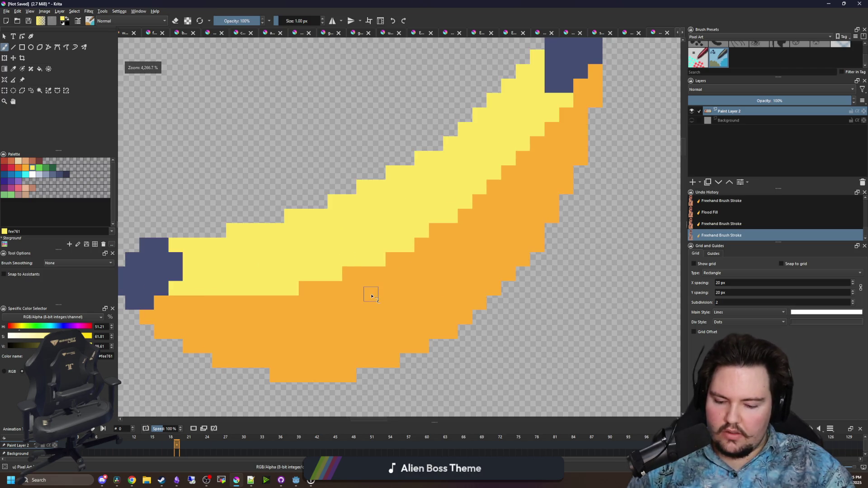
Add a stepped line of white highlight pixels along the yellow-orange seam
key("p")
left_click(374, 300)
left_click(32, 174)
key("b")
left_click_drag(346, 260, 383, 260)
mouse_move(389, 244)
left_mouse_down()
mouse_move(415, 244)
mouse_move(476, 193)
left_mouse_up()
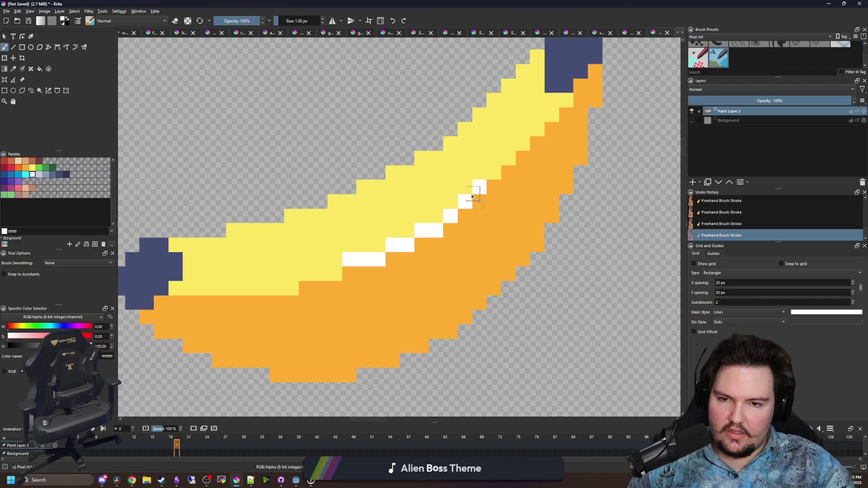
left_click(366, 240, "ctrl")
left_click(349, 260)
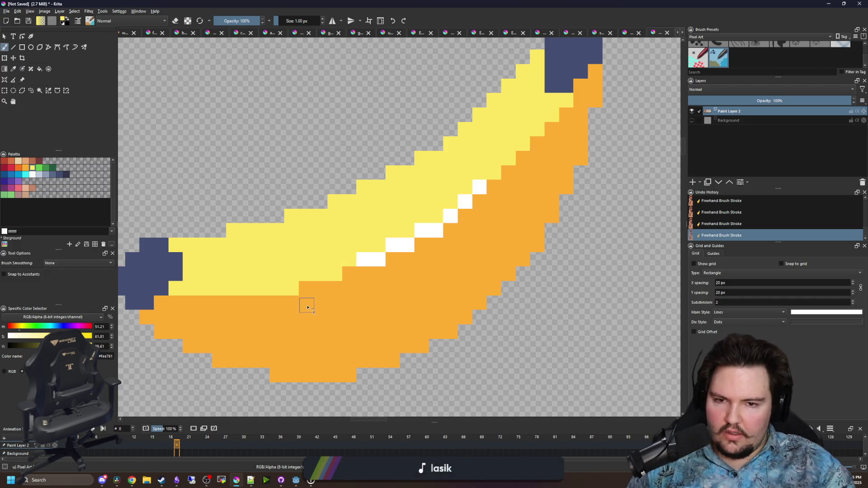
left_click_drag(309, 292, 294, 273)
key("p")
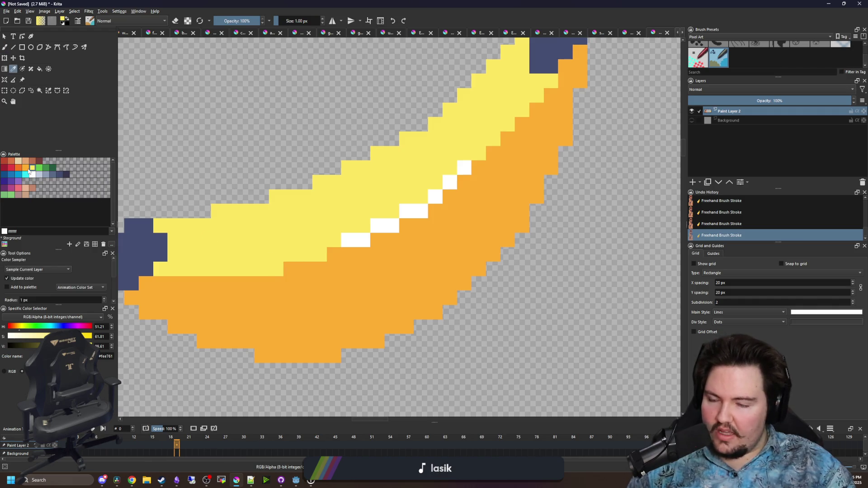
left_click(20, 169)
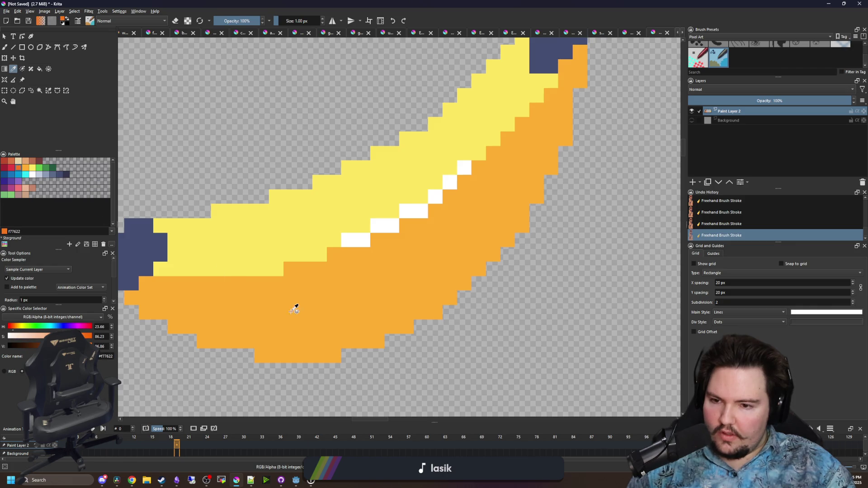
Dot darker orange pixels on the banana's bottom and lower-right edges plus a shading streak
key("b")
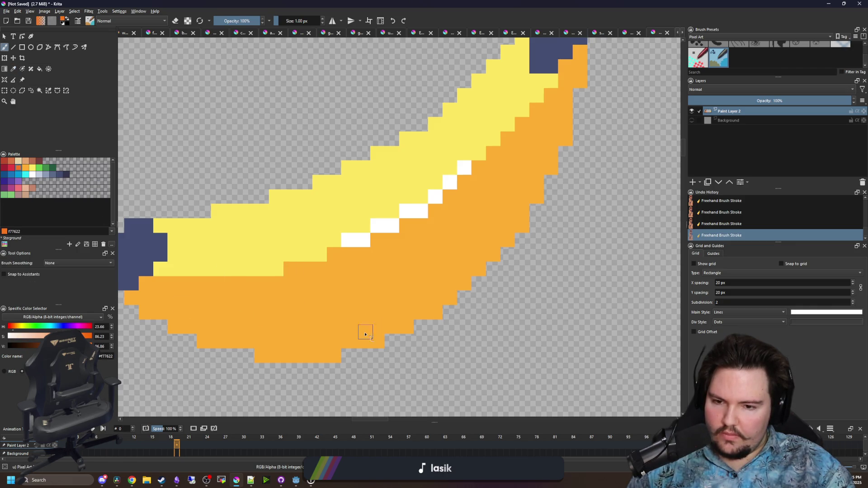
left_click(376, 342)
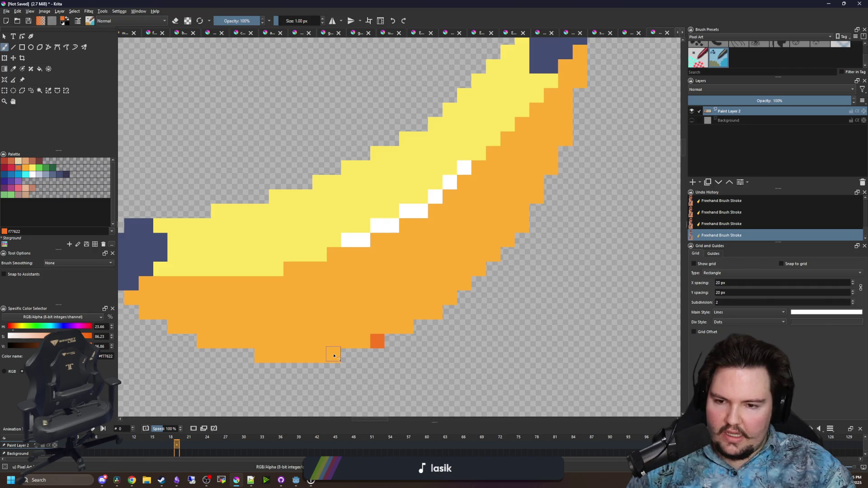
left_click(207, 343)
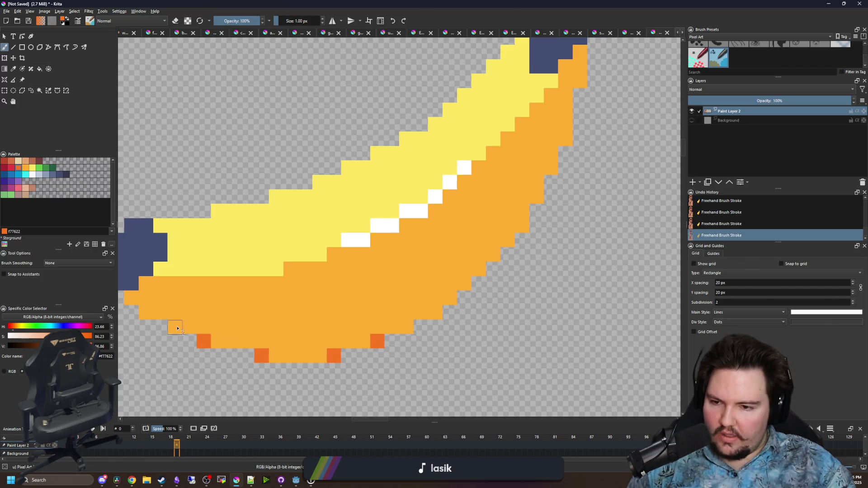
left_click(434, 312)
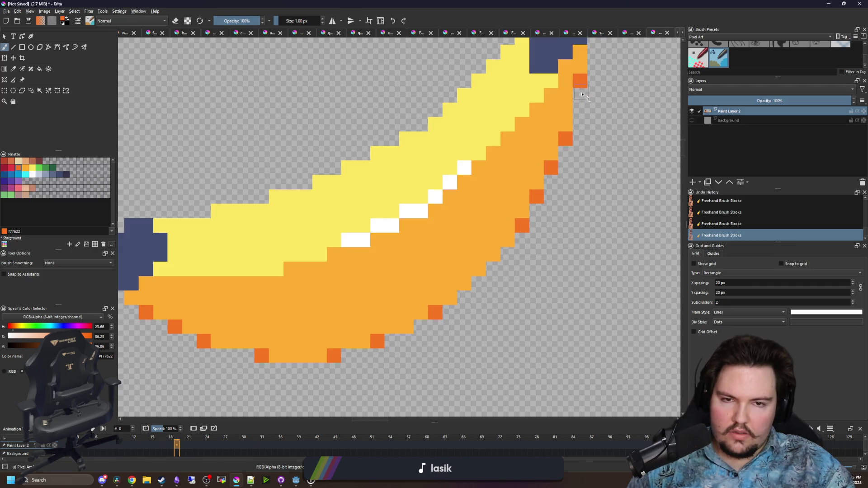
mouse_move(345, 282)
left_mouse_down()
mouse_move(369, 283)
mouse_move(424, 253)
left_mouse_up()
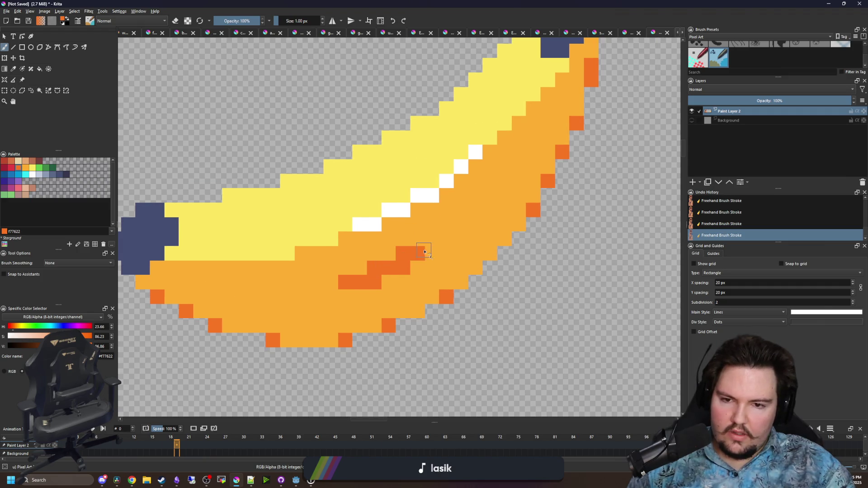
Paint lighter orange flecks into the banana's yellow upper half
left_click(281, 263, "ctrl")
mouse_move(241, 224)
left_mouse_down()
mouse_move(284, 209)
mouse_move(261, 215)
left_mouse_up()
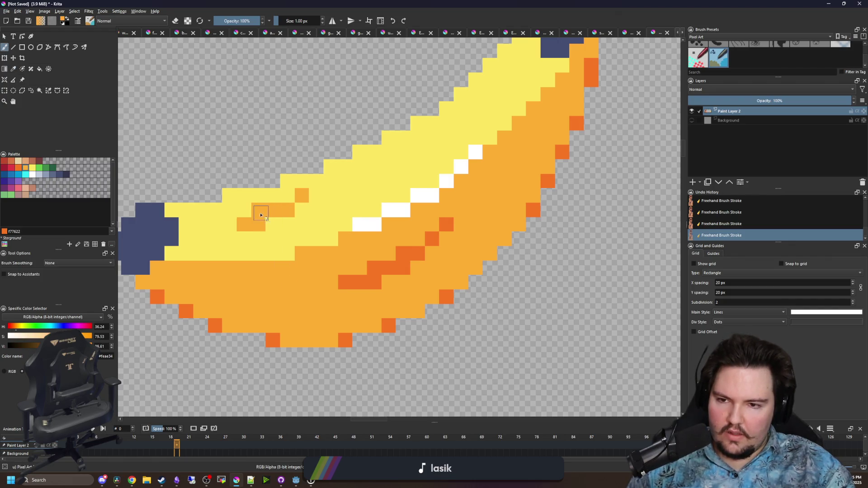
left_click_drag(311, 203, 268, 253)
mouse_move(362, 218)
left_mouse_down()
mouse_move(382, 210)
mouse_move(388, 193)
mouse_move(331, 213)
left_mouse_up()
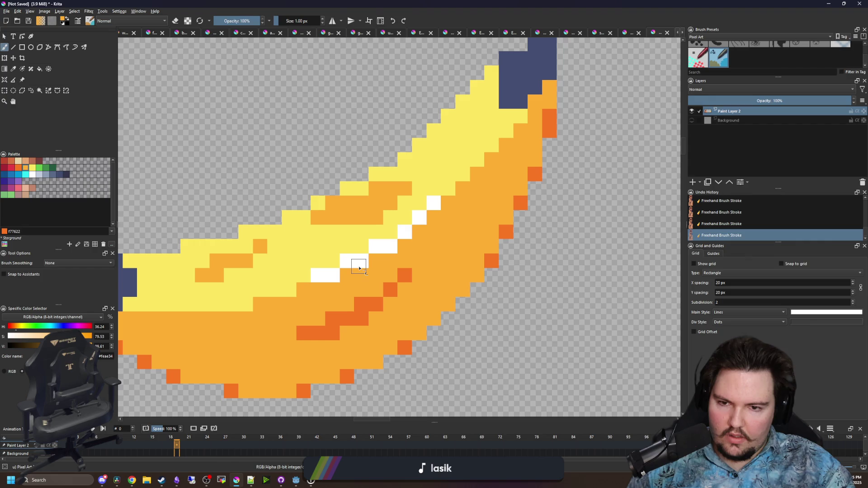
scroll(360, 268, "down", 3)
left_click(144, 248, "ctrl")
scroll(382, 257, "up", 3)
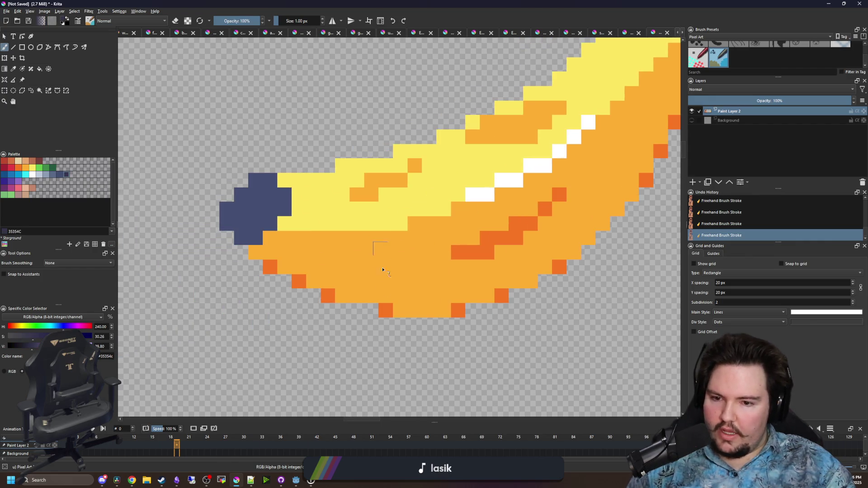
Outline the banana's bottom, lower-left and top edges in dark navy
mouse_move(444, 321)
left_mouse_down()
mouse_move(393, 324)
mouse_move(330, 311)
left_mouse_up()
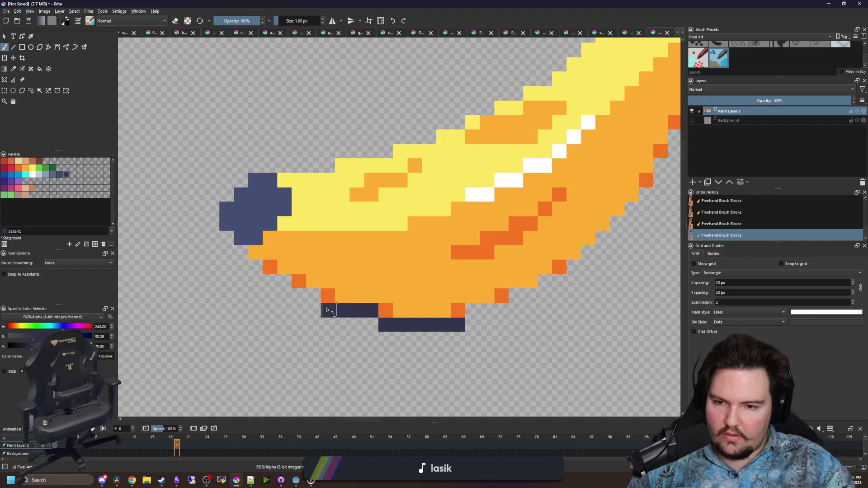
mouse_move(268, 281)
left_mouse_down()
mouse_move(241, 259)
mouse_move(218, 199)
mouse_move(243, 178)
mouse_move(332, 165)
mouse_move(181, 247)
left_mouse_up()
mouse_move(202, 216)
left_mouse_down()
mouse_move(342, 168)
mouse_move(454, 87)
mouse_move(303, 261)
mouse_move(339, 207)
mouse_move(362, 203)
mouse_move(403, 152)
mouse_move(422, 165)
mouse_move(421, 296)
mouse_move(408, 316)
mouse_move(436, 275)
left_mouse_up()
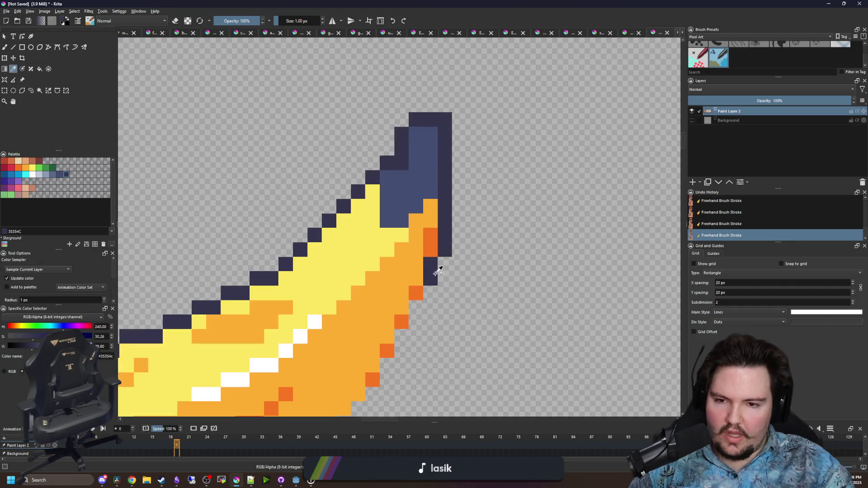
Shade the stem base cells with sampled orange and darker orange pixels
scroll(436, 275, "up", 1)
left_click(407, 226, "ctrl")
mouse_move(373, 222)
left_mouse_down()
mouse_move(341, 150)
mouse_move(385, 193)
left_mouse_up()
left_click(421, 222, "ctrl")
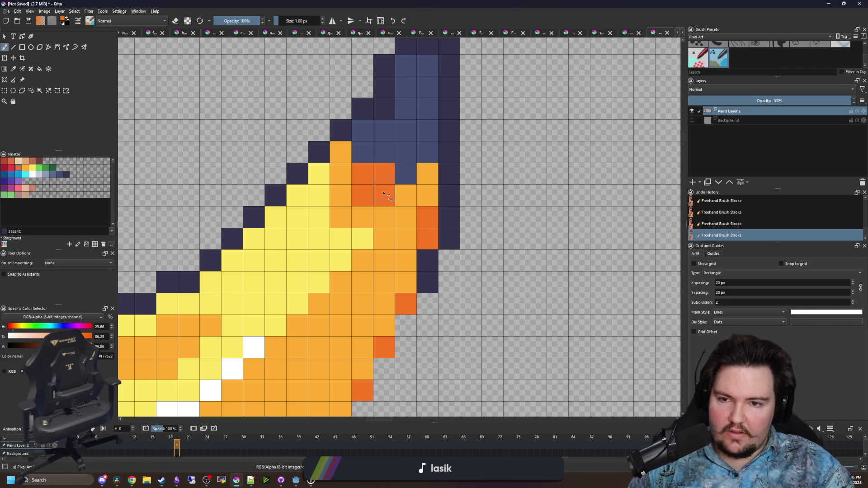
left_click(406, 174)
left_click_drag(361, 152, 361, 130)
left_click(427, 151)
left_click(385, 152)
left_click(384, 108)
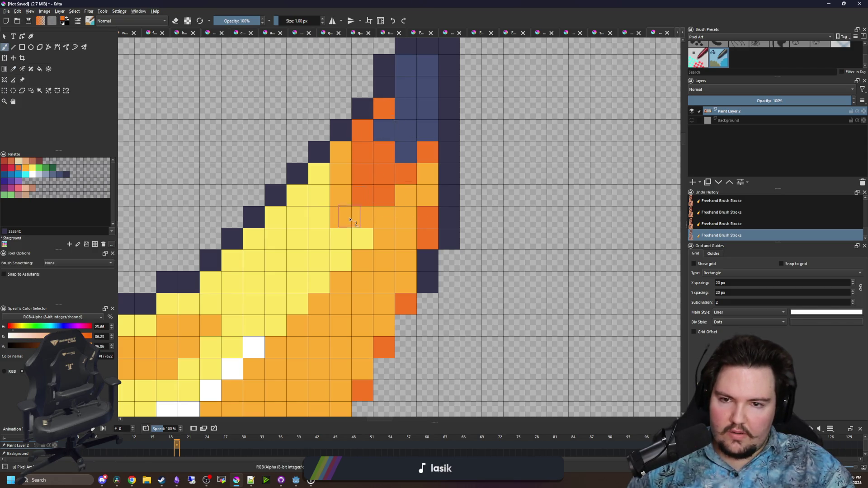
scroll(361, 218, "down", 3)
scroll(384, 258, "up", 3)
Complete the navy outline along the stem edge, lower-right edge and bottom
left_click(422, 145, "ctrl")
scroll(397, 235, "up", 1)
mouse_move(422, 187)
left_mouse_down()
mouse_move(357, 312)
mouse_move(307, 375)
left_mouse_up()
left_click_drag(332, 361, 389, 326)
scroll(389, 326, "down", 3)
mouse_move(448, 283)
left_mouse_down()
mouse_move(384, 346)
mouse_move(317, 364)
mouse_move(312, 378)
left_mouse_up()
scroll(403, 329, "up", 3)
mouse_move(312, 378)
left_mouse_down()
mouse_move(358, 344)
mouse_move(305, 363)
left_mouse_up()
scroll(305, 364, "down", 5)
scroll(366, 300, "up", 3)
scroll(347, 315, "up", 2)
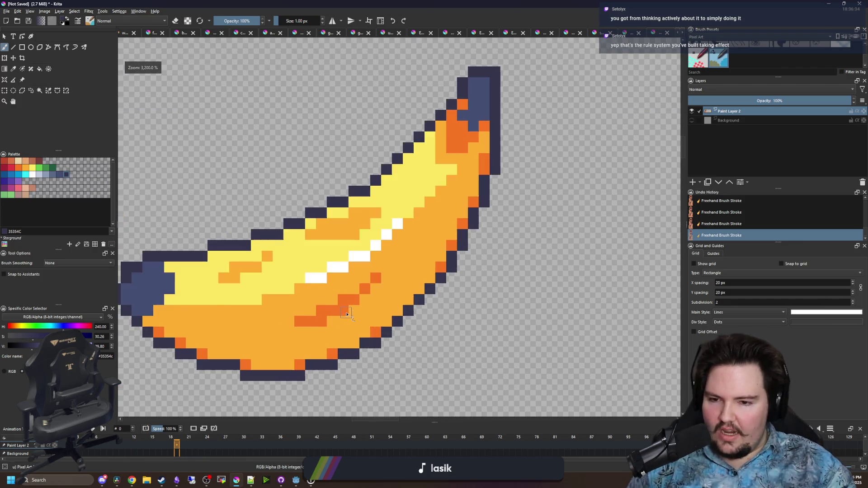
Select a rectangle around the banana, delete it and deselect
scroll(352, 304, "down", 8)
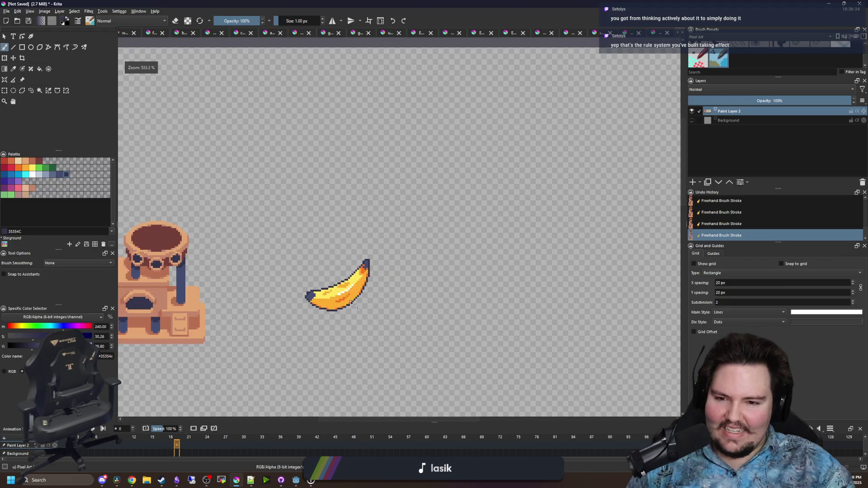
scroll(352, 304, "up", 7)
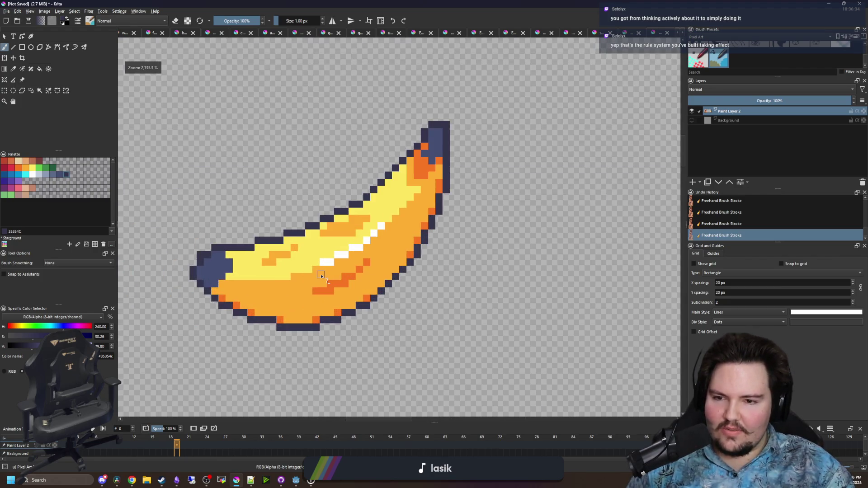
scroll(320, 276, "up", 1)
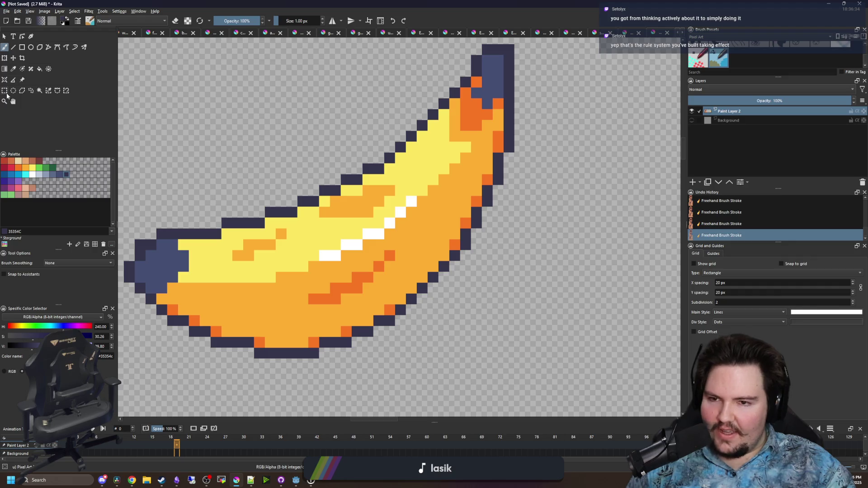
left_click(5, 90)
scroll(470, 257, "down", 9)
left_click_drag(520, 296, 452, 225)
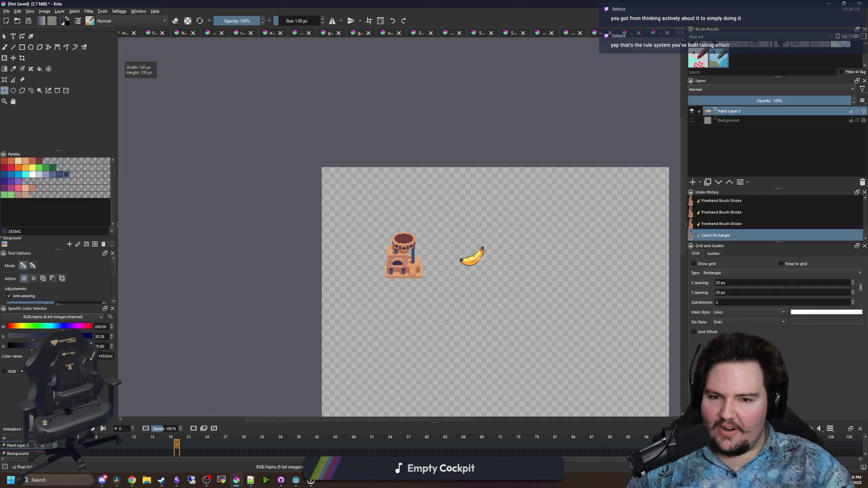
scroll(484, 262, "up", 2)
key("Delete")
key("ctrl+shift+a")
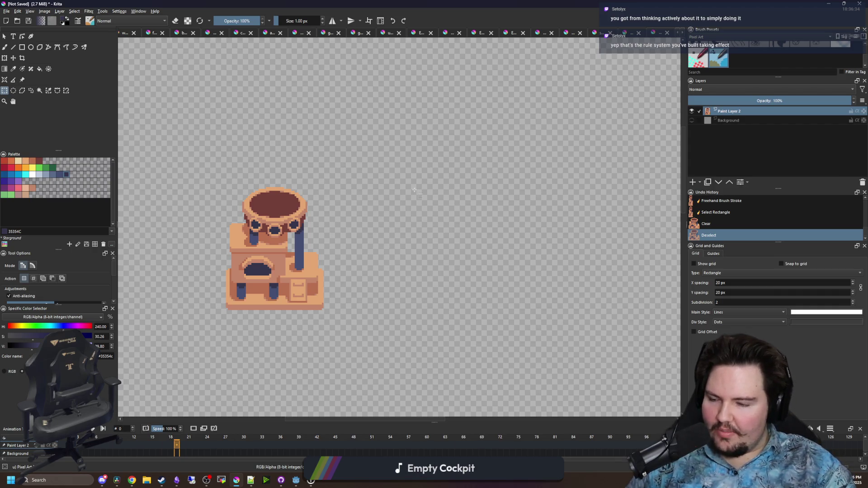
Enlarge the brush to about 32 px and paint a large #feae34 orange blob
scroll(474, 235, "up", 2)
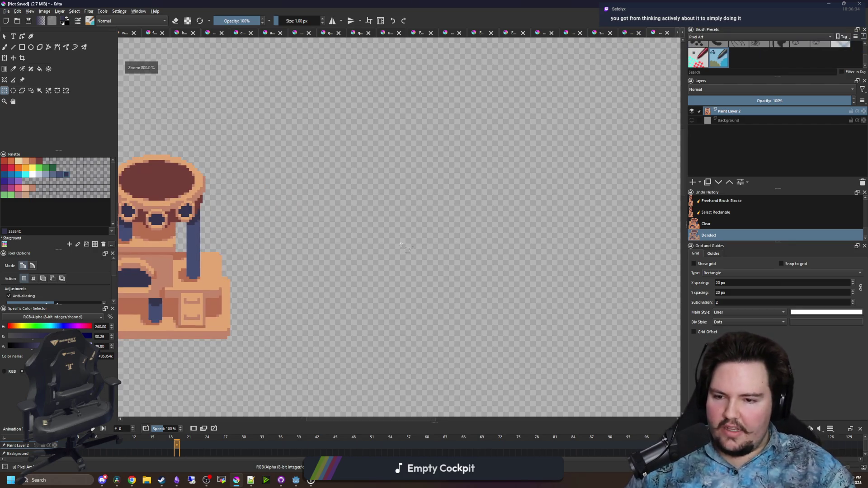
key("b")
left_click(25, 168)
left_click(32, 167)
left_click(25, 168)
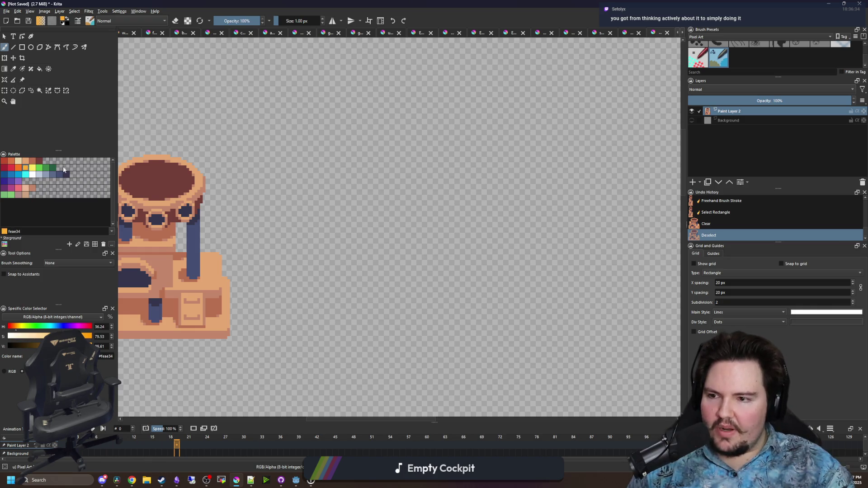
left_click_drag(413, 252, 434, 247)
mouse_move(447, 131)
left_mouse_down()
mouse_move(384, 171)
mouse_move(446, 236)
mouse_move(500, 251)
mouse_move(461, 244)
left_mouse_up()
Shrink the brush to 3 px and refine the orange blob's outline
scroll(286, 203, "up", 4)
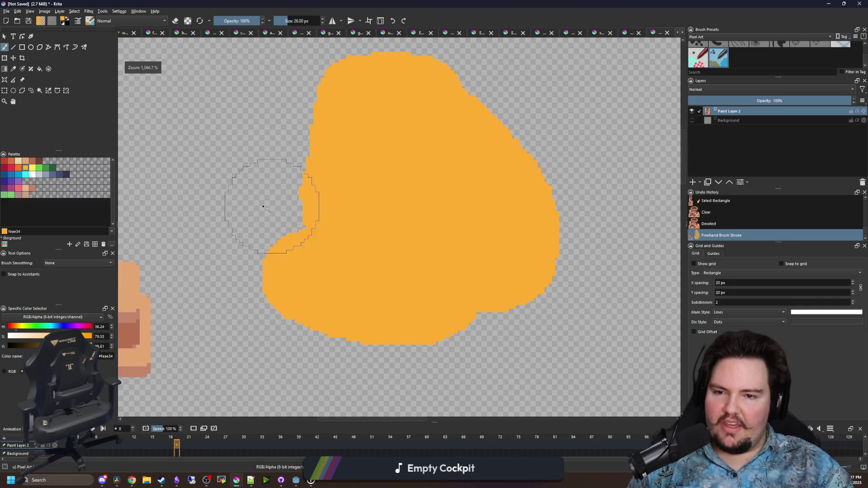
key("bracketleft")
key("bracketleft")
key("bracketleft")
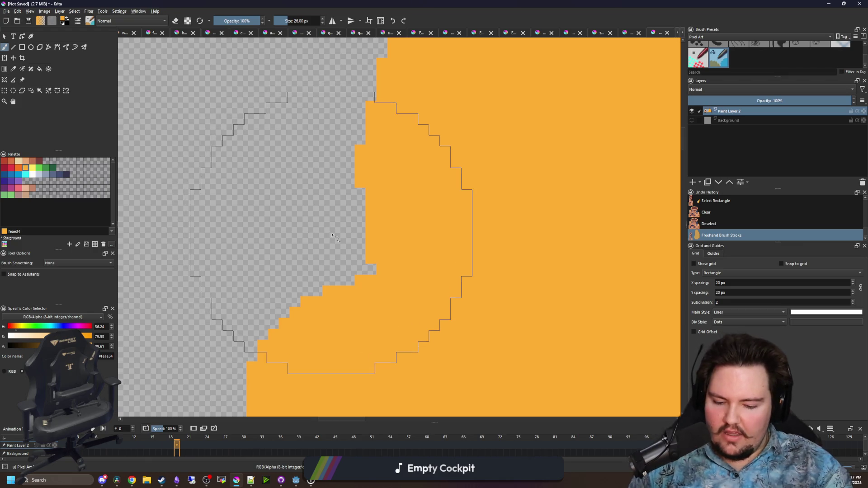
key("bracketleft")
key("bracketleft")
key("bracketleft")
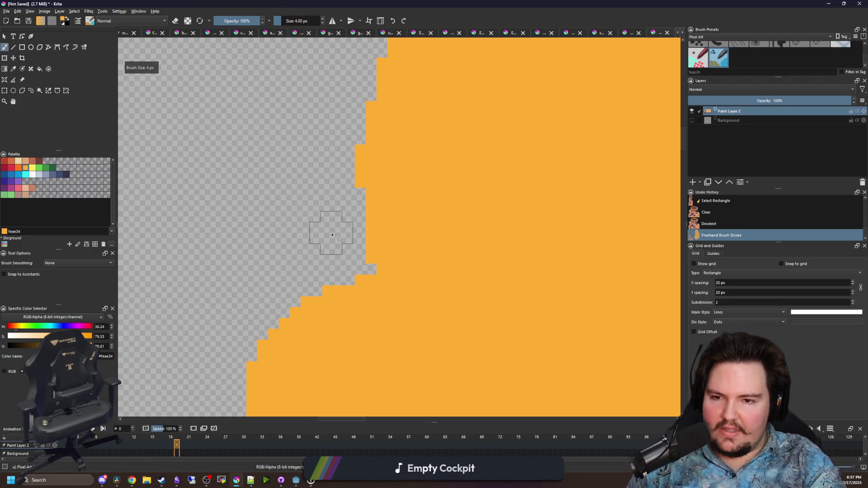
scroll(349, 215, "down", 1)
left_click_drag(349, 215, 357, 217)
Erase along the blob's edges to trim it into stacked lumps, notching the upper right
key("e")
mouse_move(354, 266)
left_mouse_down()
mouse_move(316, 257)
mouse_move(333, 175)
mouse_move(254, 191)
left_mouse_up()
scroll(254, 192, "down", 2)
mouse_move(397, 165)
left_mouse_down()
mouse_move(436, 194)
mouse_move(428, 178)
left_mouse_up()
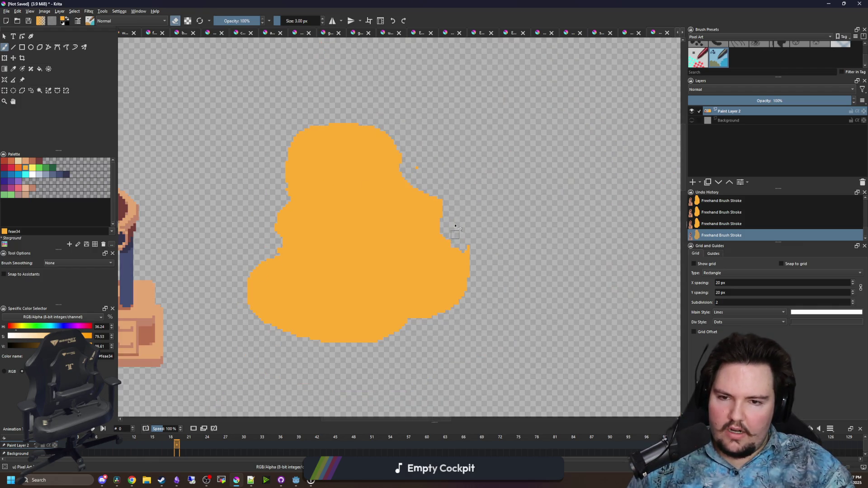
scroll(440, 206, "up", 3)
scroll(316, 242, "down", 5)
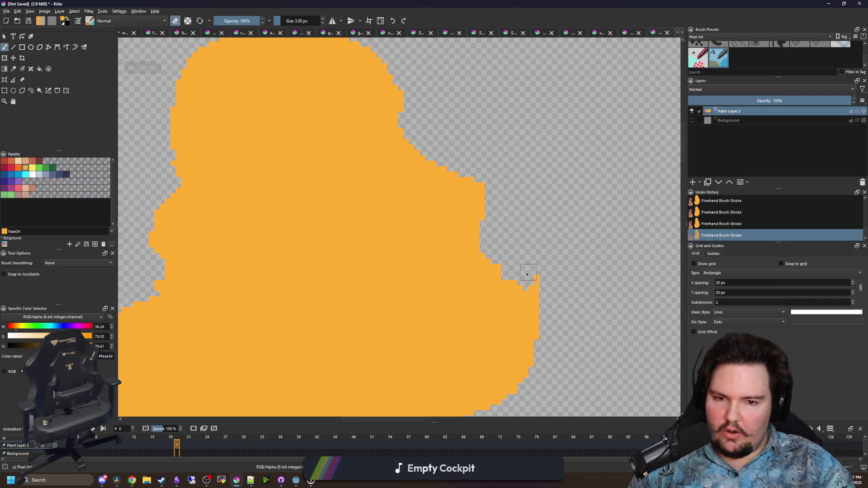
left_click_drag(450, 170, 466, 183)
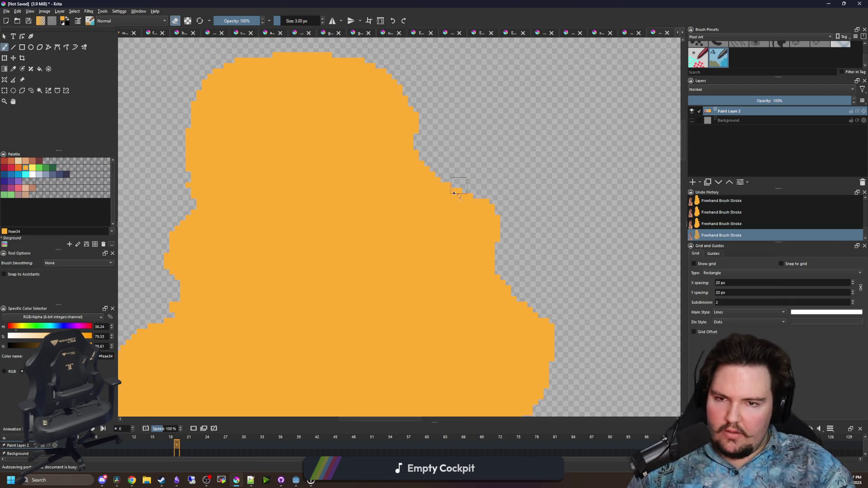
scroll(562, 344, "up", 1)
scroll(209, 195, "up", 5)
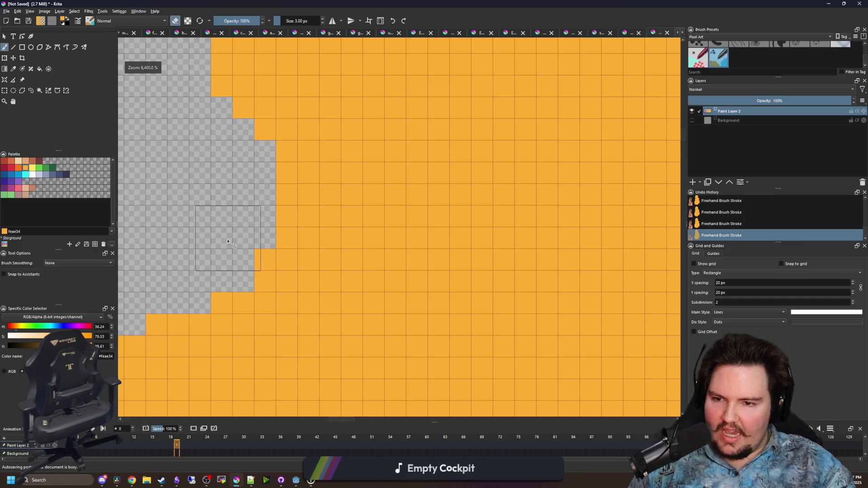
scroll(235, 239, "down", 5)
scroll(379, 256, "down", 2)
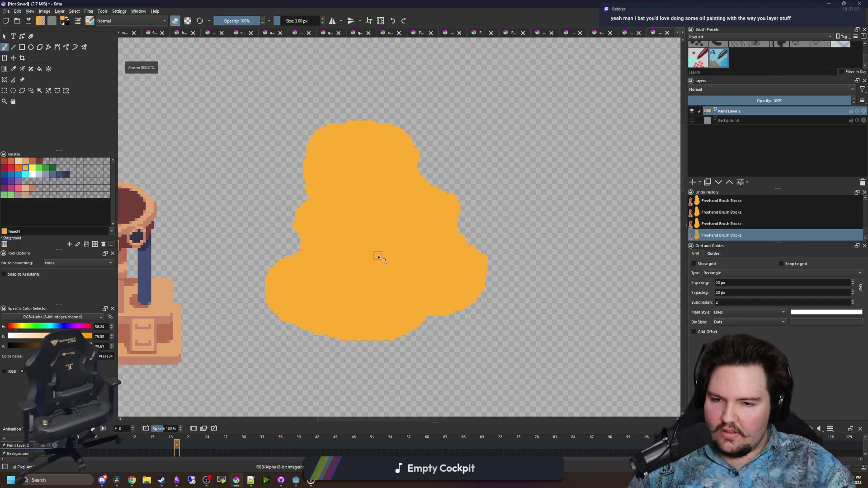
Select the contiguous blob region, clear the selection, and pick yellow #fee761 for brushing
left_click(39, 91)
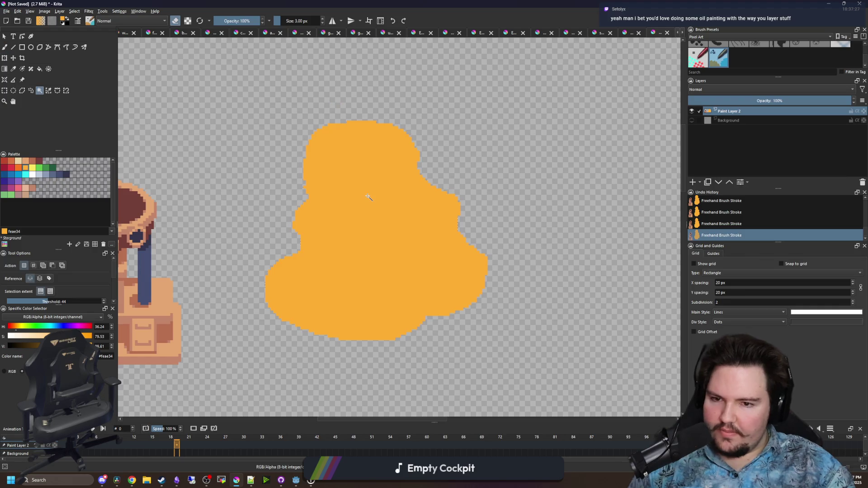
left_click(270, 193)
key("ctrl+shift+a")
scroll(450, 274, "up", 2)
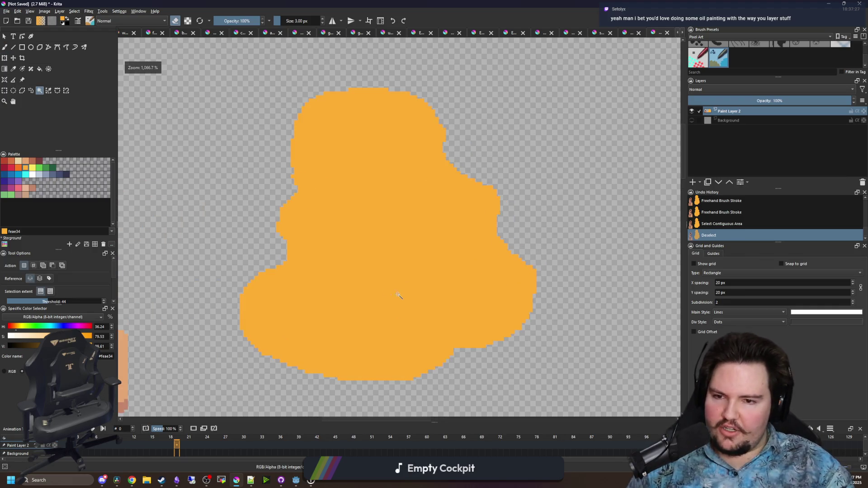
left_click(32, 167)
key("b")
scroll(265, 273, "up", 1)
Paint yellow fee761 highlight bands across each lump with a 10 px pixel brush
key("bracketright")
key("bracketright")
key("bracketright")
mouse_move(222, 271)
left_mouse_down()
mouse_move(287, 310)
mouse_move(438, 312)
left_mouse_up()
left_click_drag(573, 246, 432, 225)
left_click_drag(530, 140, 460, 149)
left_click_drag(255, 257, 362, 248)
mouse_move(344, 128)
left_mouse_down()
mouse_move(301, 131)
mouse_move(355, 101)
mouse_move(330, 142)
mouse_move(389, 136)
left_mouse_up()
key("bracketleft")
key("bracketleft")
key("bracketleft")
key("bracketleft")
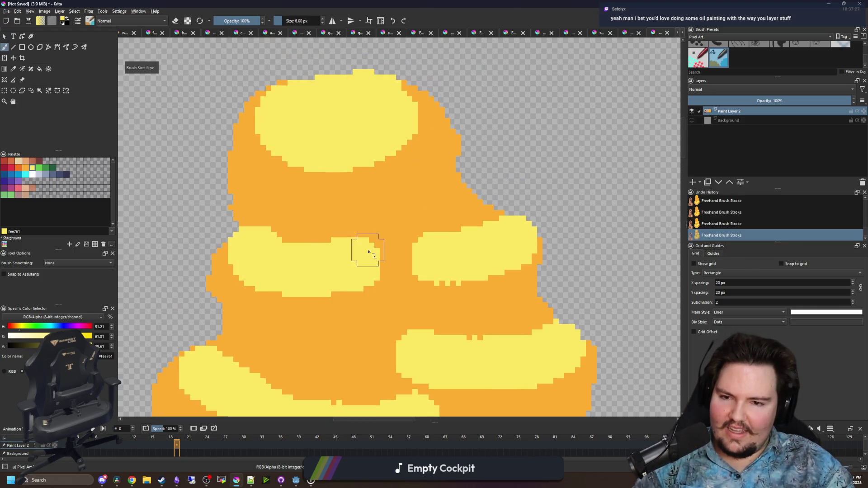
scroll(364, 248, "up", 1)
mouse_move(369, 232)
left_mouse_down()
mouse_move(416, 198)
mouse_move(422, 207)
left_mouse_up()
Extend the yellow highlights over the orange strips with a 2 px brush
key("bracketright")
scroll(506, 278, "down", 3)
scroll(506, 278, "left", 2)
mouse_move(506, 278)
left_mouse_down()
mouse_move(416, 267)
mouse_move(446, 247)
mouse_move(470, 286)
left_mouse_up()
left_click_drag(402, 266, 334, 233)
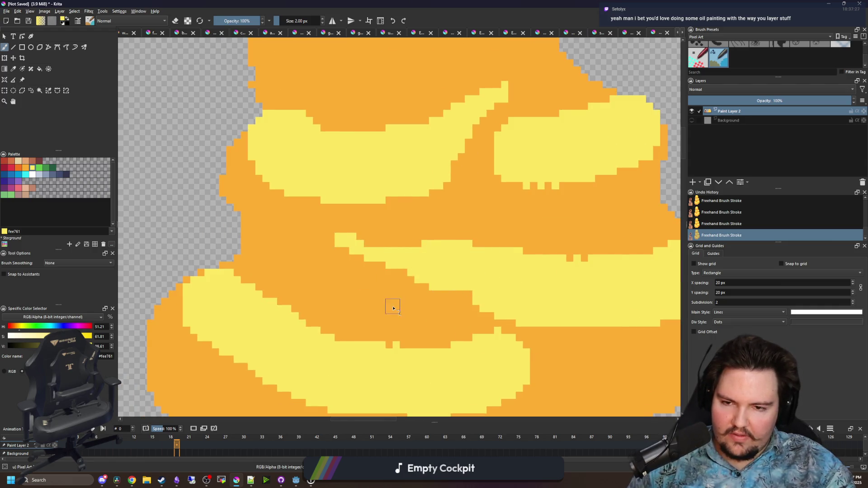
scroll(391, 304, "down", 3)
scroll(391, 304, "right", 3)
mouse_move(388, 304)
left_mouse_down()
mouse_move(450, 265)
mouse_move(449, 255)
left_mouse_up()
left_click_drag(328, 277, 293, 274)
Cover the remaining orange band and notches in yellow, smoothing the highlight's bottom edge
scroll(416, 334, "left", 3)
mouse_move(206, 241)
left_mouse_down()
mouse_move(246, 294)
mouse_move(329, 339)
mouse_move(421, 362)
mouse_move(514, 322)
left_mouse_up()
mouse_move(445, 288)
left_mouse_down()
mouse_move(291, 252)
mouse_move(378, 280)
left_mouse_up()
scroll(429, 298, "right", 4)
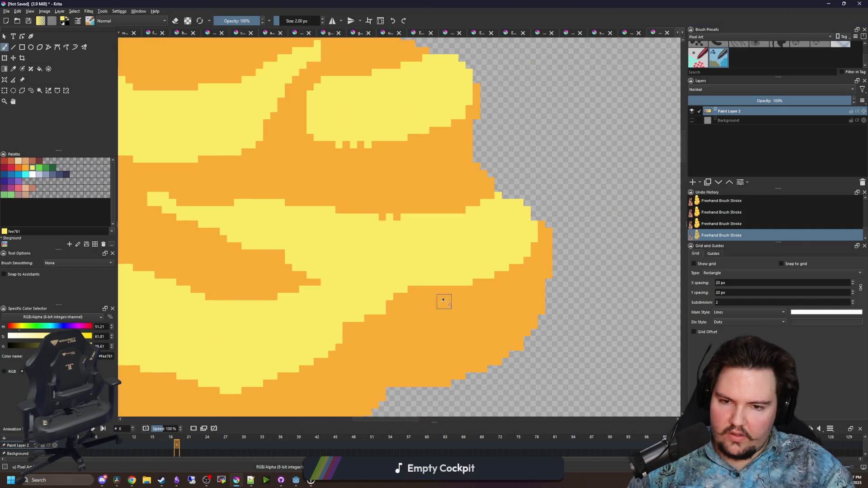
scroll(471, 246, "up", 1)
scroll(470, 246, "left", 1)
mouse_move(441, 269)
left_mouse_down()
mouse_move(430, 289)
mouse_move(419, 263)
left_mouse_up()
left_click_drag(396, 213, 423, 231)
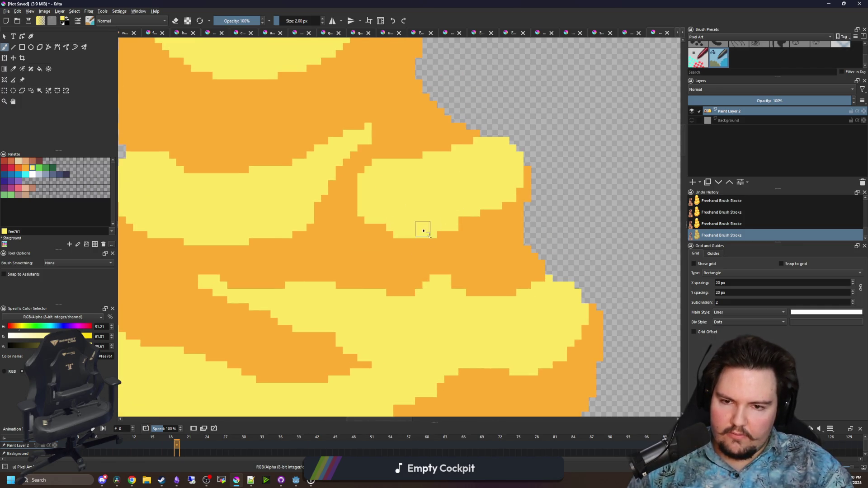
scroll(375, 202, "up", 1)
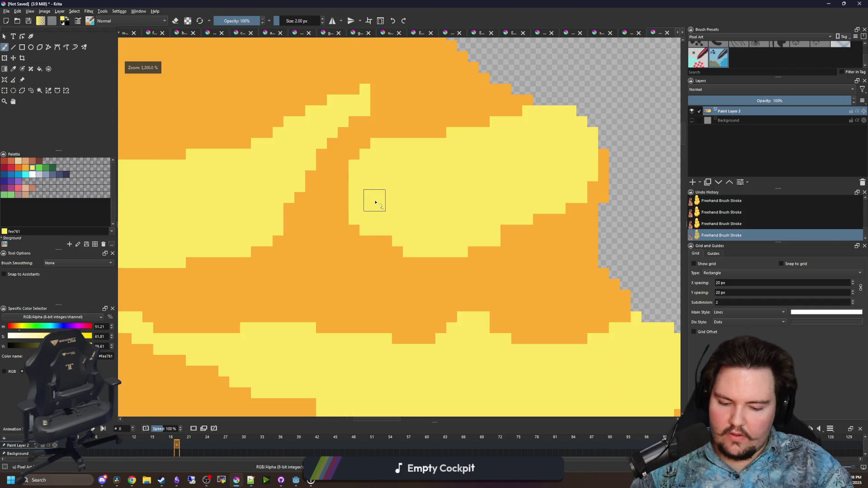
Trim the yellow highlights' upper edges back with orange feae34
left_click(370, 244, "ctrl")
mouse_move(376, 170)
left_mouse_down()
mouse_move(388, 142)
mouse_move(435, 161)
mouse_move(487, 123)
left_mouse_up()
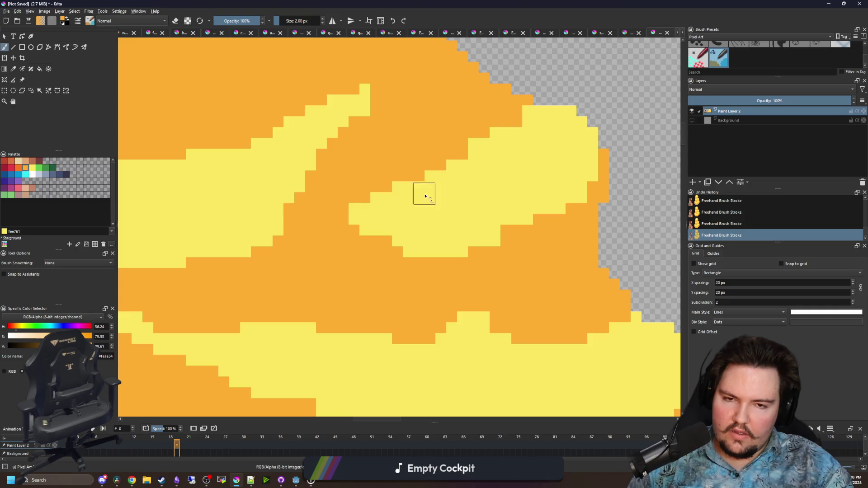
scroll(424, 194, "down", 5)
scroll(480, 151, "up", 6)
scroll(411, 223, "down", 5)
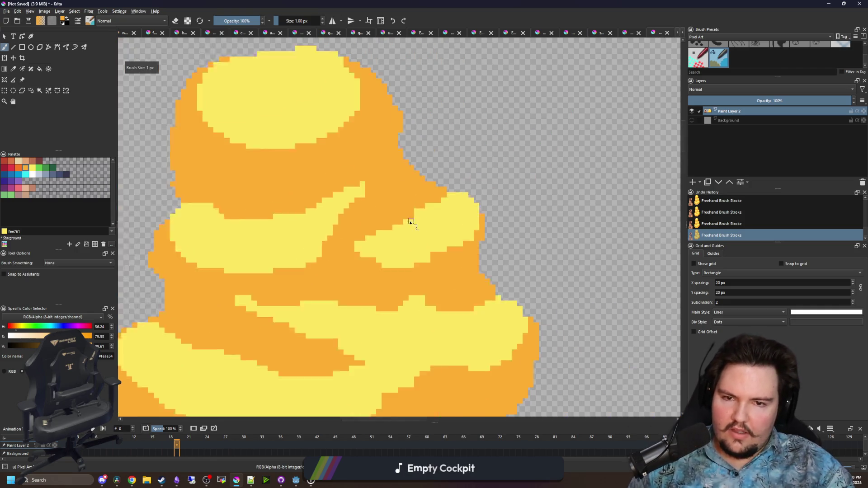
scroll(345, 180, "up", 4)
mouse_move(286, 262)
left_mouse_down()
mouse_move(231, 210)
mouse_move(262, 240)
mouse_move(222, 227)
mouse_move(256, 241)
left_mouse_up()
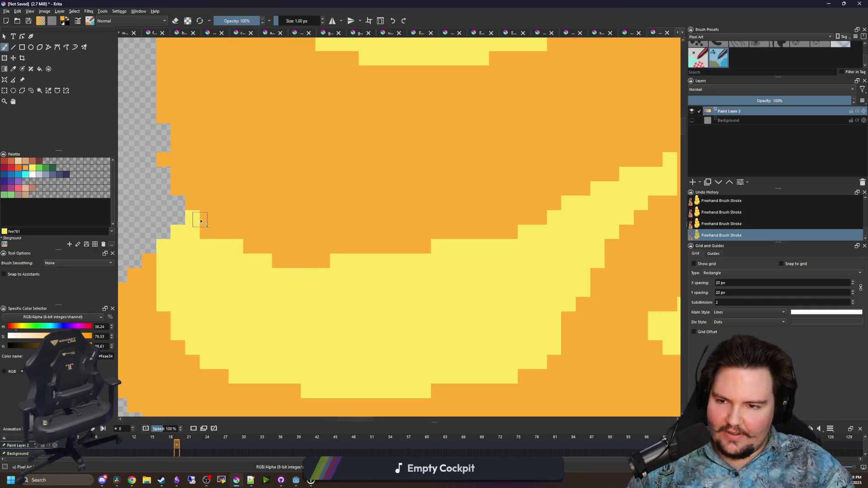
left_click_drag(197, 225, 259, 252)
scroll(251, 259, "down", 1)
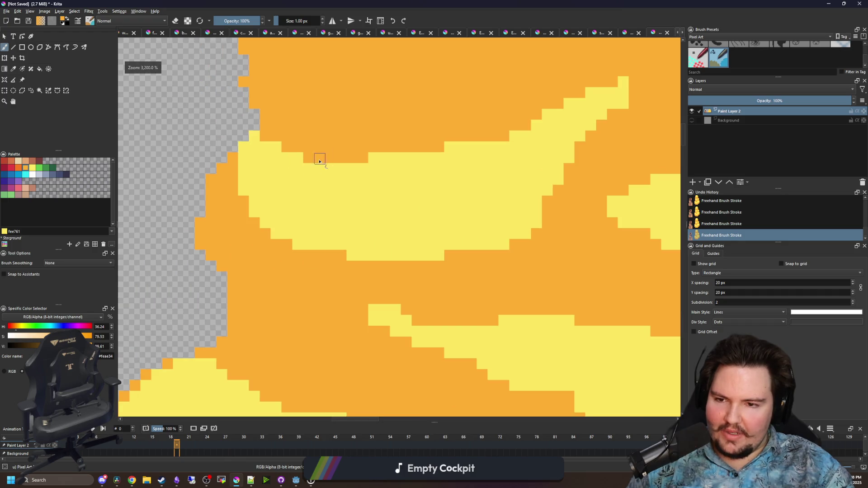
scroll(256, 199, "up", 1)
Smooth the left staircase edges with yellow fee761 pixels
left_click(266, 178, "ctrl")
mouse_move(265, 178)
left_mouse_down()
mouse_move(223, 170)
mouse_move(277, 246)
mouse_move(250, 227)
left_mouse_up()
scroll(271, 219, "down", 2)
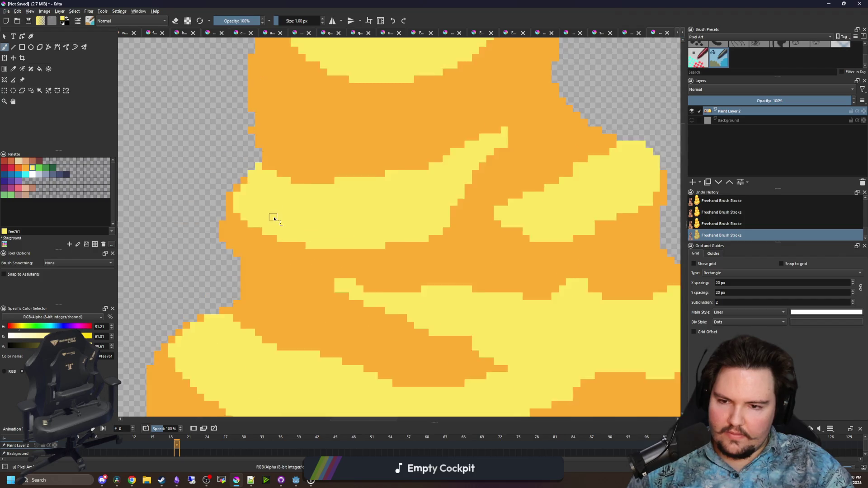
scroll(274, 308, "up", 1)
mouse_move(273, 307)
left_mouse_down()
mouse_move(203, 252)
mouse_move(252, 301)
left_mouse_up()
scroll(365, 330, "down", 3)
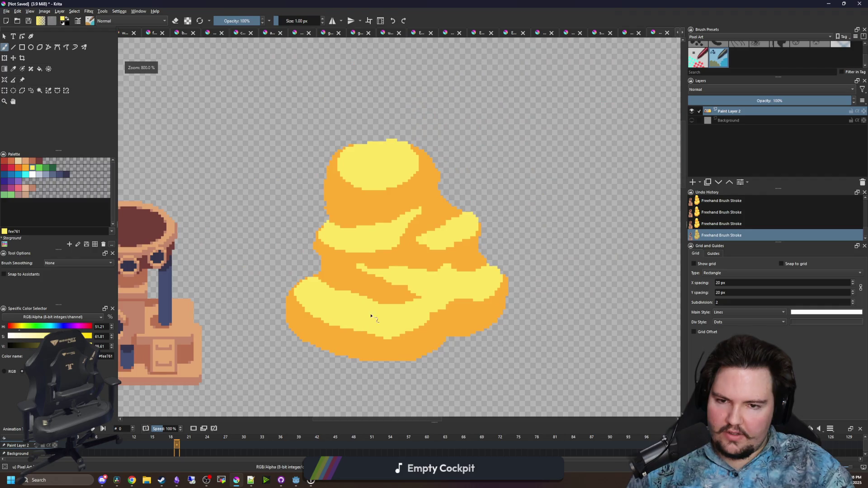
left_click(22, 169)
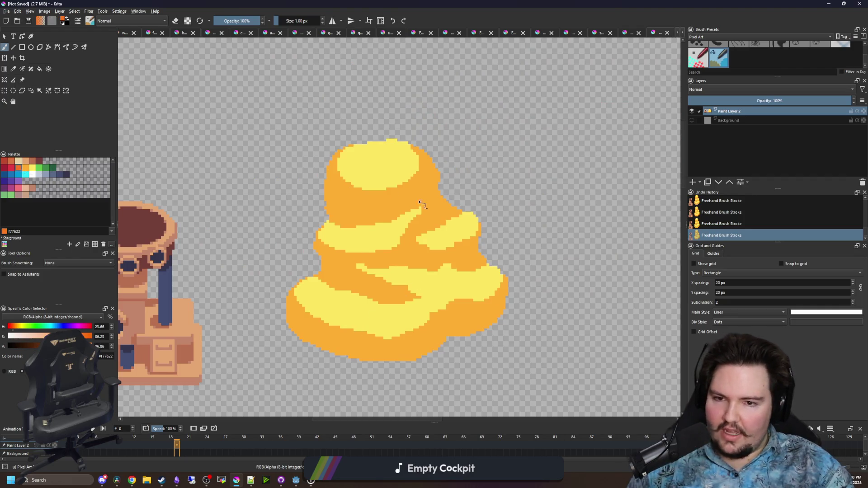
Select the contiguous light-orange area and start dark orange shading with a 5 px brush
scroll(308, 235, "up", 3)
left_click(40, 90)
left_click(325, 207)
key("b")
key("bracketright")
key("bracketright")
key("bracketright")
mouse_move(261, 214)
left_mouse_down()
mouse_move(316, 253)
mouse_move(357, 252)
mouse_move(477, 208)
mouse_move(558, 196)
mouse_move(533, 145)
mouse_move(484, 181)
mouse_move(294, 199)
mouse_move(244, 171)
left_mouse_up()
Paint dark orange f77622 shading bands beneath the yellow highlights
left_click_drag(448, 215, 371, 133)
key("bracketleft")
key("bracketleft")
mouse_move(558, 264)
left_mouse_down()
mouse_move(520, 274)
mouse_move(543, 257)
mouse_move(393, 271)
mouse_move(380, 256)
mouse_move(217, 283)
mouse_move(212, 300)
left_mouse_up()
key("bracketleft")
key("bracketleft")
scroll(400, 274, "up", 1)
key("bracketright")
mouse_move(465, 276)
left_mouse_down()
mouse_move(299, 274)
mouse_move(199, 239)
mouse_move(161, 190)
left_mouse_up()
left_click_drag(295, 287, 299, 234)
scroll(300, 233, "down", 2)
key("bracketright")
key("bracketright")
mouse_move(248, 217)
left_mouse_down()
mouse_move(235, 212)
mouse_move(378, 289)
mouse_move(441, 300)
left_mouse_up()
Shade the blob's lower and left edges dark orange, then deselect
key("bracketleft")
scroll(416, 295, "up", 2)
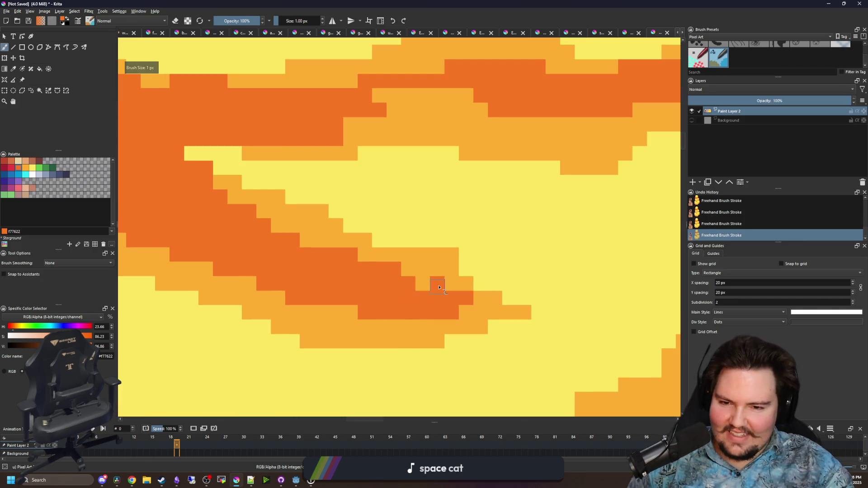
scroll(438, 290, "down", 5)
key("bracketright")
scroll(471, 314, "up", 4)
key("bracketright")
key("bracketright")
key("bracketright")
mouse_move(471, 310)
left_mouse_down()
mouse_move(426, 330)
mouse_move(565, 244)
mouse_move(613, 182)
mouse_move(262, 388)
left_mouse_up()
scroll(441, 291, "down", 3)
mouse_move(419, 315)
left_mouse_down()
mouse_move(388, 357)
mouse_move(272, 357)
mouse_move(149, 312)
left_mouse_up()
mouse_move(376, 366)
left_mouse_down()
mouse_move(253, 334)
mouse_move(195, 235)
mouse_move(235, 308)
mouse_move(407, 375)
left_mouse_up()
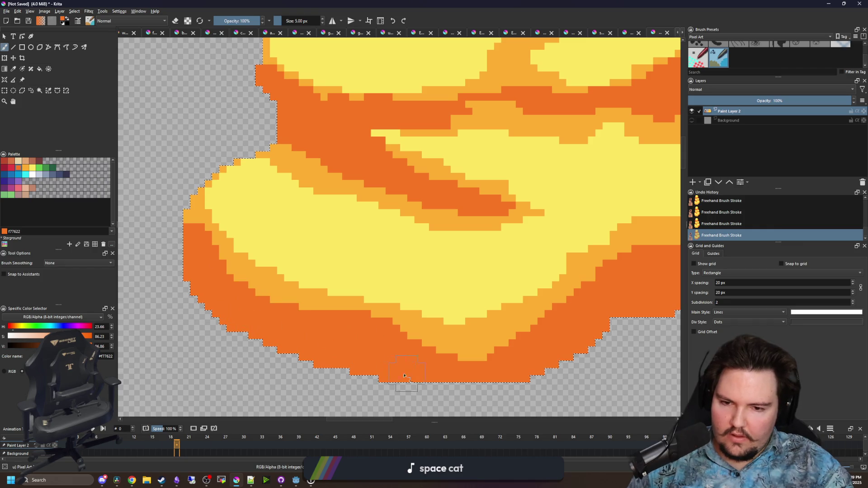
key("ctrl+shift+a")
scroll(395, 285, "down", 10)
Sample light orange feae34 from the rock and paint 1 px pixels along its shading band
scroll(363, 312, "down", 1)
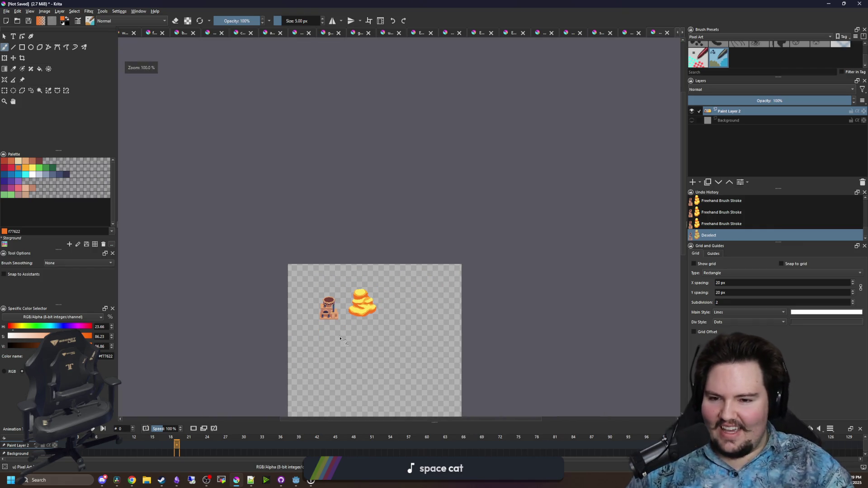
scroll(376, 319, "up", 2)
scroll(375, 320, "down", 2)
scroll(462, 206, "up", 4)
scroll(445, 139, "up", 2)
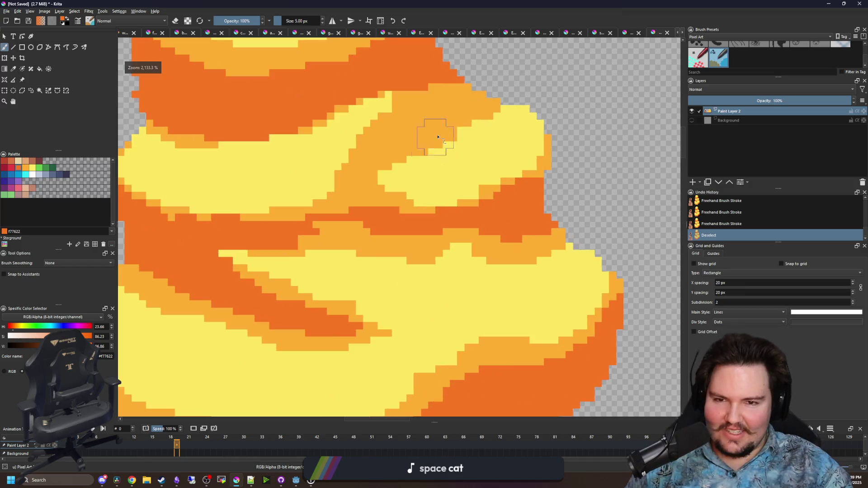
scroll(413, 229, "down", 4)
scroll(409, 227, "down", 4)
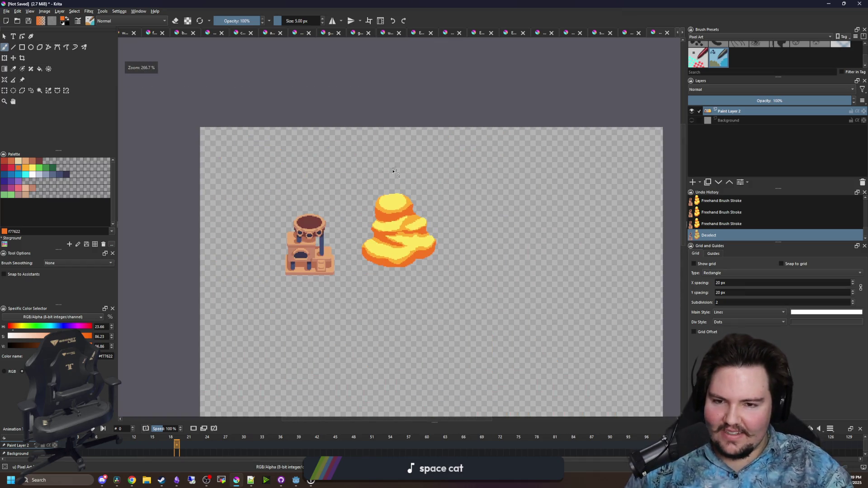
scroll(390, 264, "up", 4)
scroll(390, 265, "down", 1)
scroll(361, 267, "up", 2)
scroll(357, 266, "down", 2)
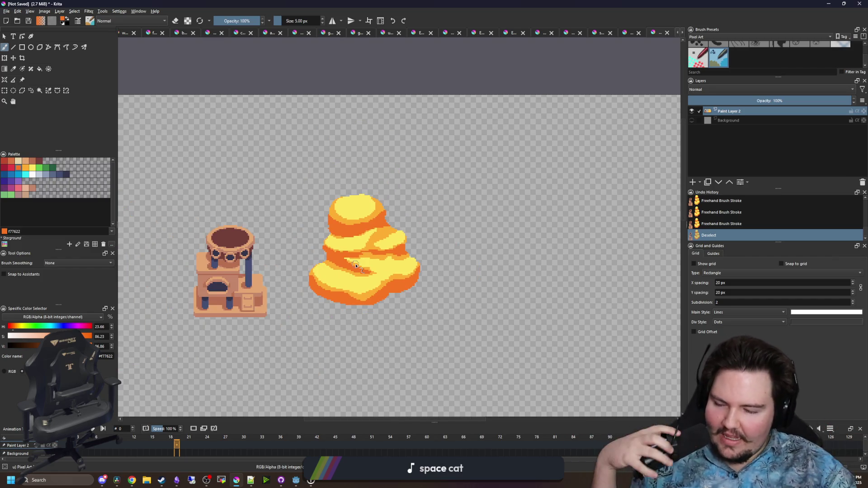
left_click_drag(351, 283, 391, 245)
scroll(427, 211, "up", 3)
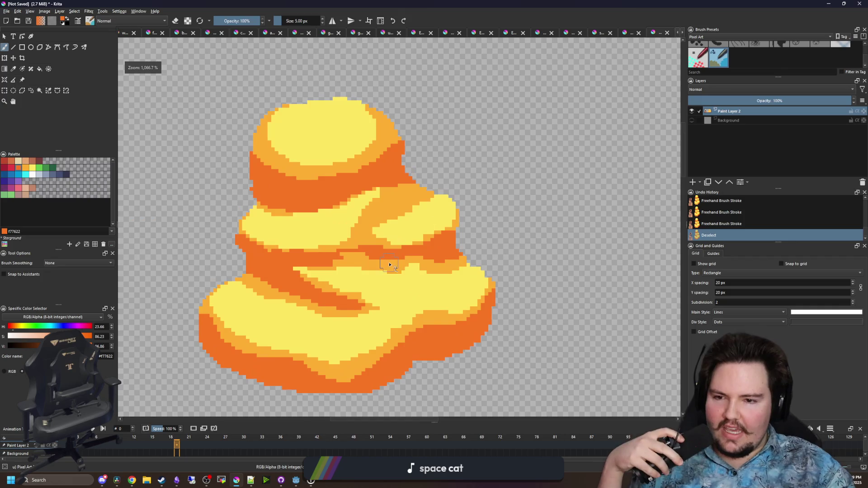
scroll(387, 264, "up", 2)
key("p")
scroll(294, 202, "up", 3)
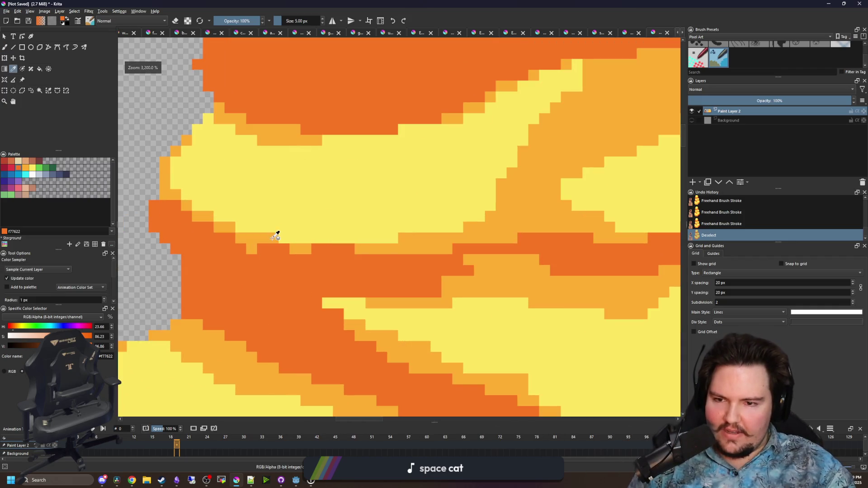
left_click(277, 234)
scroll(280, 239, "up", 2)
key("b")
key("bracketleft")
key("bracketleft")
key("bracketleft")
mouse_move(289, 249)
left_mouse_down()
mouse_move(231, 249)
mouse_move(436, 258)
left_mouse_up()
Fit the whole page in view and choose blue-grey 8b9bb4
key("2")
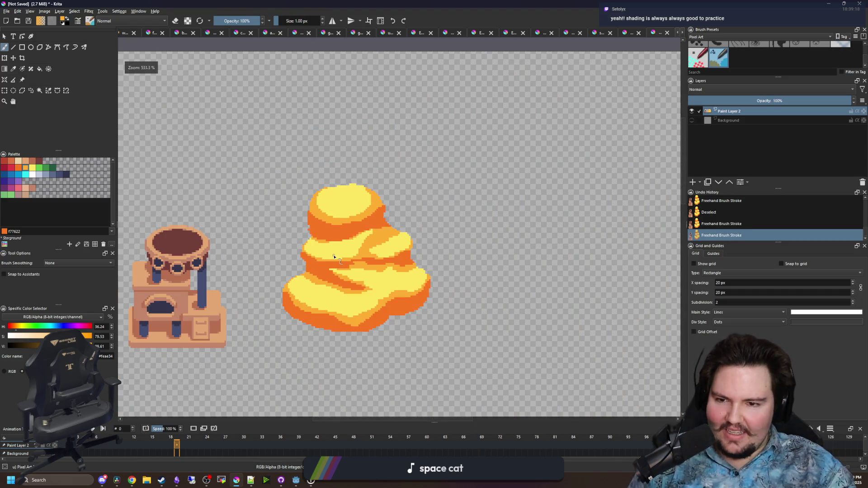
scroll(332, 259, "down", 2)
scroll(384, 262, "up", 4)
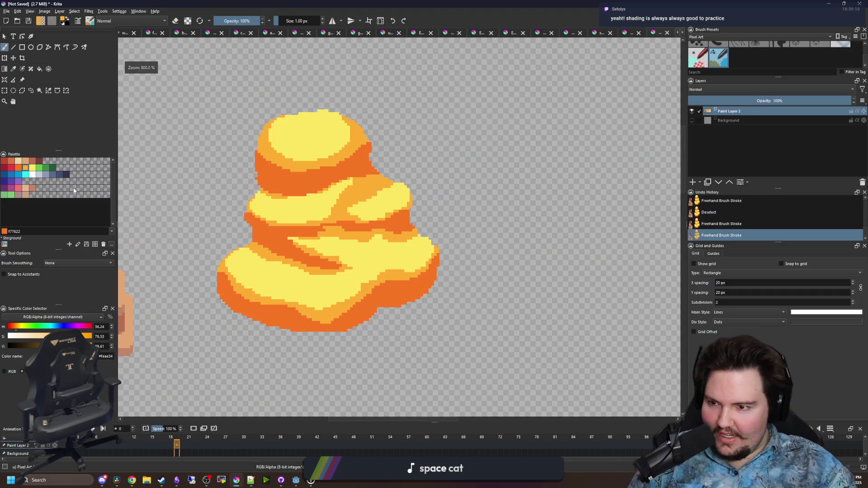
left_click(45, 175)
Flood-fill the rock's four yellow regions with blue-grey 8b9bb4
key("f")
left_click(315, 135)
left_click(294, 205)
left_click(382, 201)
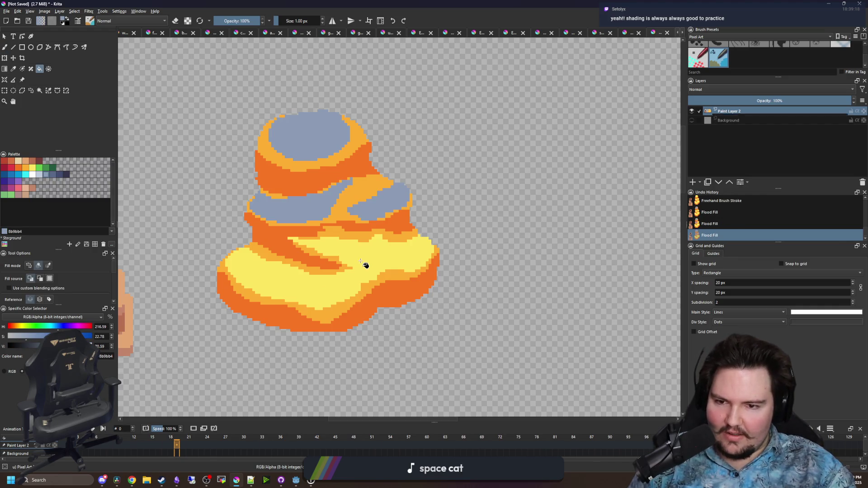
left_click(357, 266)
Refill those four highlight regions with a lighter grey-blue
left_click(40, 177)
left_click(315, 136)
left_click(384, 201)
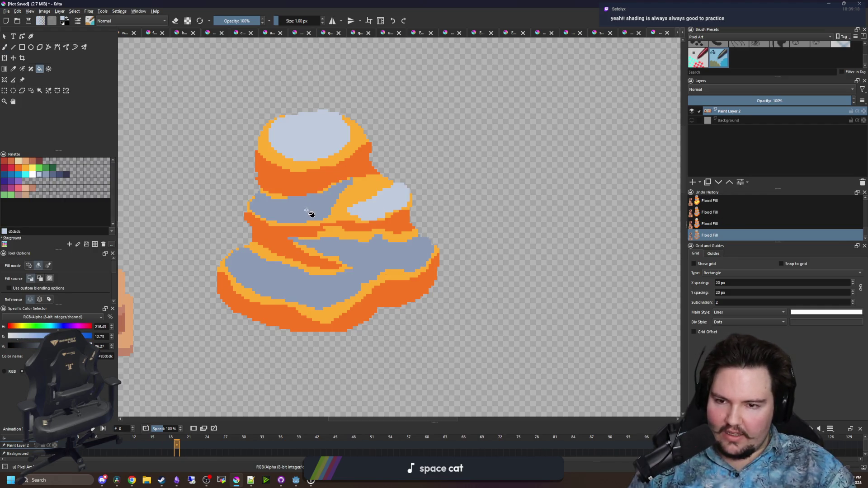
left_click(310, 213)
left_click(330, 271)
Rectangle-select the whole rock and flood-fill its yellow bands with 8b9bb4
left_click(47, 175)
left_click(322, 166)
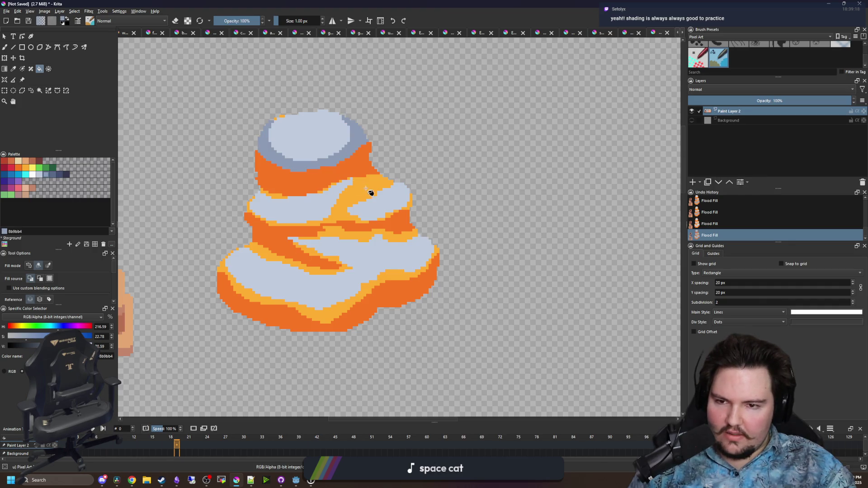
key("ctrl+z")
left_click(5, 90)
left_click_drag(493, 337, 214, 47)
key("f")
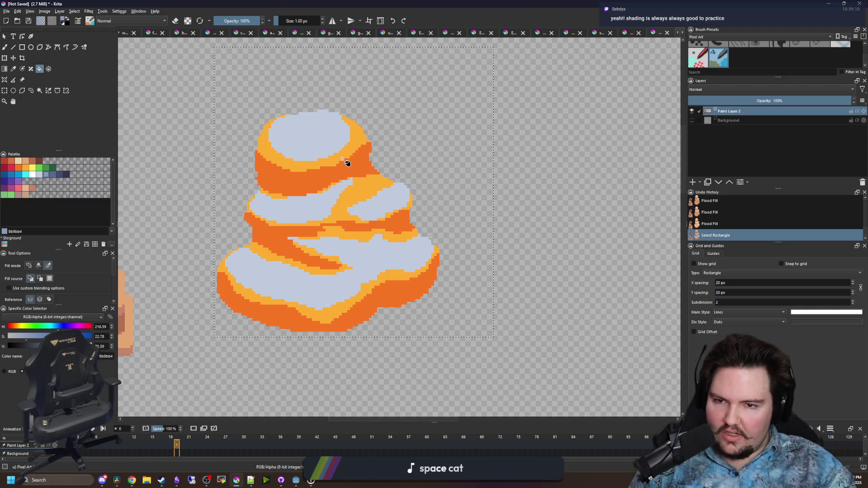
left_click(357, 163)
Fill the orange bands with dark blue-grey 5a6988 and deselect
left_click(49, 174)
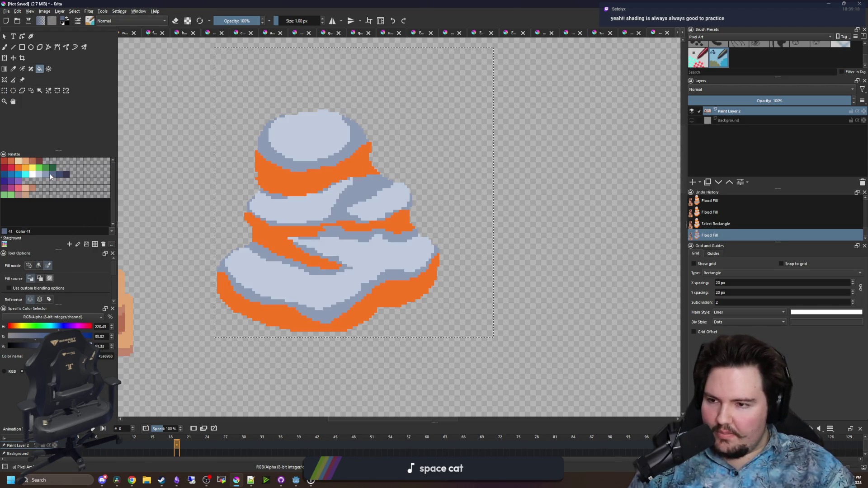
left_click(371, 300)
key("ctrl+shift+a")
scroll(392, 187, "down", 5)
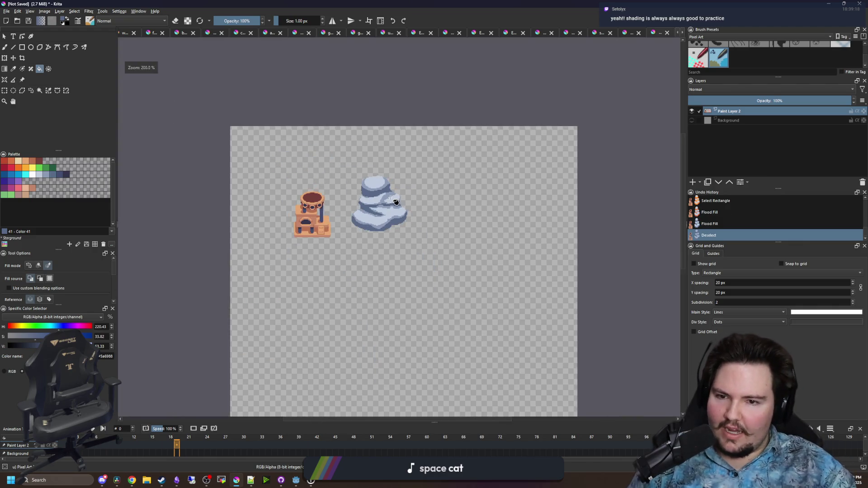
scroll(392, 187, "up", 8)
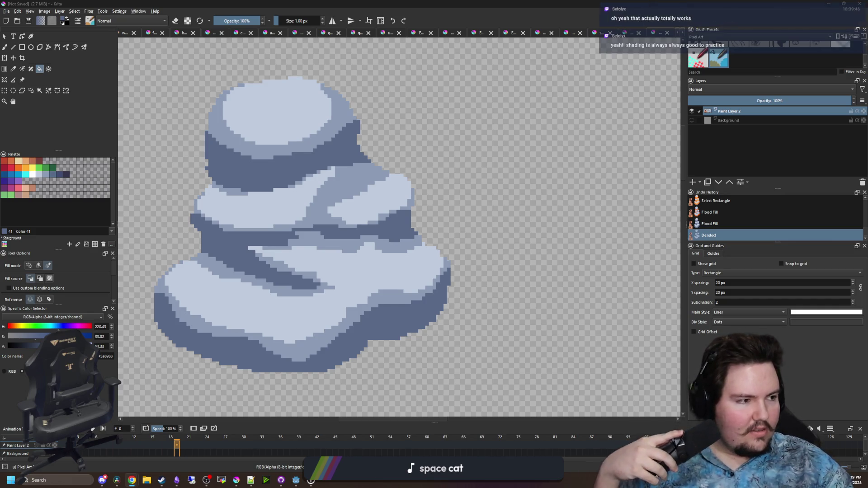
key("alt+Tab")
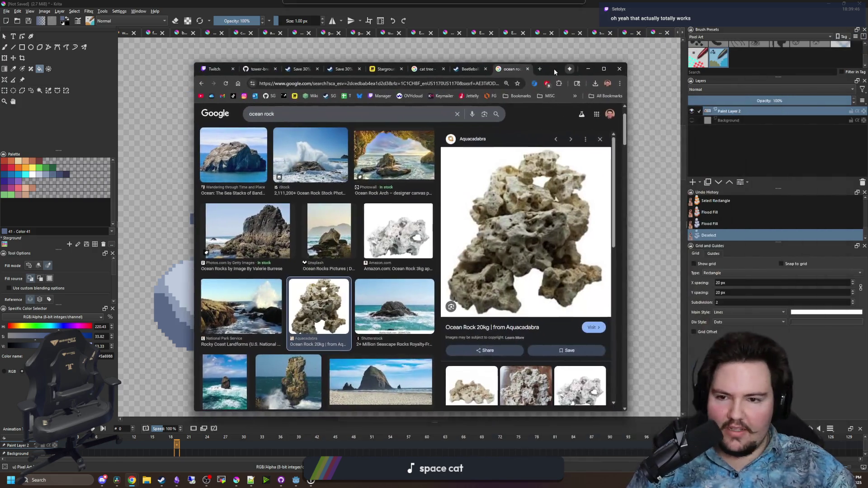
scroll(537, 171, "down", 10)
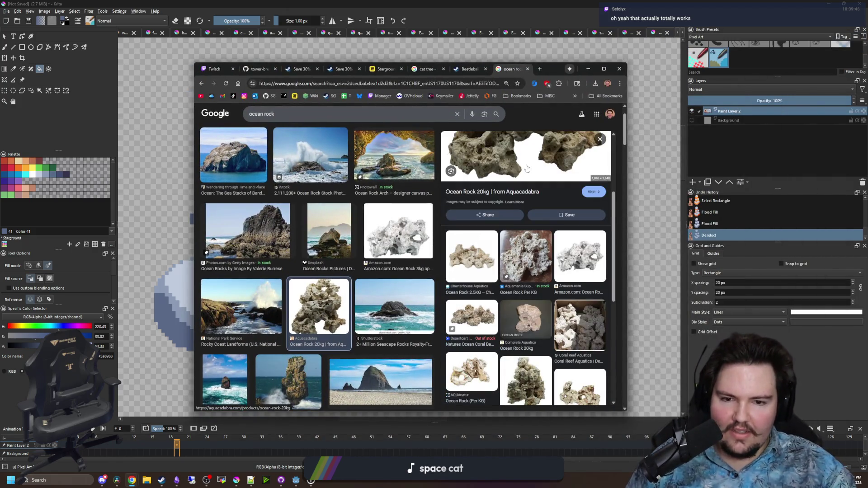
scroll(316, 271, "down", 10)
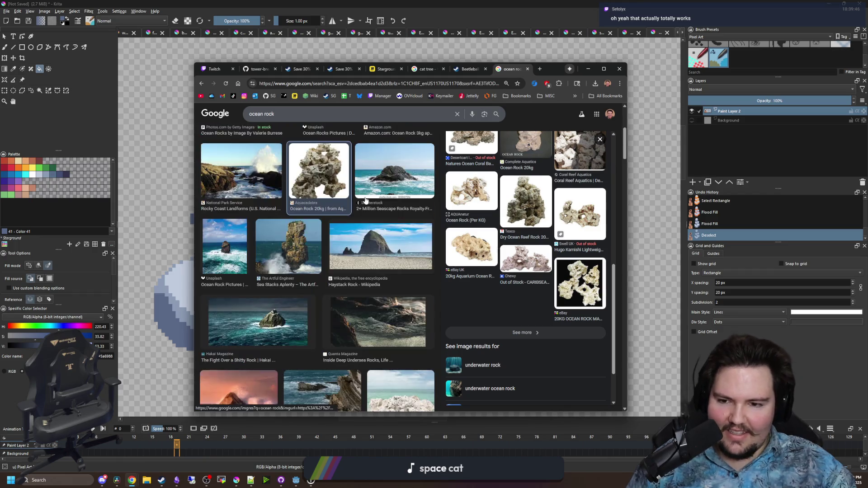
key("alt+Tab")
scroll(591, 203, "down", 5)
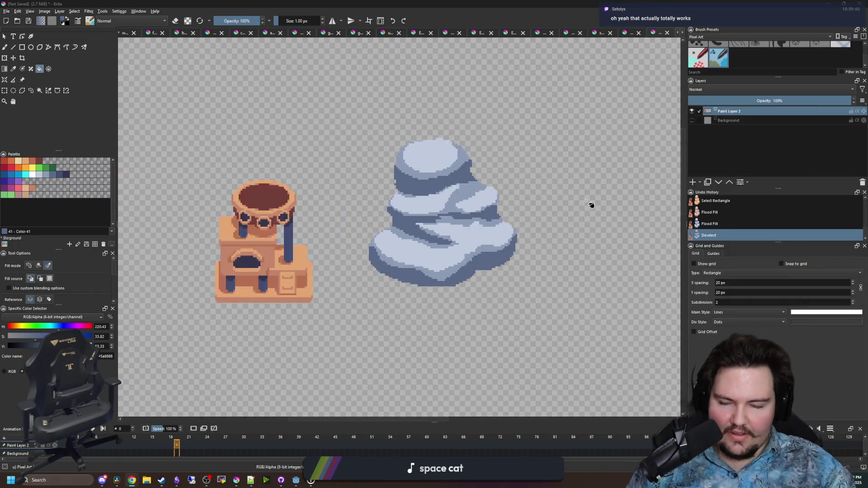
Dab a single pixel near the rock's left edge with the brush
left_click(5, 92)
left_click_drag(464, 241, 384, 245)
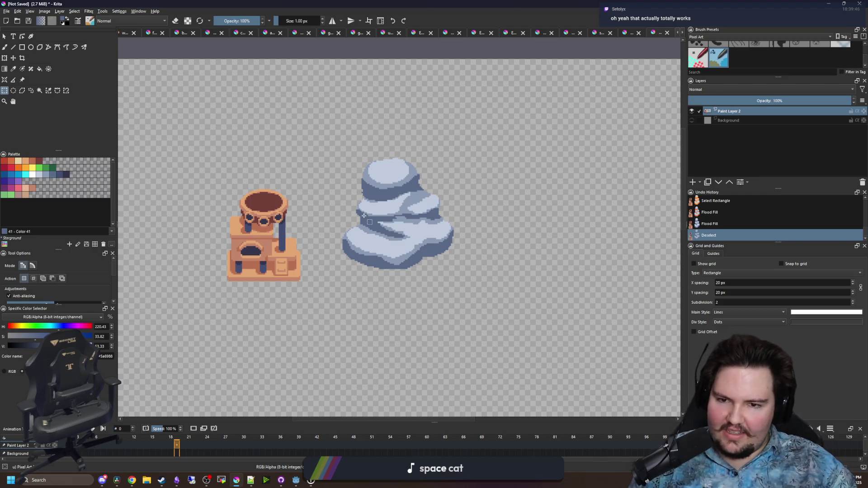
scroll(365, 217, "up", 6)
key("b")
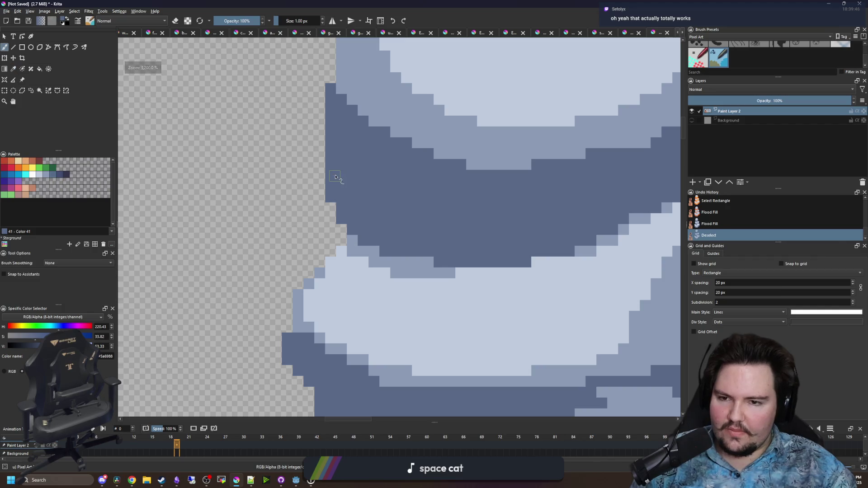
left_click(335, 178)
scroll(339, 190, "down", 8)
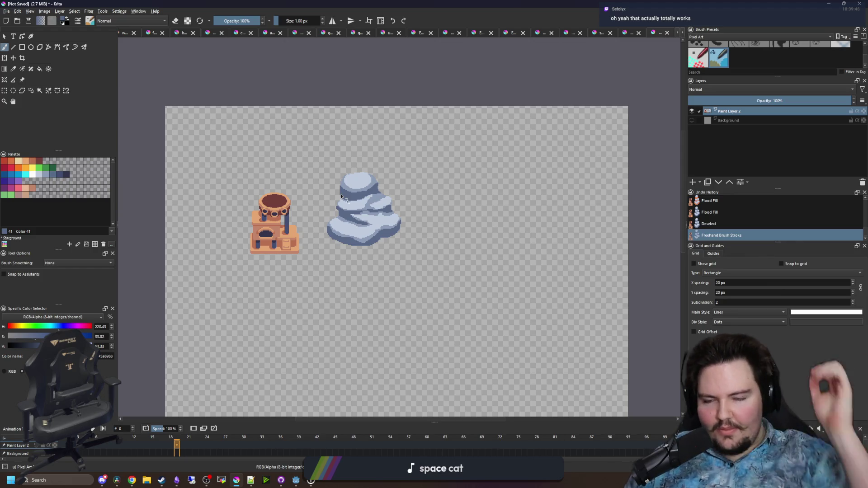
scroll(365, 322, "up", 2)
scroll(364, 322, "up", 2)
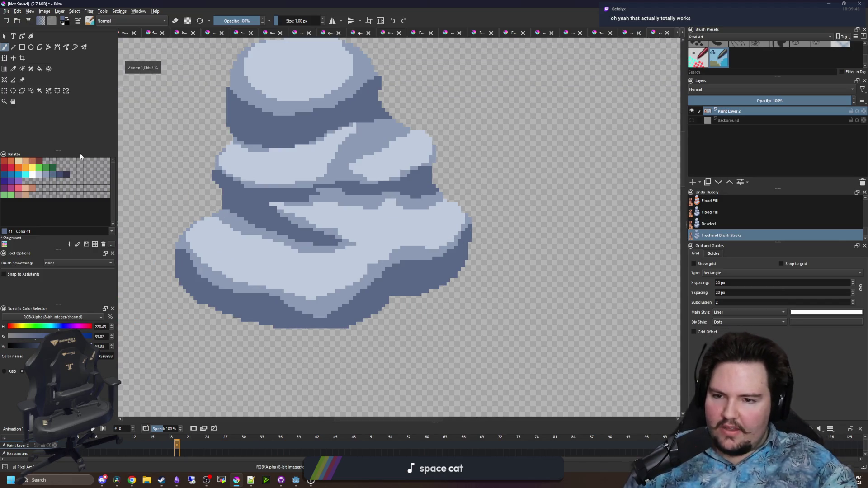
Rectangle-select the rock, delete it, and clear the selection
key("ctrl+r")
scroll(468, 314, "down", 3)
mouse_move(514, 349)
left_mouse_down()
mouse_move(352, 221)
mouse_move(300, 142)
left_mouse_up()
key("Delete")
key("ctrl+shift+a")
scroll(306, 162, "up", 3)
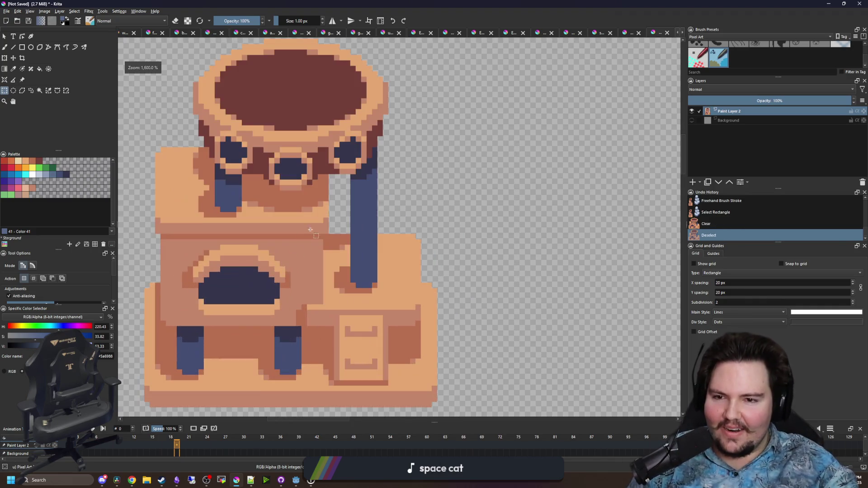
scroll(360, 174, "down", 3)
scroll(367, 244, "up", 3)
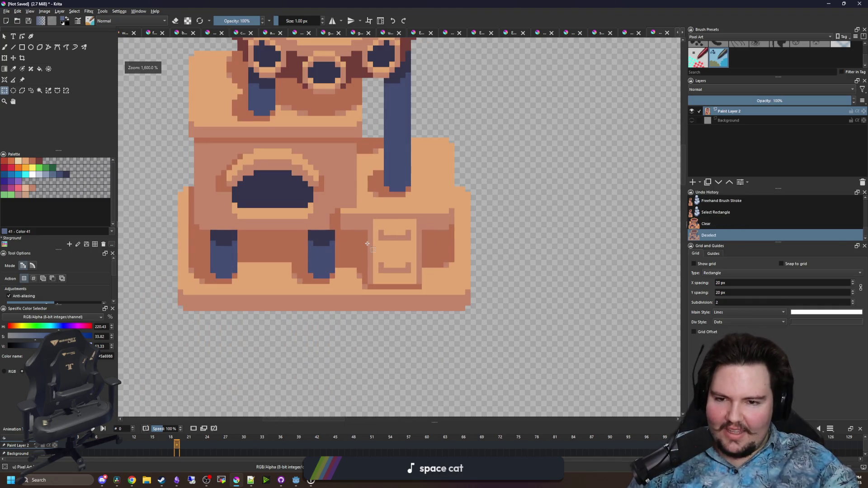
scroll(291, 284, "down", 2)
scroll(303, 296, "down", 1)
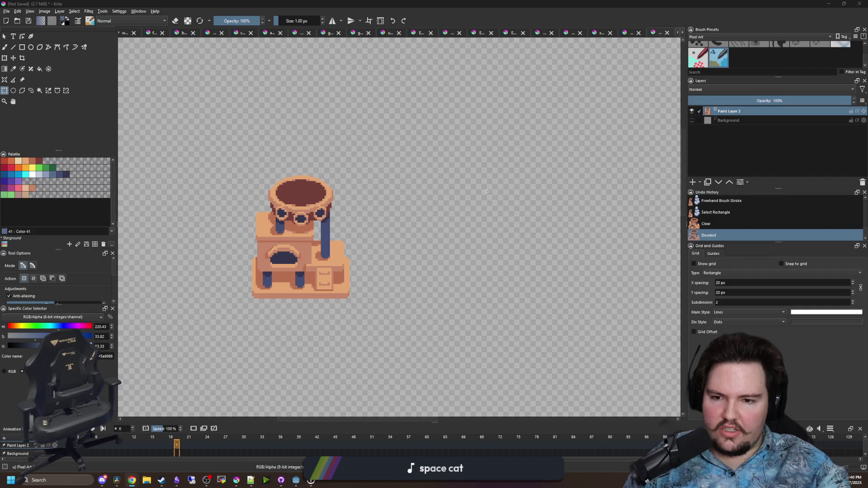
scroll(393, 240, "up", 4)
Paint a large white blob with a ~26 px brush to the right of the cat tree
key("b")
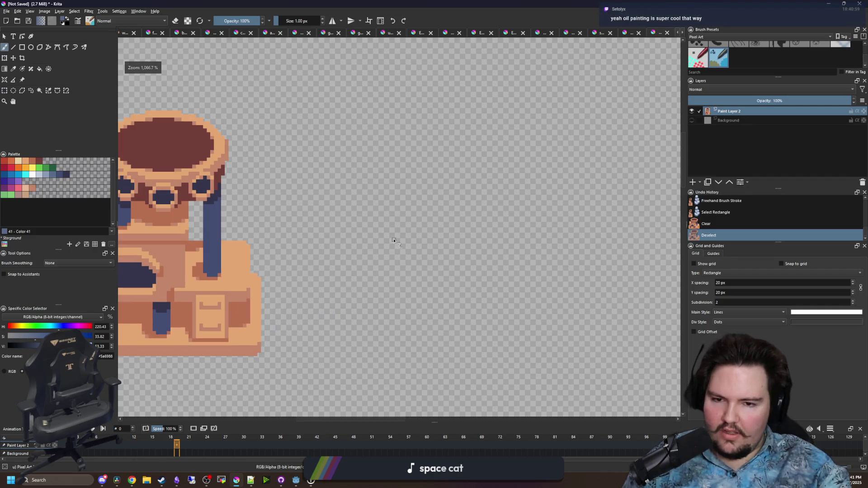
scroll(393, 241, "up", 2)
left_click_drag(401, 221, 434, 219)
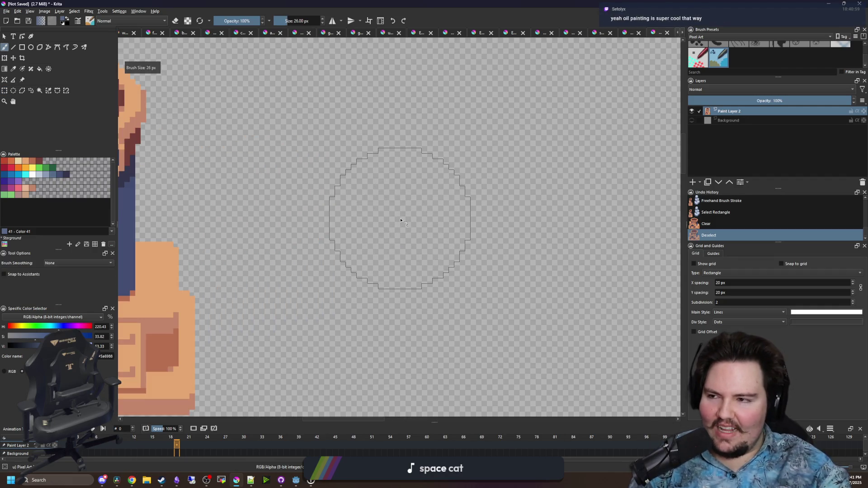
left_click_drag(456, 174, 372, 219)
scroll(422, 188, "down", 3)
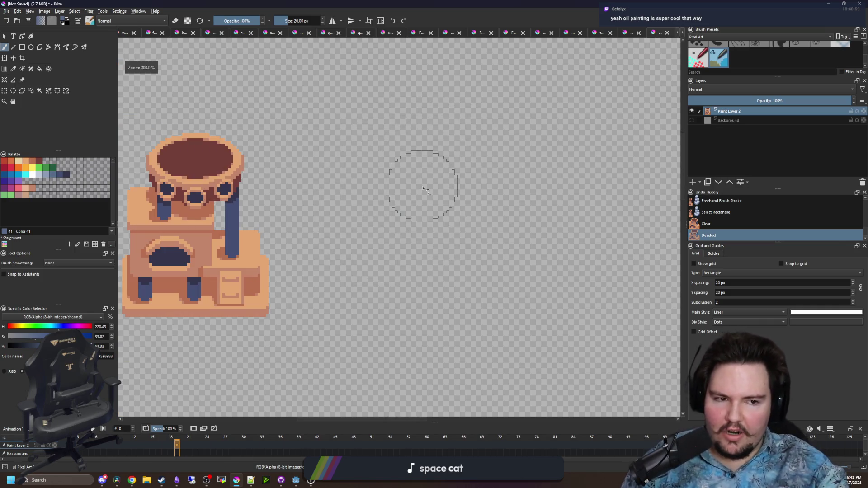
scroll(410, 208, "up", 2)
mouse_move(429, 246)
left_mouse_down()
mouse_move(393, 199)
mouse_move(372, 194)
mouse_move(389, 280)
mouse_move(397, 184)
left_mouse_up()
left_click(32, 174)
scroll(357, 219, "down", 2)
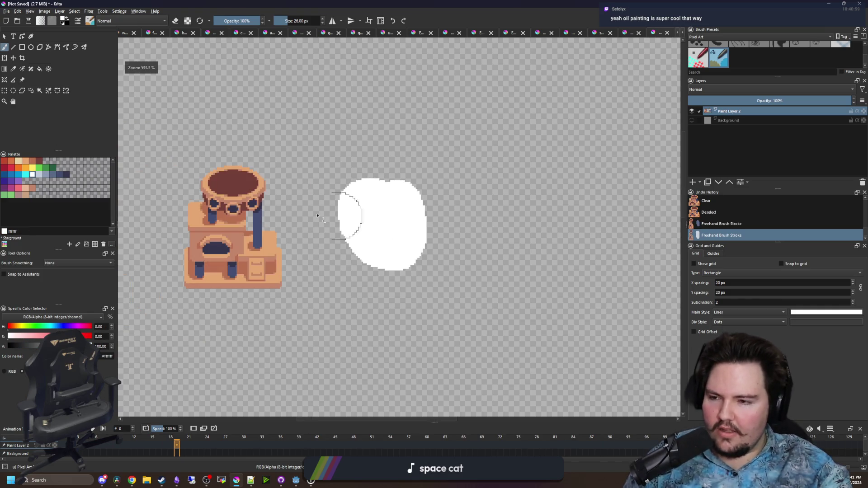
mouse_move(389, 230)
left_mouse_down()
mouse_move(404, 236)
mouse_move(357, 237)
mouse_move(387, 228)
left_mouse_up()
Select the white blob by colour, delete it, and deselect
left_click(39, 91)
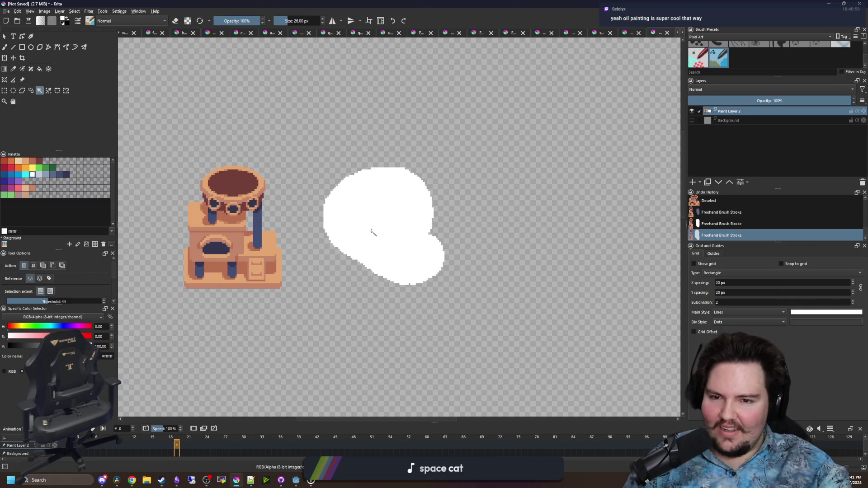
left_click(371, 235)
key("Delete")
scroll(371, 231, "down", 1)
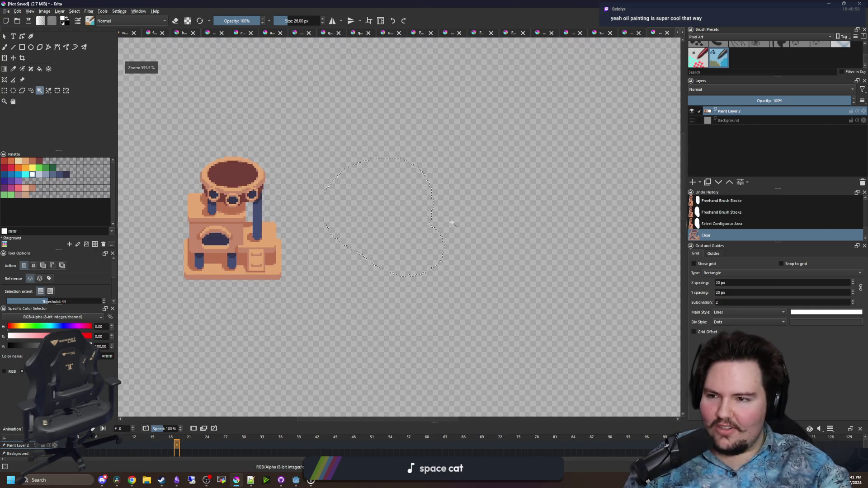
key("ctrl+shift+a")
scroll(415, 226, "down", 2)
scroll(362, 237, "up", 3)
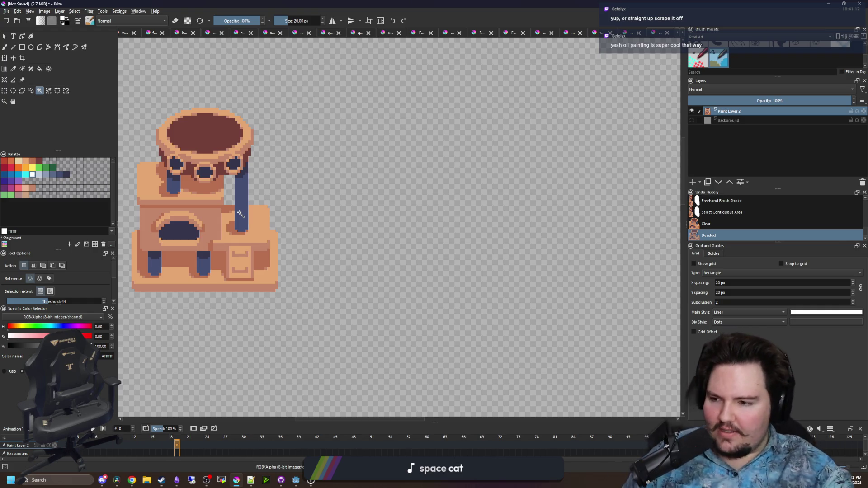
scroll(345, 181, "up", 3)
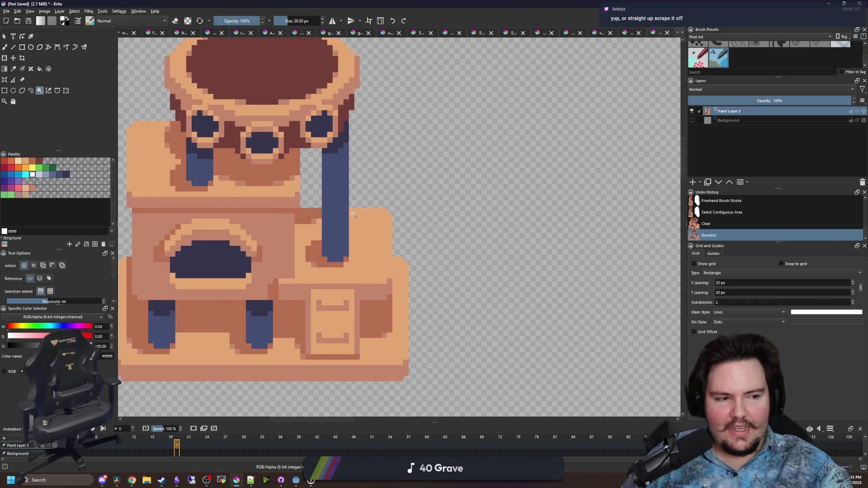
scroll(352, 214, "down", 3)
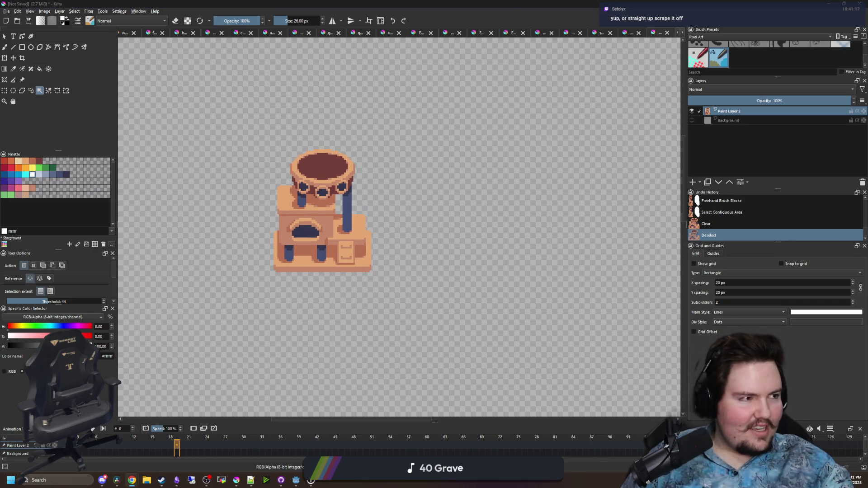
key("alt+Tab")
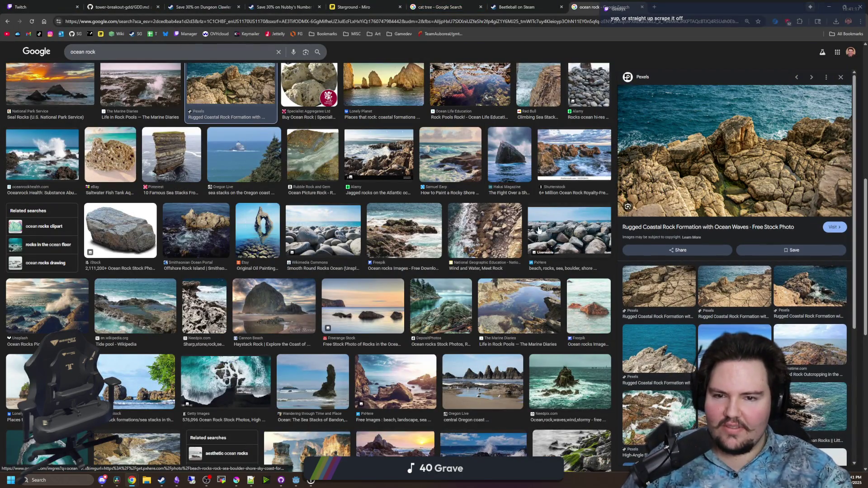
scroll(260, 325, "up", 4)
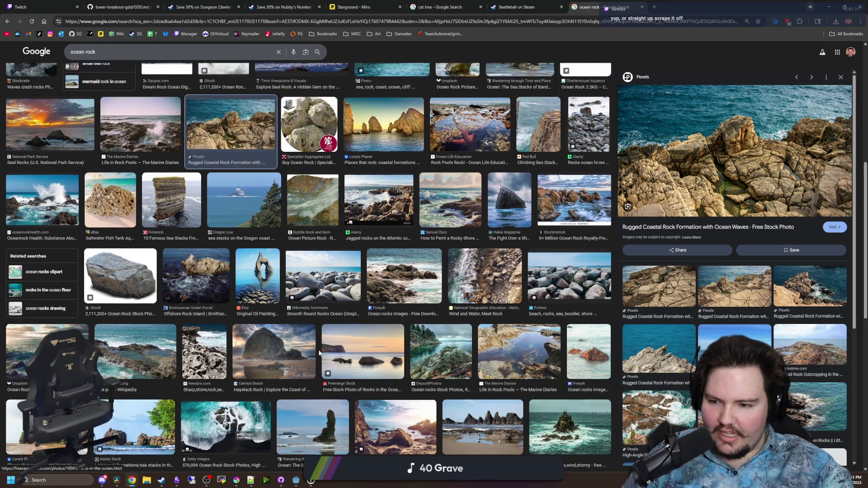
scroll(260, 325, "down", 4)
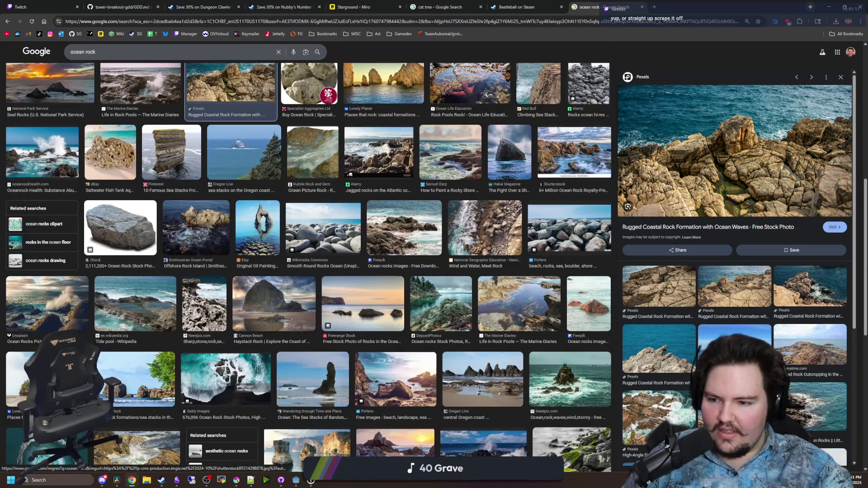
left_click(18, 375)
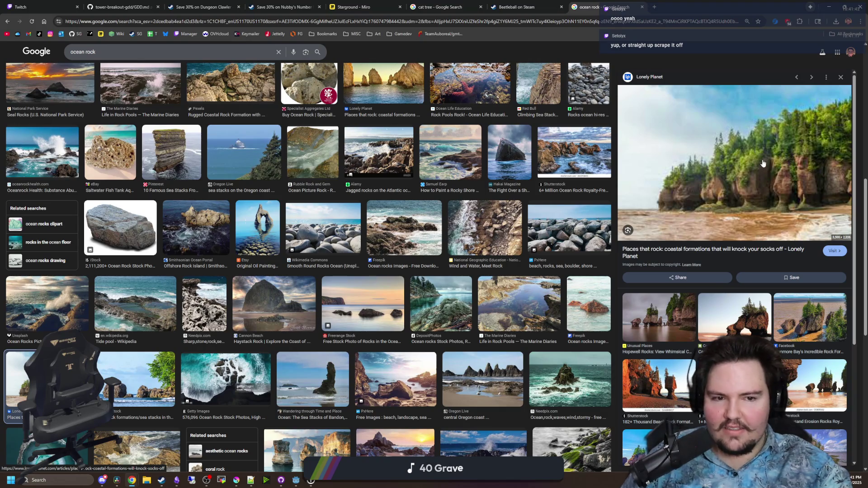
scroll(438, 215, "down", 3)
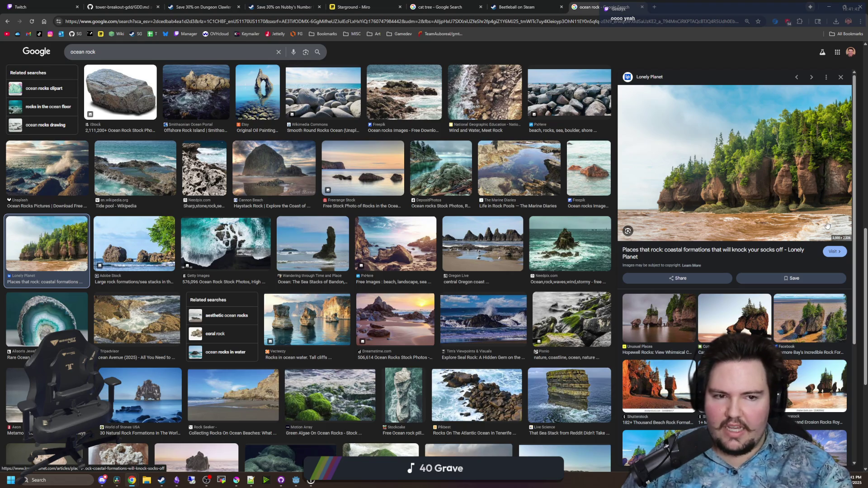
scroll(500, 242, "down", 4)
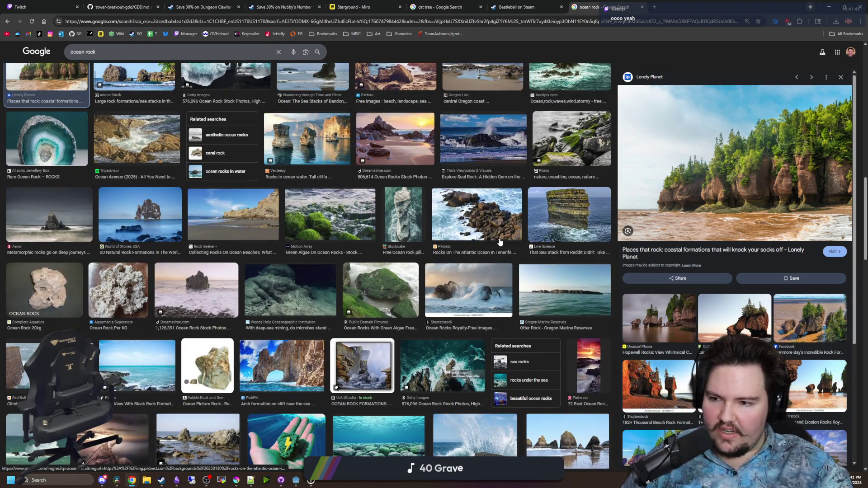
left_click(317, 301)
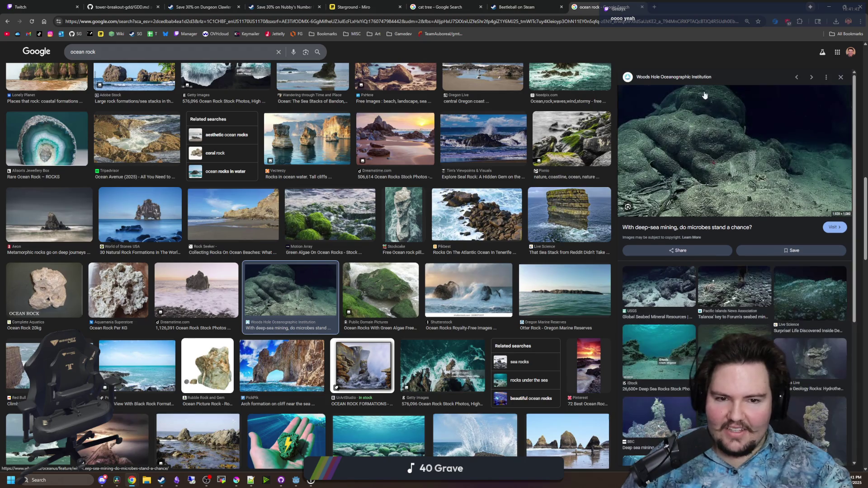
right_click(711, 116)
left_click(713, 126)
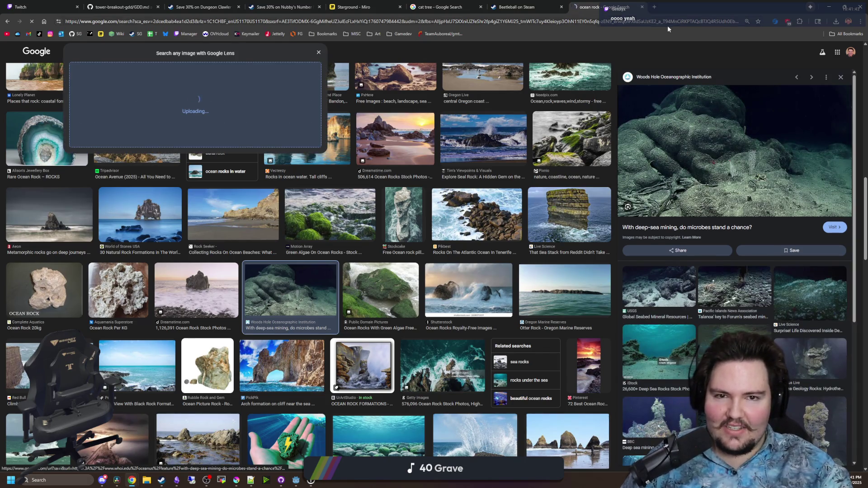
key("alt+Left")
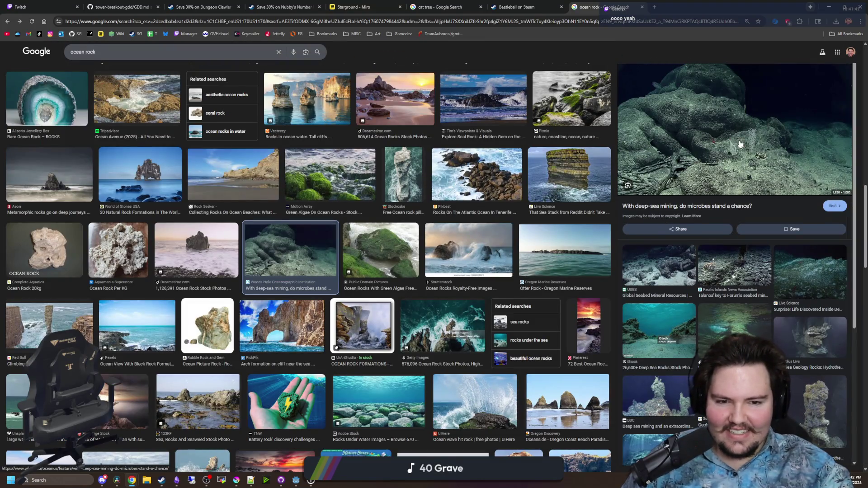
key("alt+Left")
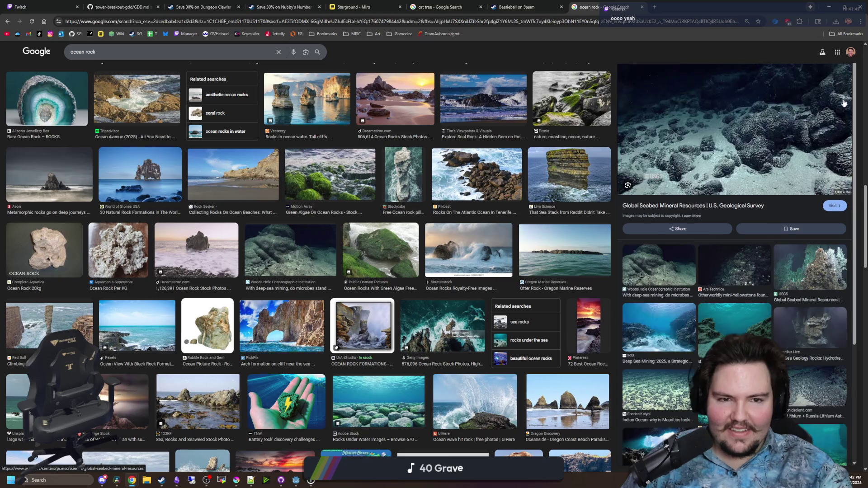
scroll(472, 265, "down", 4)
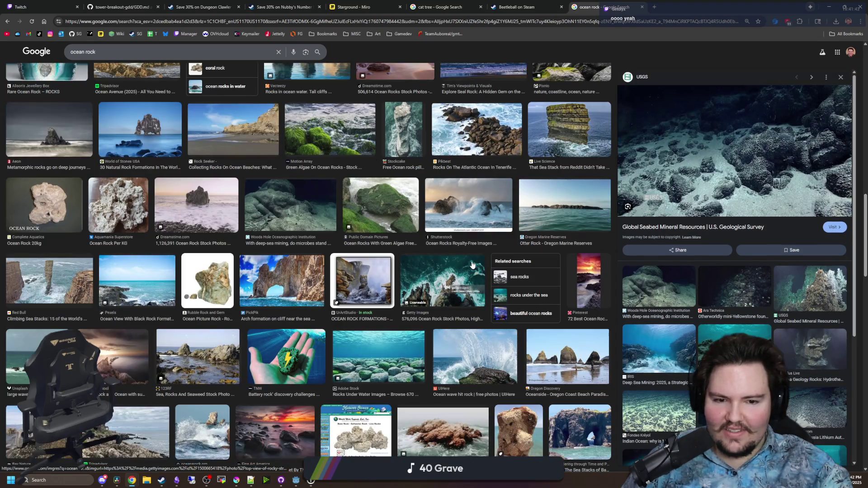
scroll(310, 240, "down", 5)
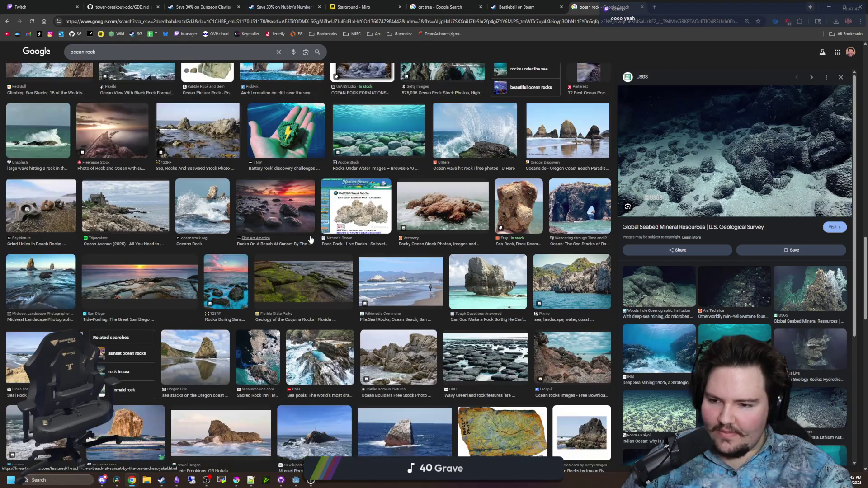
scroll(310, 239, "down", 9)
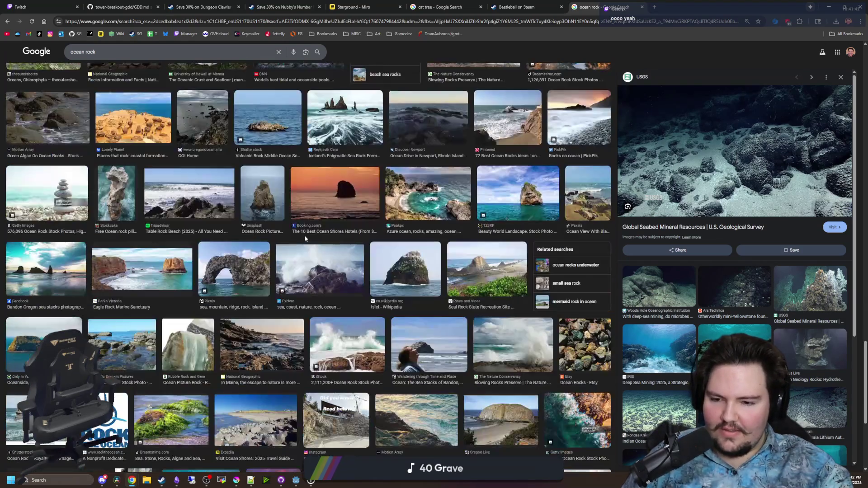
scroll(305, 238, "down", 4)
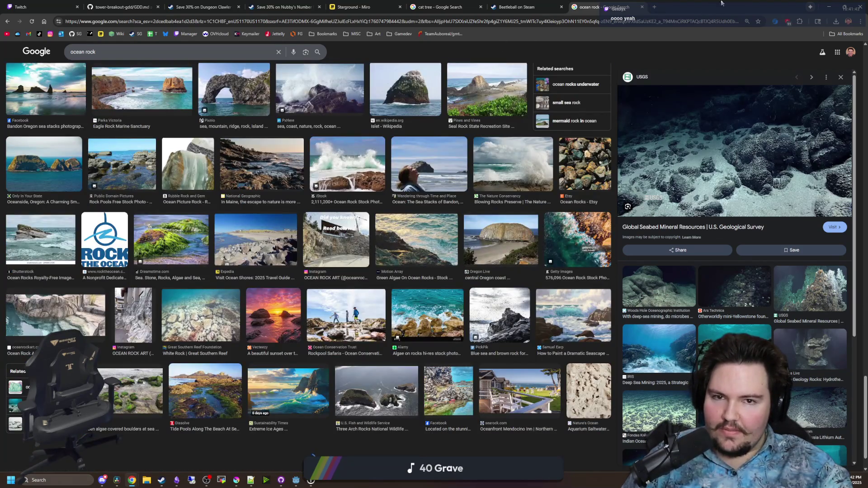
key("alt+Tab")
scroll(344, 255, "up", 5)
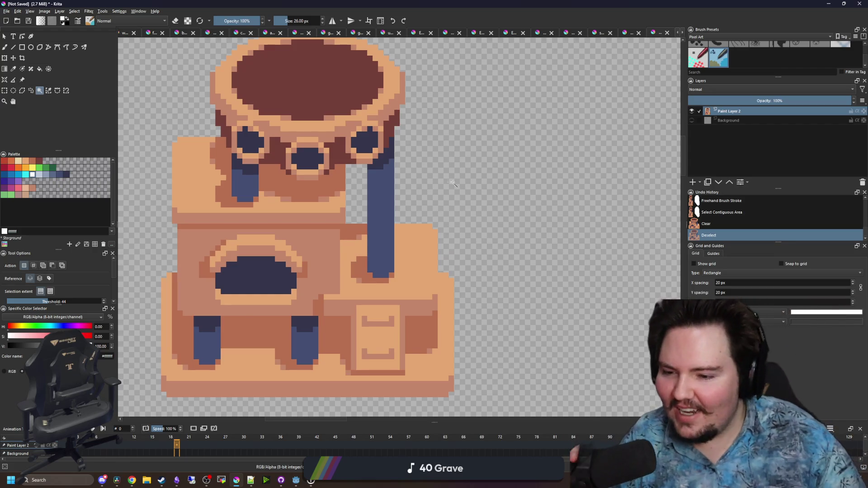
Paint a large blue-grey dab below the cat tree with a ~15 px brush
left_click_drag(514, 298, 528, 300)
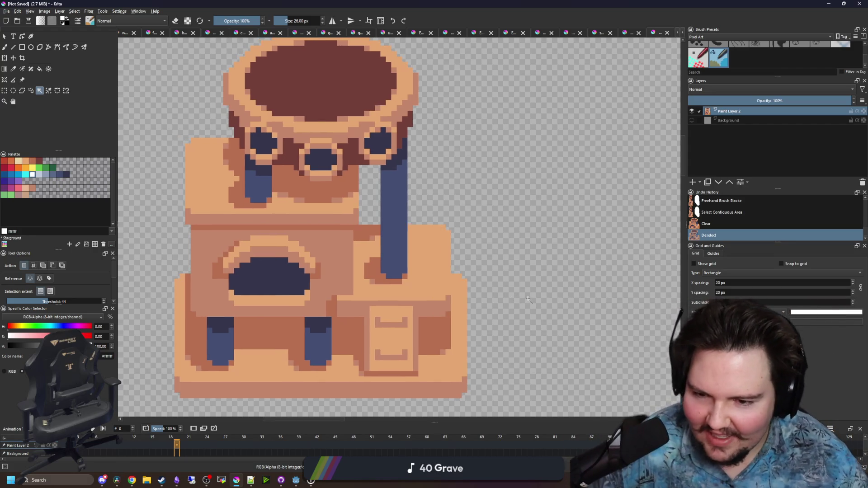
scroll(460, 212, "down", 5)
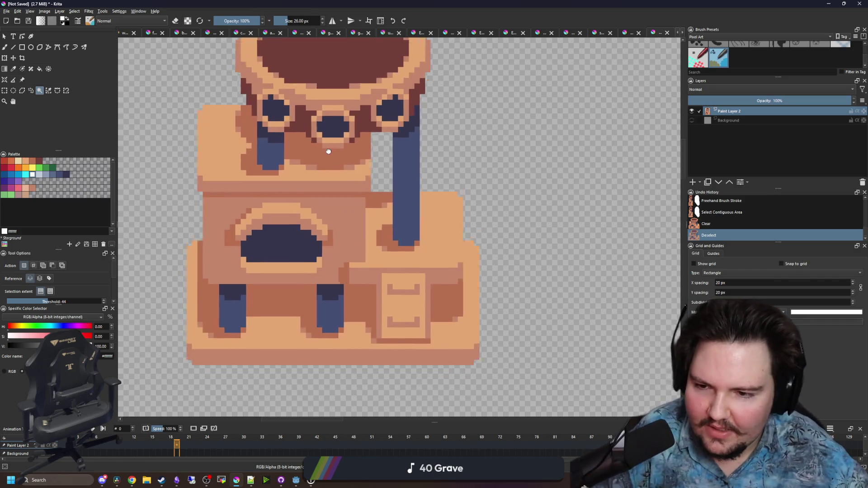
key("p")
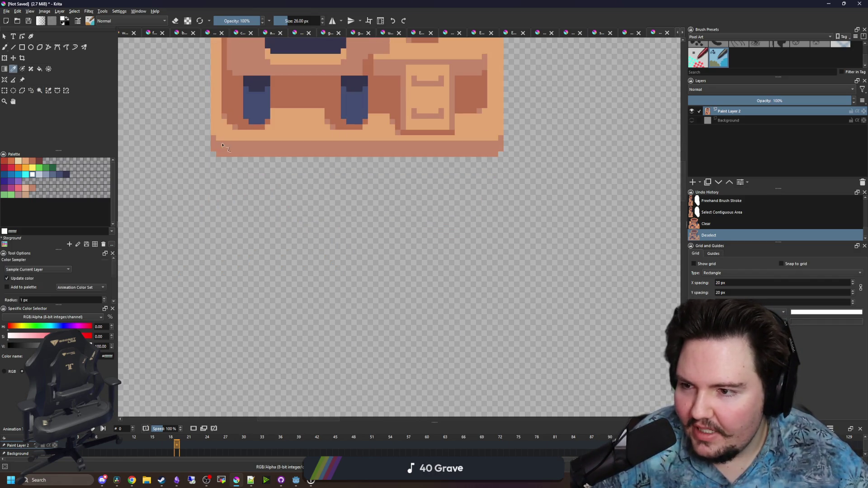
key("b")
left_click(52, 174)
key("[")
key("[")
key("[")
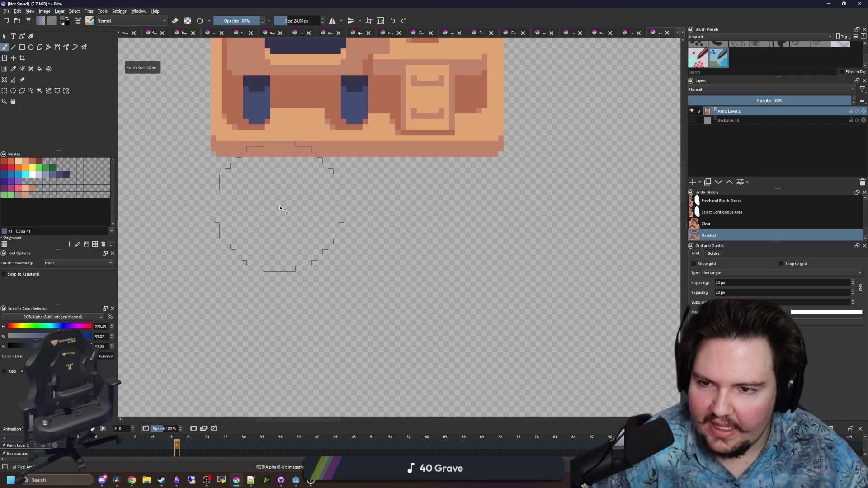
scroll(287, 220, "up", 2)
key("]")
key("]")
key("]")
key("bracketright")
left_click(309, 230)
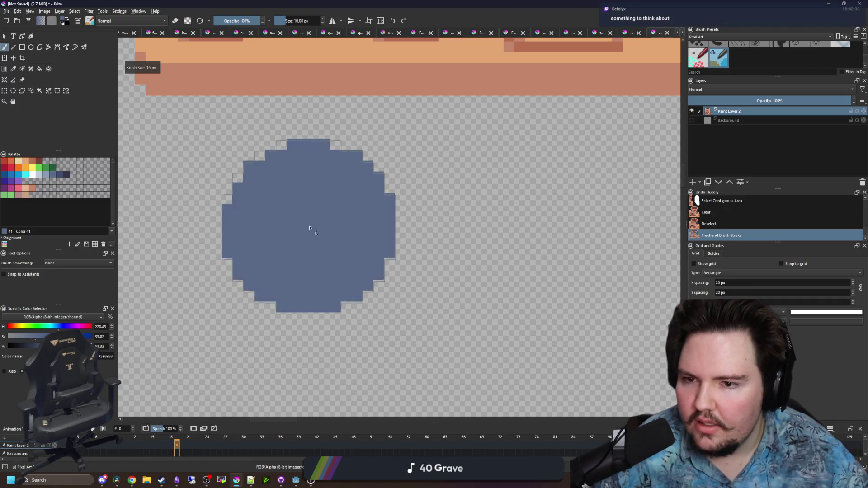
scroll(310, 231, "down", 3)
scroll(354, 246, "up", 2)
With a 1 px brush, square off the blob's left side and bottom into a dome
key("bracketleft")
key("bracketleft")
key("bracketleft")
scroll(388, 261, "up", 3)
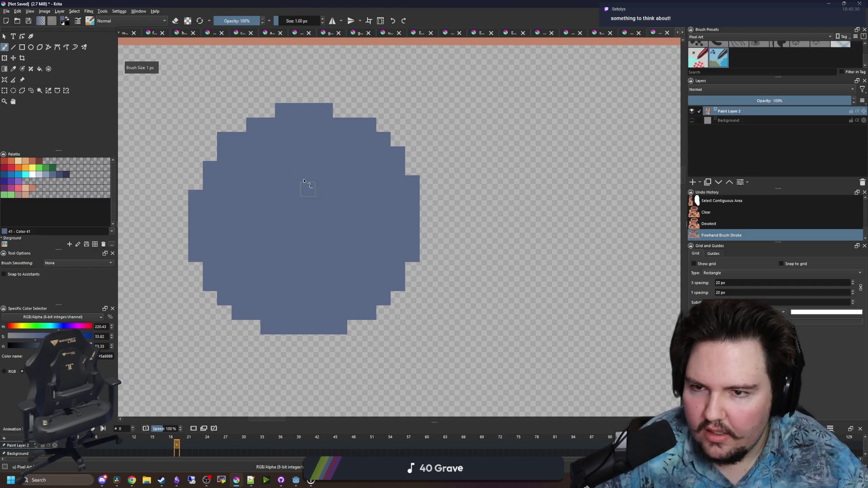
left_click(243, 128)
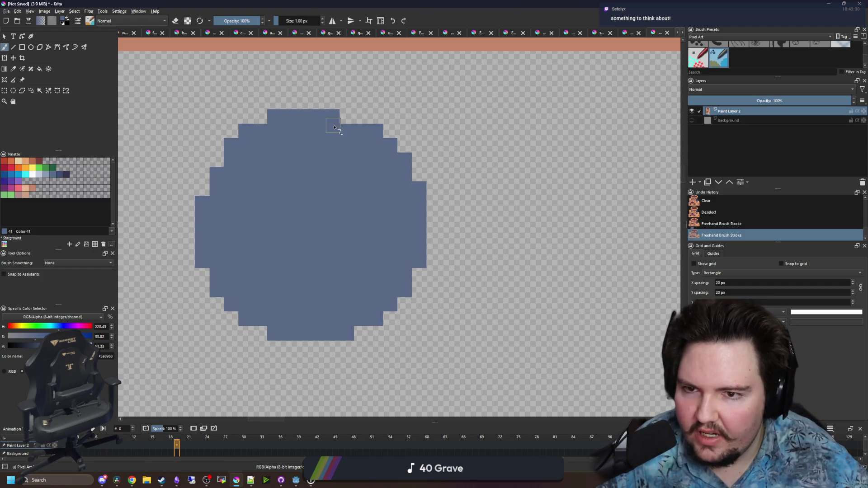
left_click_drag(270, 240, 299, 197)
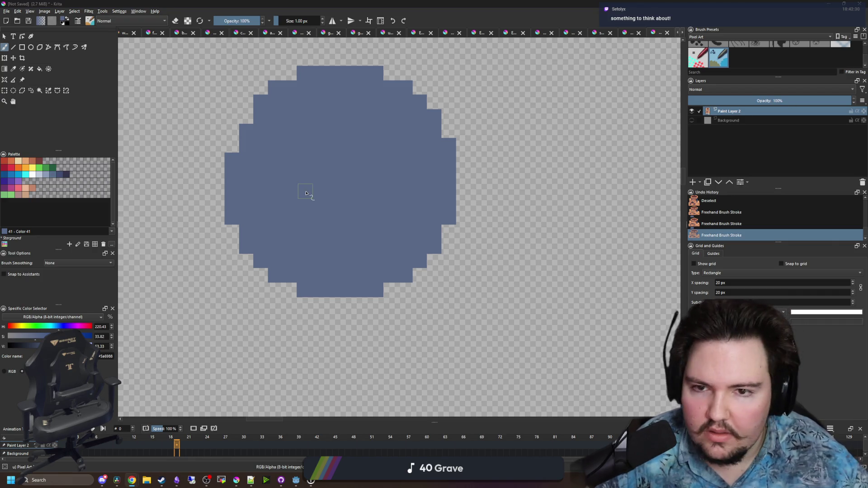
left_click(252, 121)
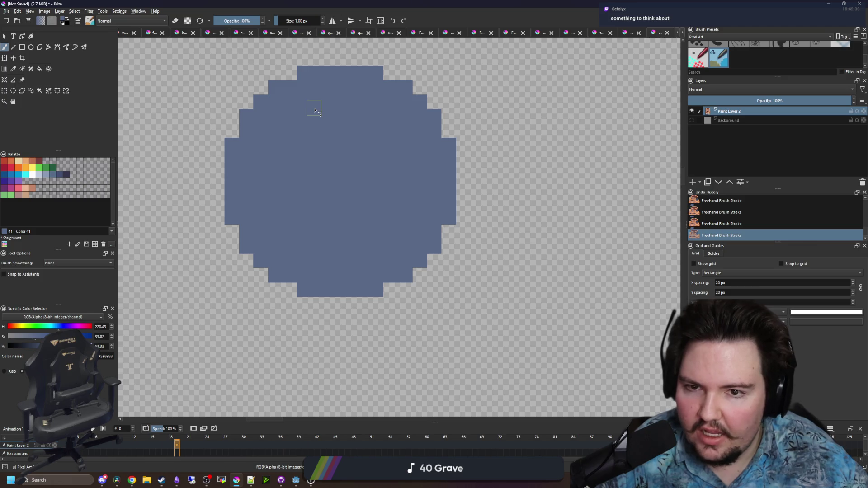
mouse_move(233, 217)
left_mouse_down()
mouse_move(233, 254)
mouse_move(249, 292)
mouse_move(390, 291)
mouse_move(449, 262)
mouse_move(441, 292)
mouse_move(258, 266)
mouse_move(370, 307)
mouse_move(437, 305)
mouse_move(324, 318)
left_mouse_up()
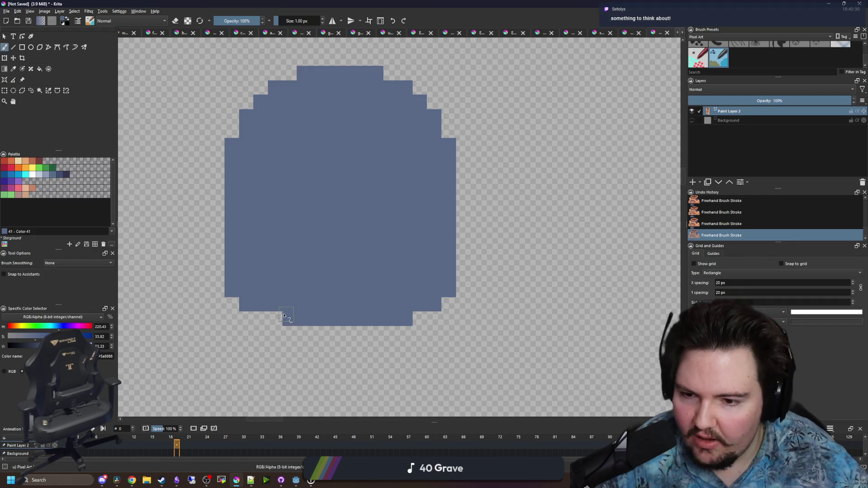
left_click_drag(261, 184, 249, 270)
Erase protruding corner pixels along the blob's stepped outline
scroll(234, 220, "up", 1)
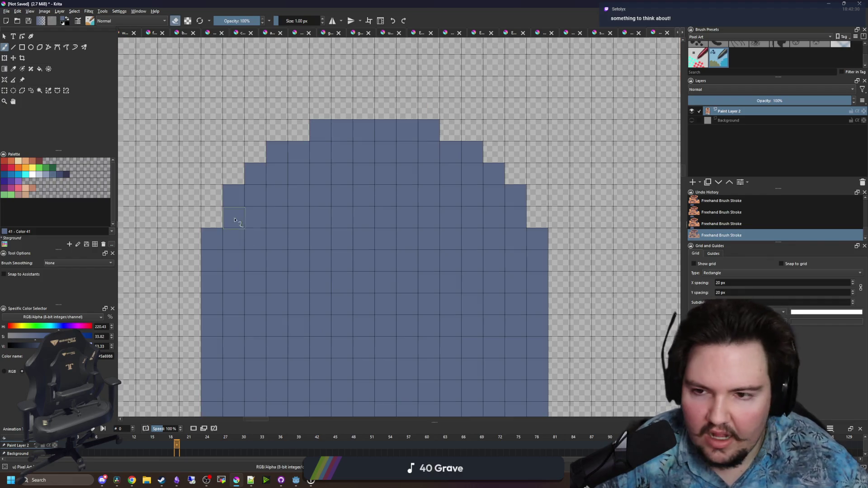
mouse_move(211, 242)
left_mouse_down()
mouse_move(310, 126)
mouse_move(458, 143)
mouse_move(500, 174)
mouse_move(538, 229)
left_mouse_up()
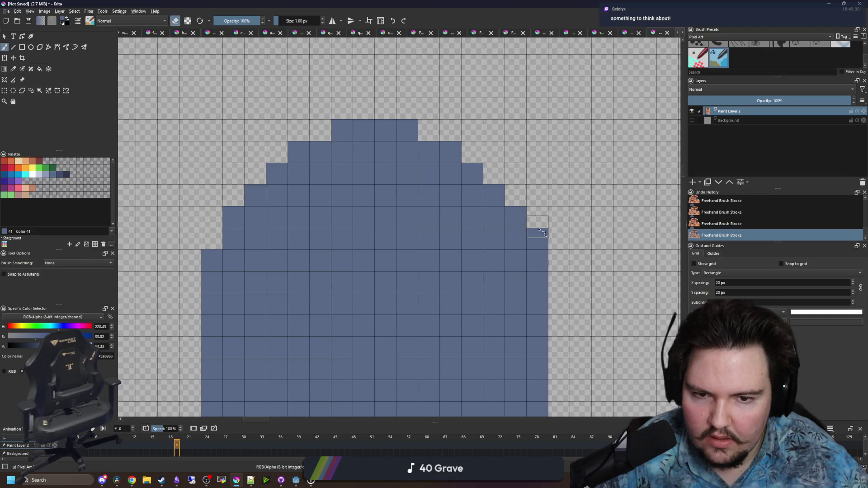
scroll(359, 188, "down", 2)
scroll(281, 232, "up", 1)
left_click(497, 237)
scroll(482, 201, "down", 2)
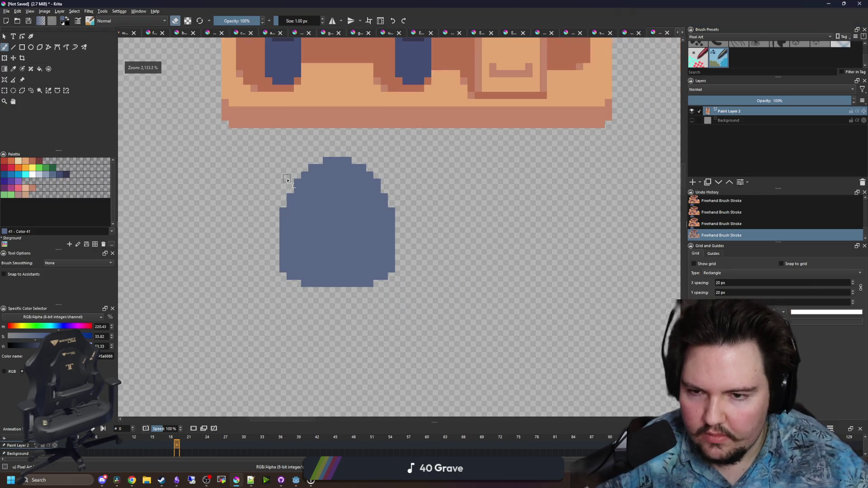
scroll(467, 209, "up", 1)
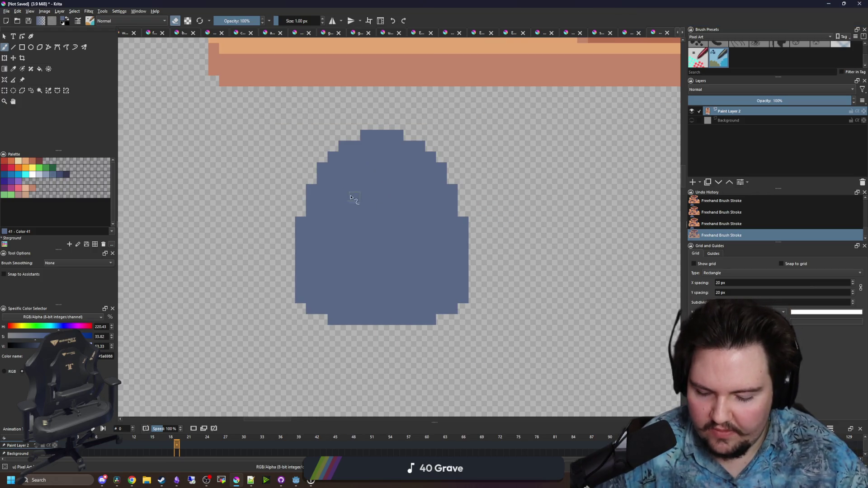
scroll(355, 208, "up", 1)
Paint blocky ear pixels above the blob's left and right top corners
key("e")
left_click(301, 200)
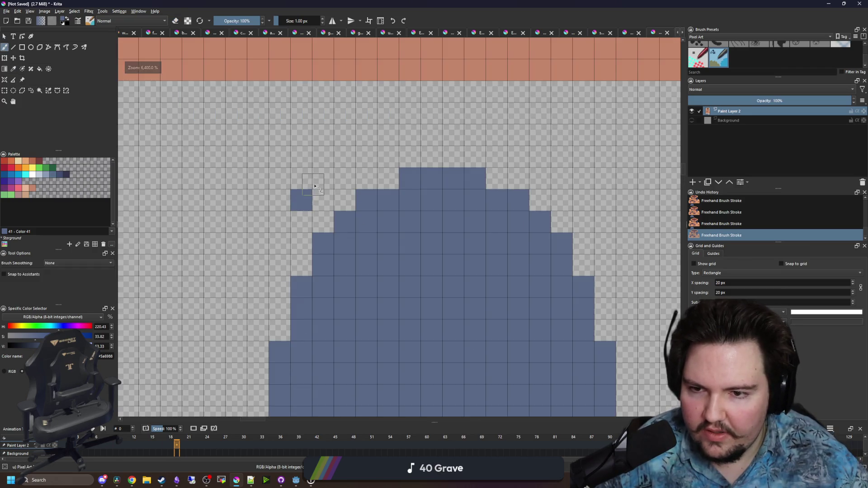
left_click(316, 183)
mouse_move(527, 183)
left_mouse_down()
mouse_move(548, 204)
mouse_move(547, 183)
mouse_move(563, 163)
left_mouse_up()
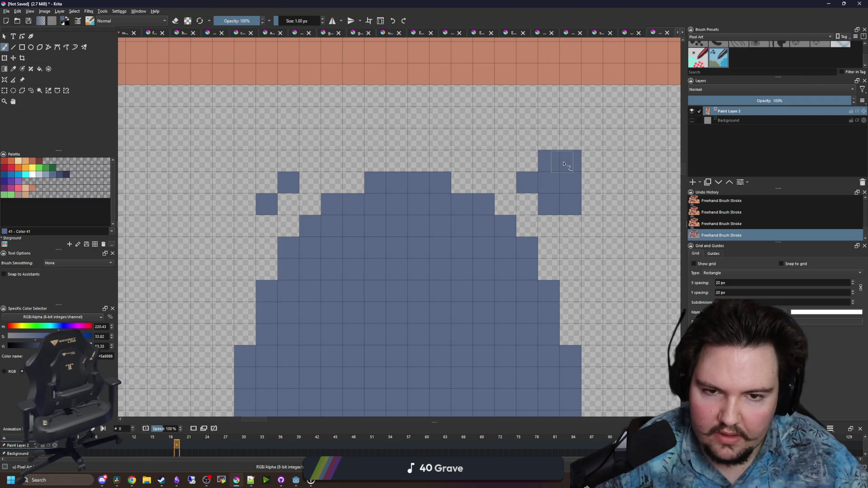
mouse_move(271, 186)
left_mouse_down()
mouse_move(247, 190)
mouse_move(260, 165)
left_mouse_up()
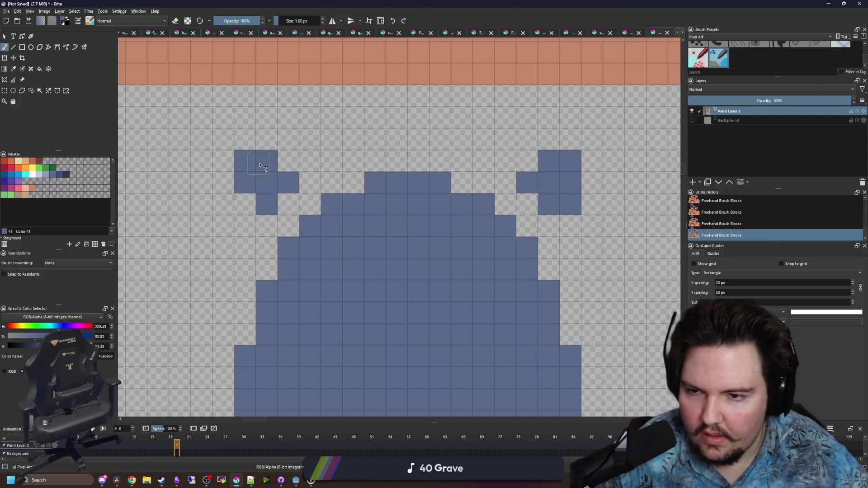
left_click(288, 161)
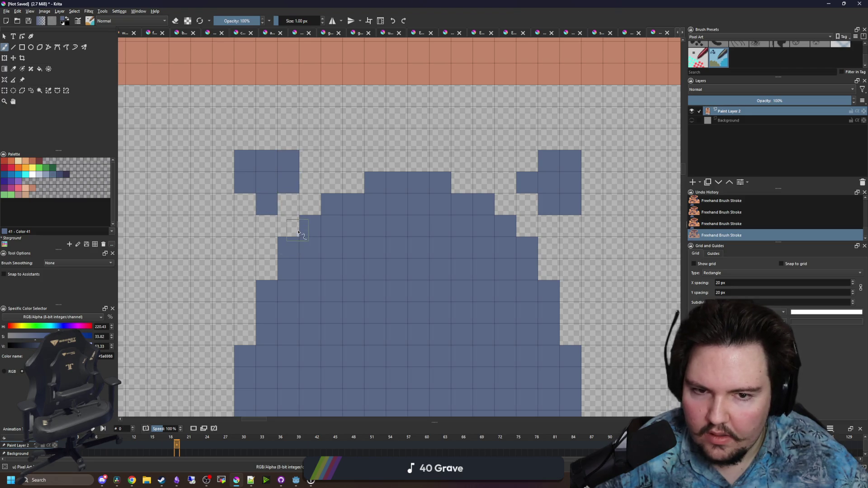
key("ctrl+z")
left_click_drag(223, 203, 241, 199)
left_click(245, 205)
Fill the gaps between the ears and head and extend both ears outward
scroll(245, 204, "down", 5)
scroll(271, 217, "up", 5)
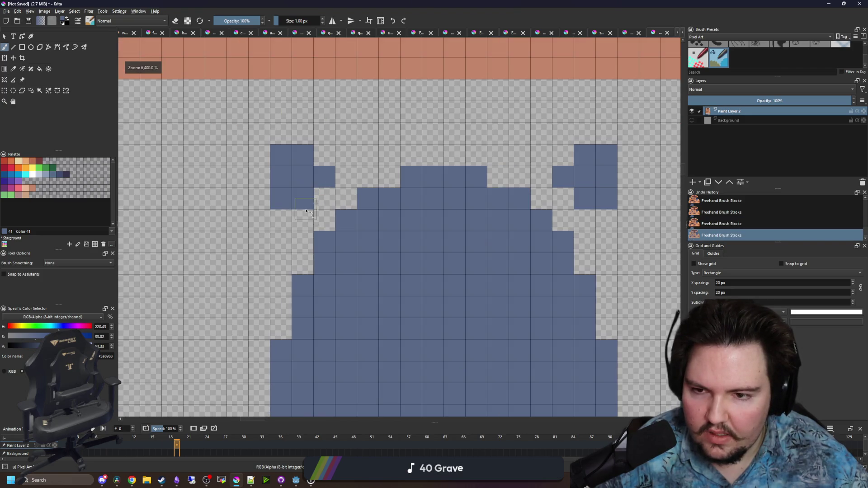
left_click_drag(354, 215, 303, 220)
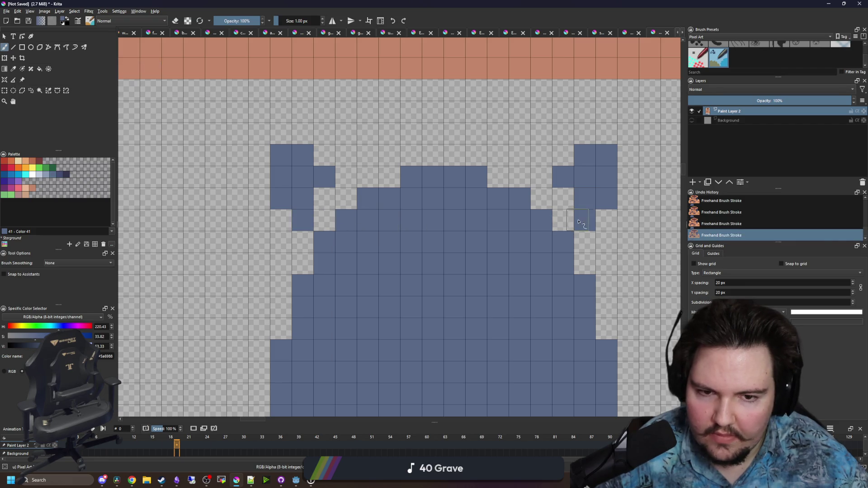
scroll(579, 221, "down", 4)
scroll(357, 208, "up", 2)
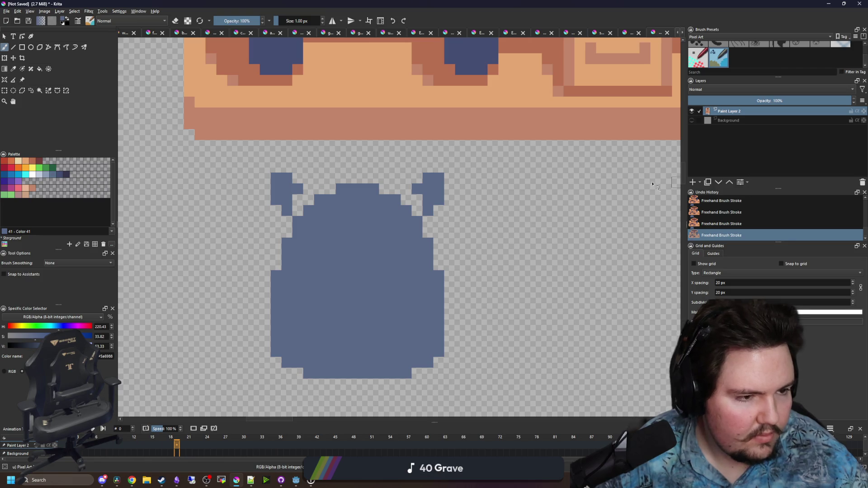
scroll(328, 162, "up", 2)
mouse_move(289, 216)
left_mouse_down()
mouse_move(267, 238)
mouse_move(268, 194)
left_mouse_up()
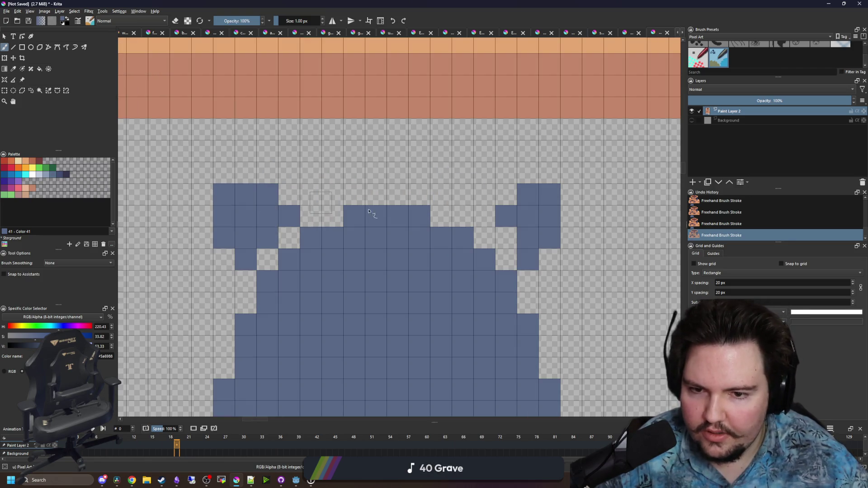
mouse_move(490, 222)
left_mouse_down()
mouse_move(549, 176)
mouse_move(563, 179)
mouse_move(570, 213)
left_mouse_up()
scroll(415, 202, "down", 3)
scroll(415, 202, "up", 1)
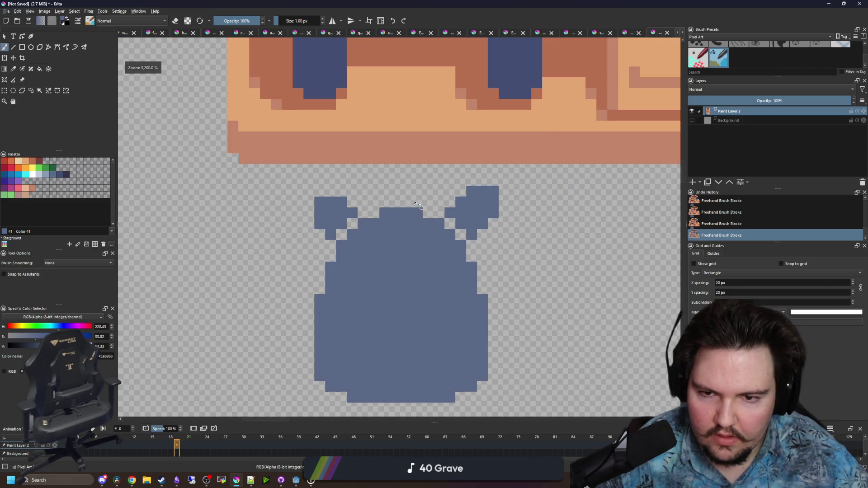
key("ctrl+z")
scroll(366, 262, "up", 2)
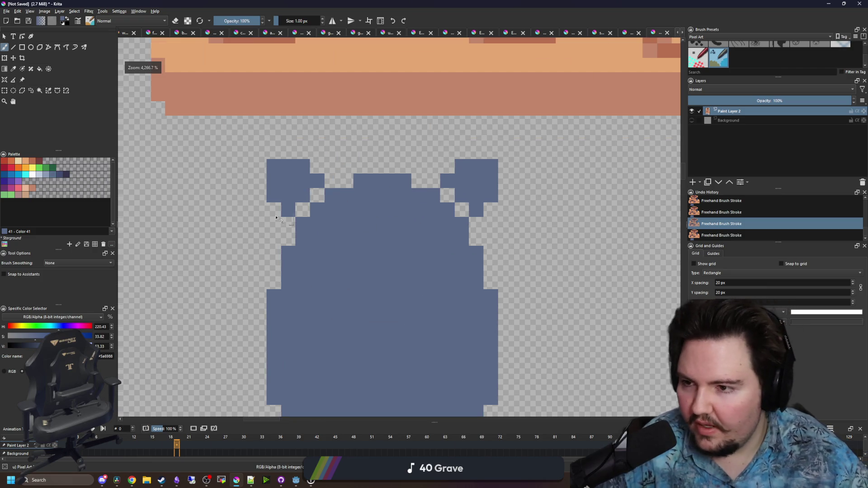
Lighten the inner ear corners and a top-centre block with 8b9bb4
left_click(46, 175)
left_click(338, 185)
left_click(316, 206)
left_click(533, 185)
scroll(344, 170, "down", 3)
scroll(330, 171, "up", 3)
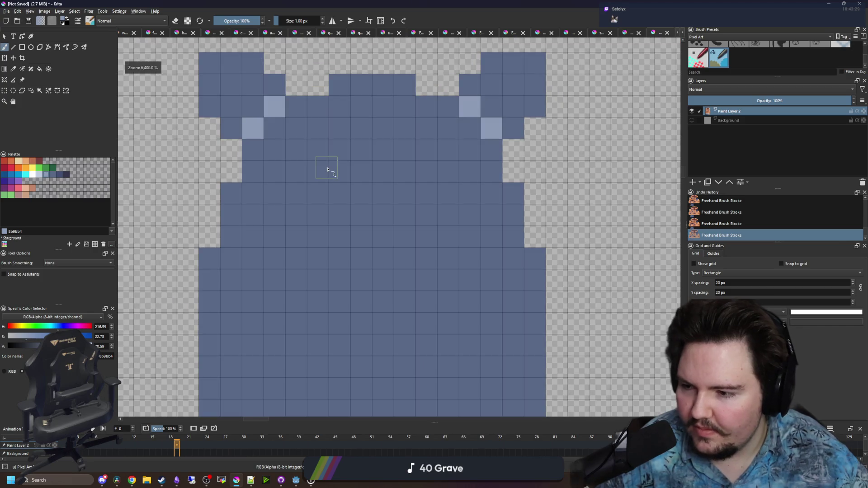
key("bracketright")
key("bracketright")
key("bracketright")
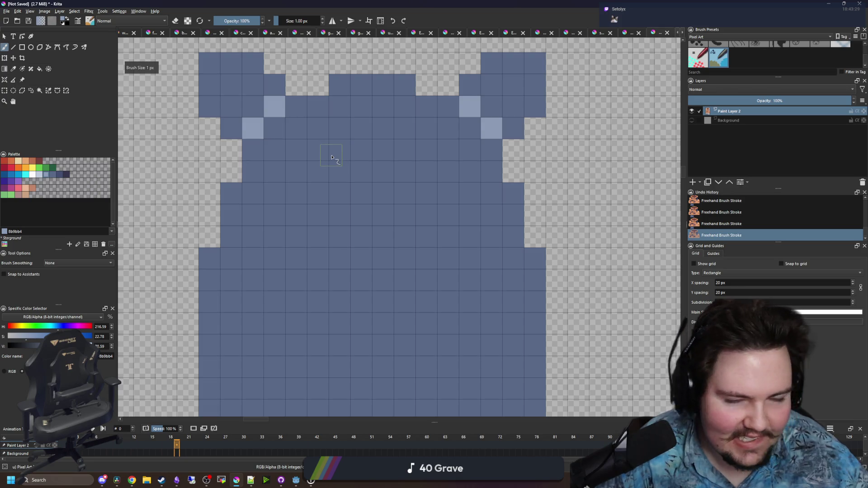
mouse_move(350, 117)
left_mouse_down()
mouse_move(394, 118)
mouse_move(300, 132)
mouse_move(411, 149)
mouse_move(452, 146)
mouse_move(447, 128)
left_mouse_up()
key("bracketleft")
key("bracketleft")
Extend the light 8b9bb4 face band one row down, adding pixels at its sides
left_click(426, 128)
left_click_drag(420, 169, 321, 168)
left_click(318, 106)
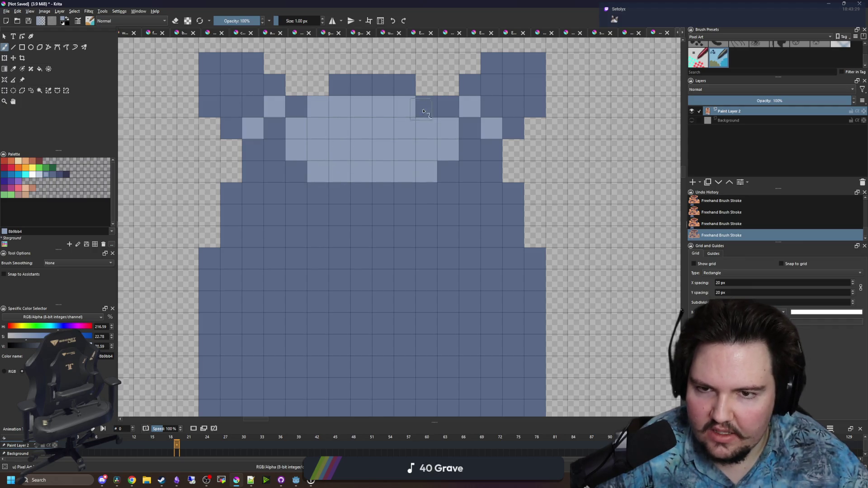
left_click(426, 107)
scroll(420, 107, "down", 5)
scroll(368, 242, "up", 5)
Paint a large dark #35354C open-mouth block across the creature's middle
left_click(67, 175)
mouse_move(318, 180)
left_mouse_down()
mouse_move(306, 167)
mouse_move(397, 168)
mouse_move(436, 188)
left_mouse_up()
mouse_move(284, 187)
left_mouse_down()
mouse_move(265, 224)
mouse_move(343, 227)
mouse_move(374, 186)
mouse_move(425, 186)
left_mouse_up()
mouse_move(461, 213)
left_mouse_down()
mouse_move(460, 243)
mouse_move(293, 248)
mouse_move(289, 282)
mouse_move(426, 270)
left_mouse_up()
scroll(325, 248, "down", 3)
scroll(330, 242, "up", 3)
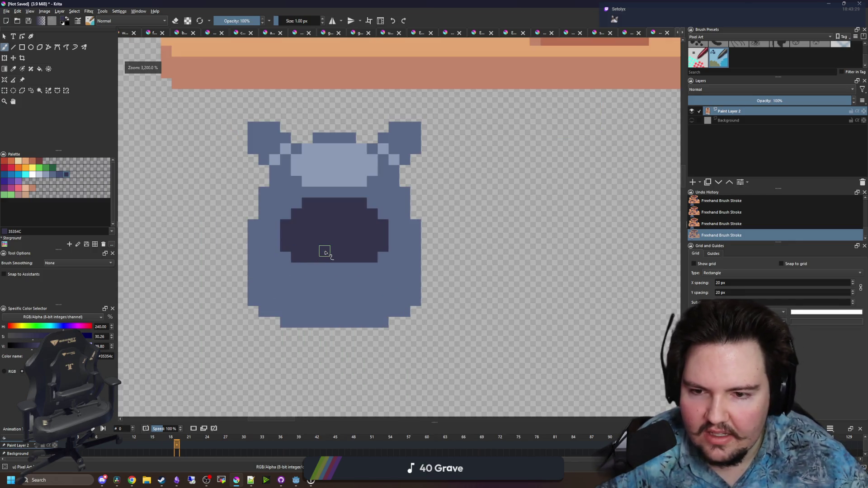
scroll(325, 240, "up", 2)
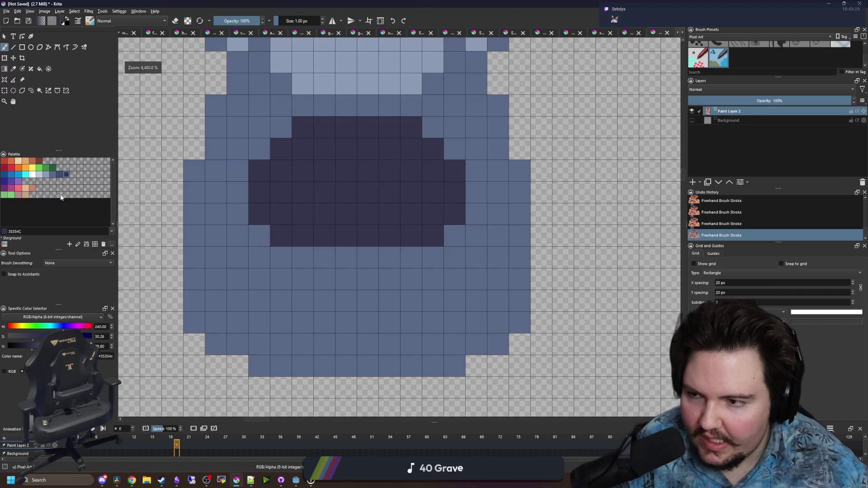
Shade beside the mouth, below it and the bottom-left body with darker blue Color 31
left_click(66, 178)
left_click(59, 175)
scroll(339, 272, "left", 3)
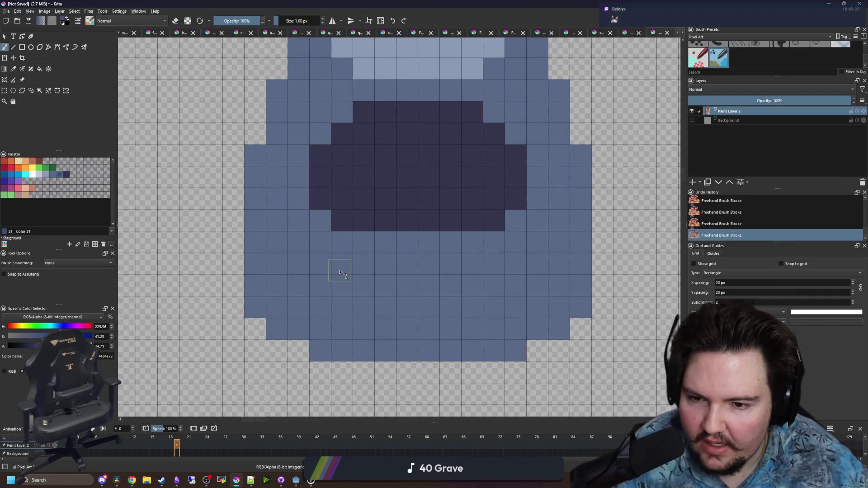
scroll(309, 301, "up", 2)
mouse_move(307, 183)
left_mouse_down()
mouse_move(264, 158)
mouse_move(264, 138)
left_mouse_up()
left_click(286, 163)
scroll(339, 236, "right", 2)
left_click_drag(468, 184, 499, 164)
scroll(402, 206, "down", 2)
scroll(403, 205, "left", 2)
mouse_move(381, 248)
left_mouse_down()
mouse_move(376, 353)
mouse_move(355, 283)
mouse_move(354, 245)
left_mouse_up()
left_click_drag(336, 350, 311, 333)
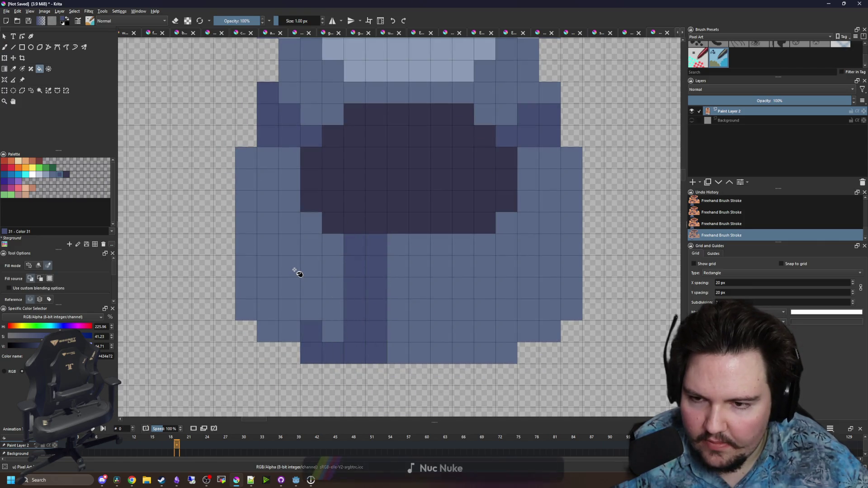
Flood fill the creature's left body dark blue and paint a dark stroke across the body
key("f")
left_click(296, 272)
key("ctrl+z")
left_click(300, 265)
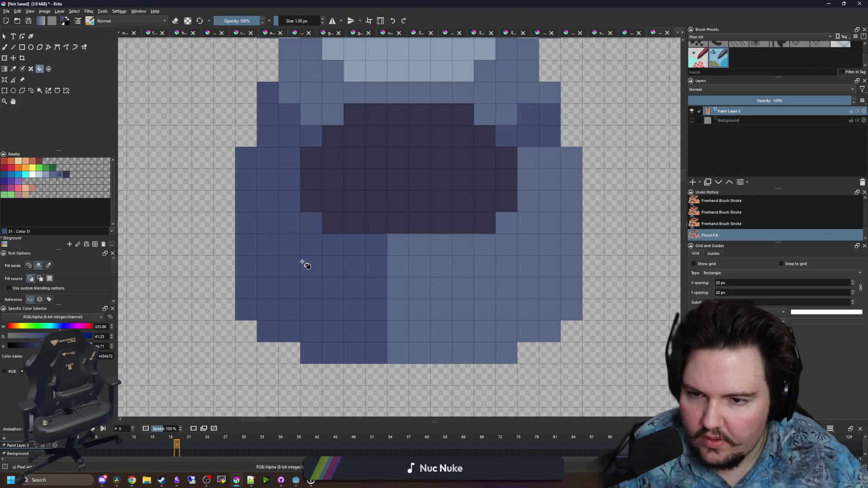
scroll(397, 291, "down", 2)
scroll(359, 291, "up", 2)
key("b")
left_click_drag(386, 280, 344, 312)
Paint a light blue lip line below the mouth, with a light pixel at each lip end
scroll(389, 300, "up", 2)
left_click(360, 90, "ctrl")
mouse_move(379, 273)
left_mouse_down()
mouse_move(289, 274)
mouse_move(445, 274)
left_mouse_up()
left_click(271, 252)
left_click(465, 253)
Repaint the light pixels on the lower body with dark blue 434e72
scroll(455, 294, "down", 1)
scroll(380, 296, "up", 1)
left_click(381, 296, "ctrl")
mouse_move(354, 311)
left_mouse_down()
mouse_move(407, 354)
mouse_move(459, 296)
mouse_move(438, 295)
mouse_move(498, 250)
mouse_move(490, 316)
mouse_move(412, 345)
mouse_move(416, 328)
left_mouse_up()
Add light blue #8b9bb4 pixels to both ears
scroll(402, 312, "down", 2)
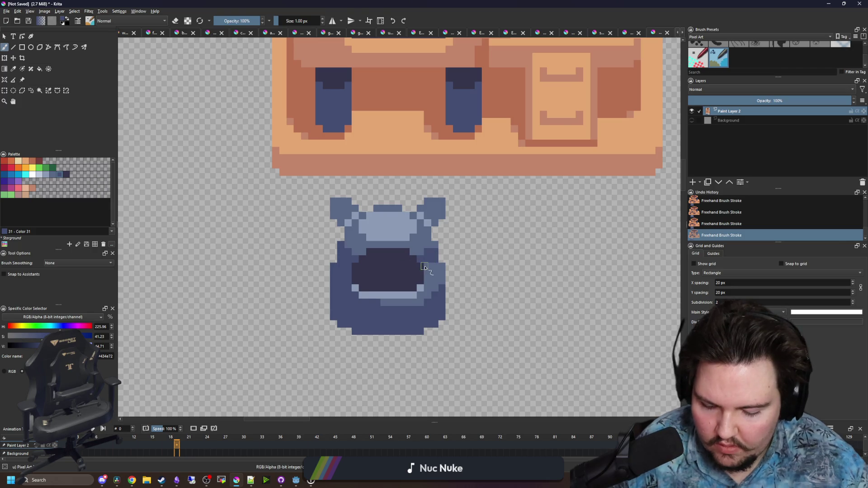
scroll(429, 267, "up", 2)
left_click(417, 251, "ctrl")
scroll(417, 251, "down", 8)
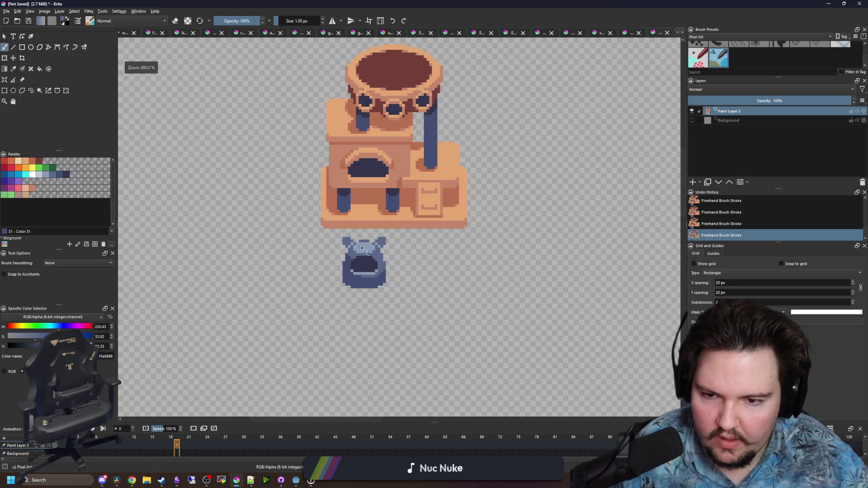
scroll(344, 226, "up", 8)
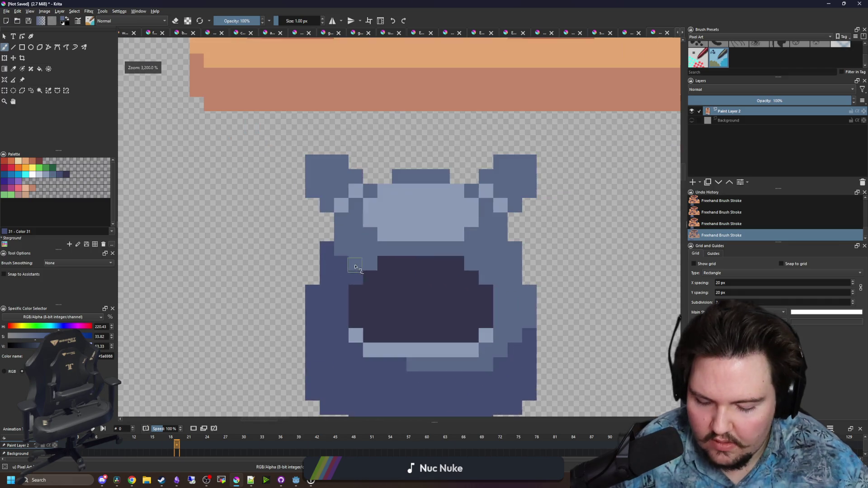
left_click(338, 169, "ctrl")
mouse_move(338, 171)
left_mouse_down()
mouse_move(307, 209)
mouse_move(297, 211)
mouse_move(297, 190)
left_mouse_up()
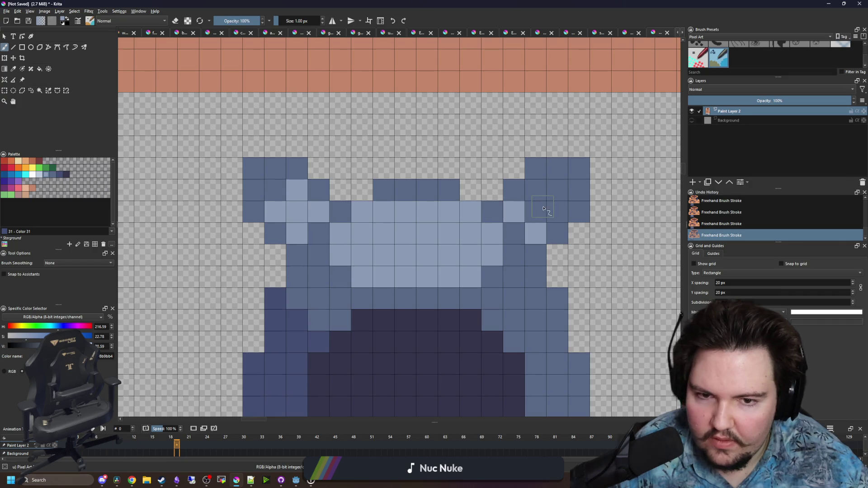
left_click_drag(536, 212, 536, 189)
Paint matching dark blue diagonals on the right and left ears
key("ctrl")
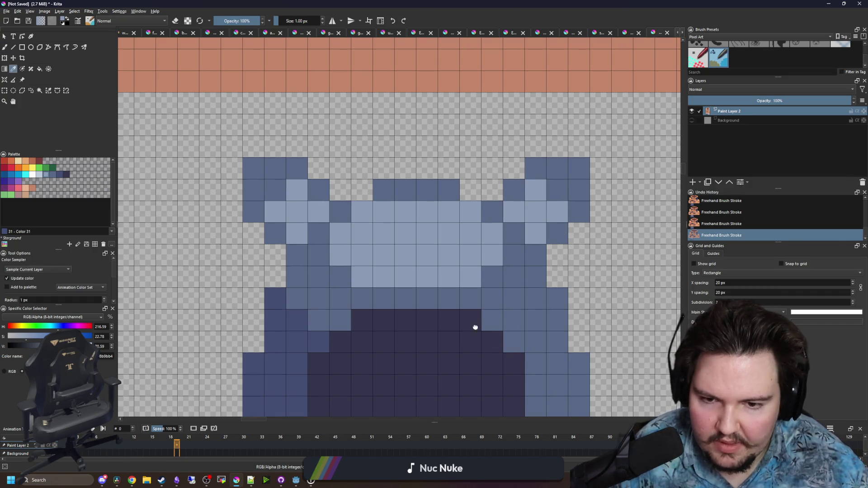
scroll(479, 331, "down", 3)
left_click(252, 265, "ctrl")
scroll(252, 265, "up", 2)
left_click_drag(550, 195, 506, 151)
left_click_drag(311, 152, 273, 190)
Lighten the top row of both ears with light blue #8b9bb4
left_click(319, 193, "ctrl")
scroll(329, 207, "down", 5)
scroll(341, 182, "down", 3)
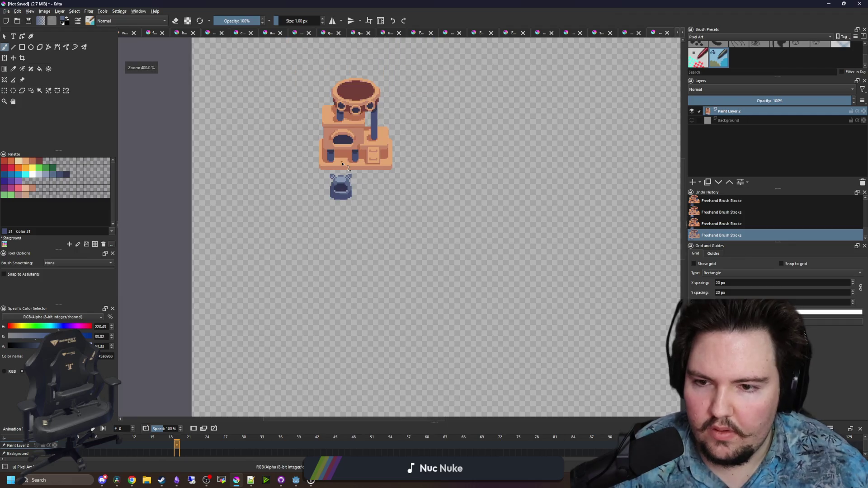
scroll(341, 161, "up", 5)
scroll(281, 298, "up", 2)
left_click(273, 296, "ctrl")
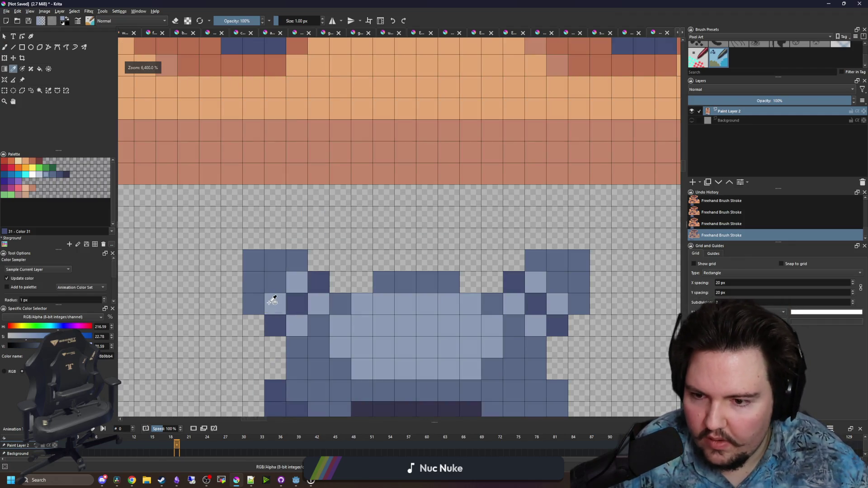
left_click_drag(261, 264, 298, 261)
left_click_drag(535, 262, 580, 260)
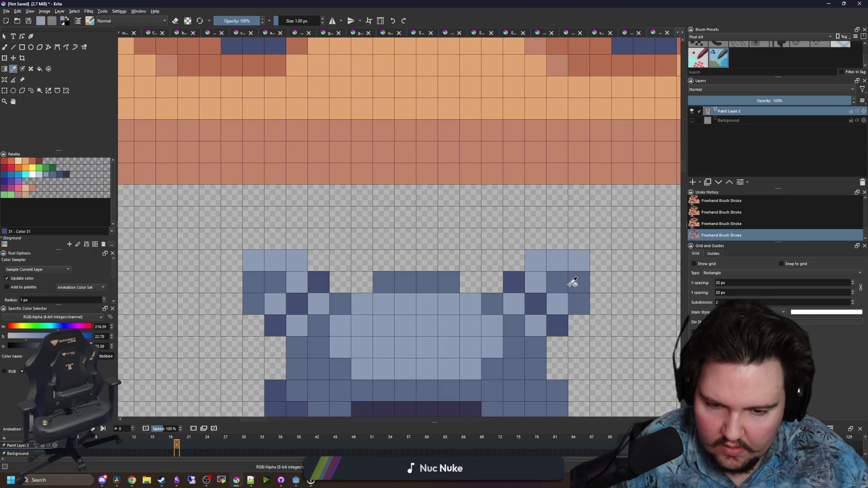
Darken one corner pixel in each ear with slate blue #5a6988
left_click(573, 283, "ctrl")
left_click(557, 304)
left_click(276, 304)
scroll(364, 229, "down", 3)
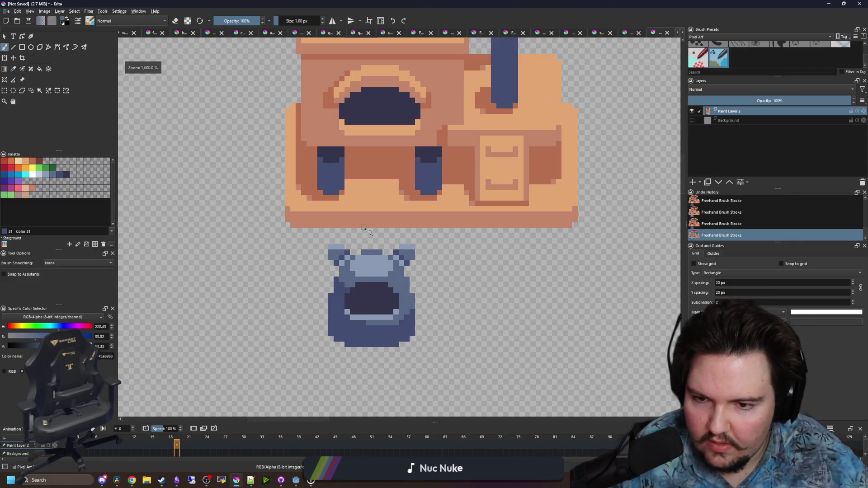
scroll(399, 342, "up", 1)
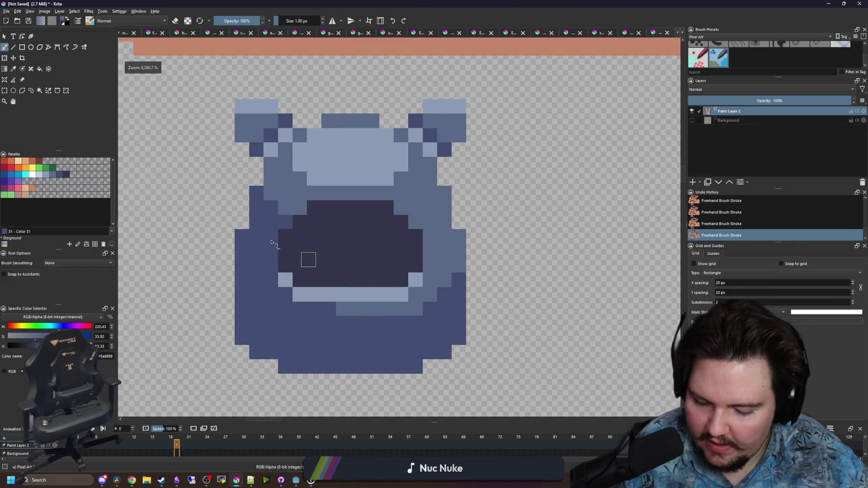
left_click(33, 175)
scroll(412, 176, "up", 2)
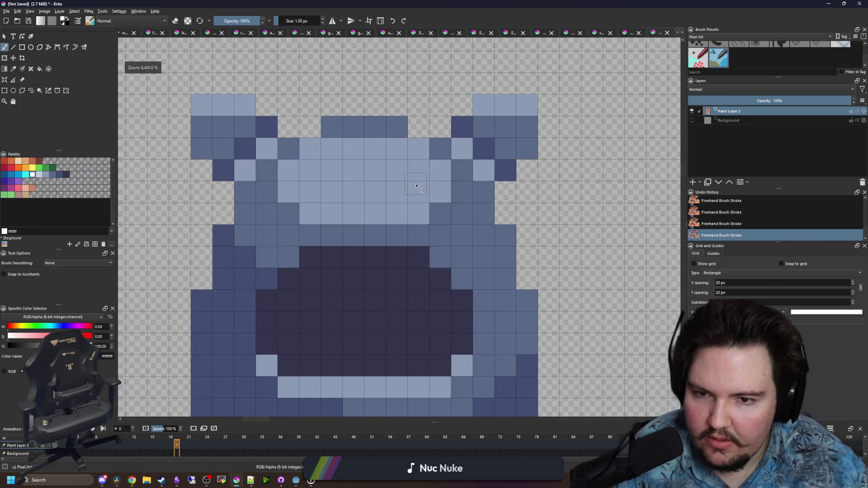
Paint two white eyes on the forehead and a row of white teeth on the lip
left_click_drag(417, 169, 398, 169)
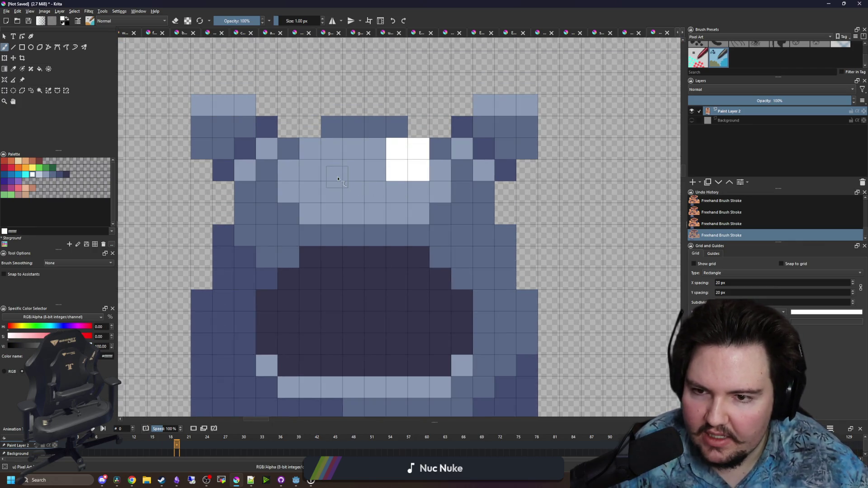
left_click(338, 179)
scroll(447, 263, "down", 5)
left_click_drag(413, 296, 348, 293)
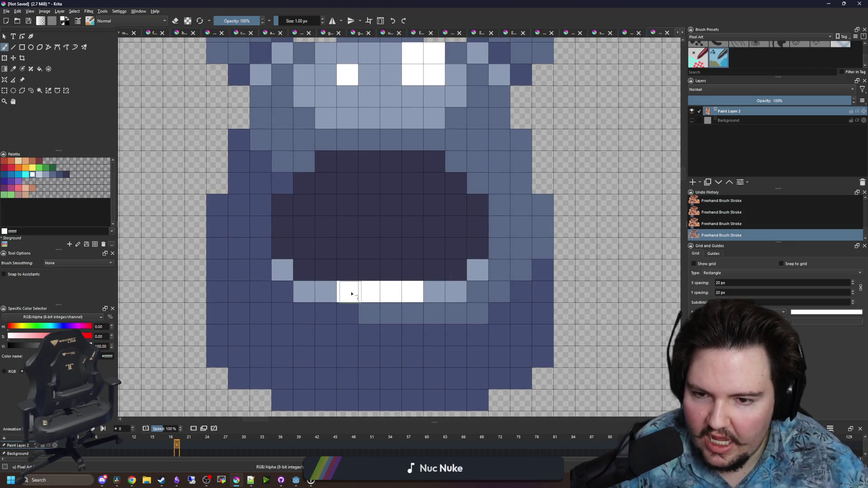
scroll(286, 124, "down", 6)
scroll(271, 173, "up", 10)
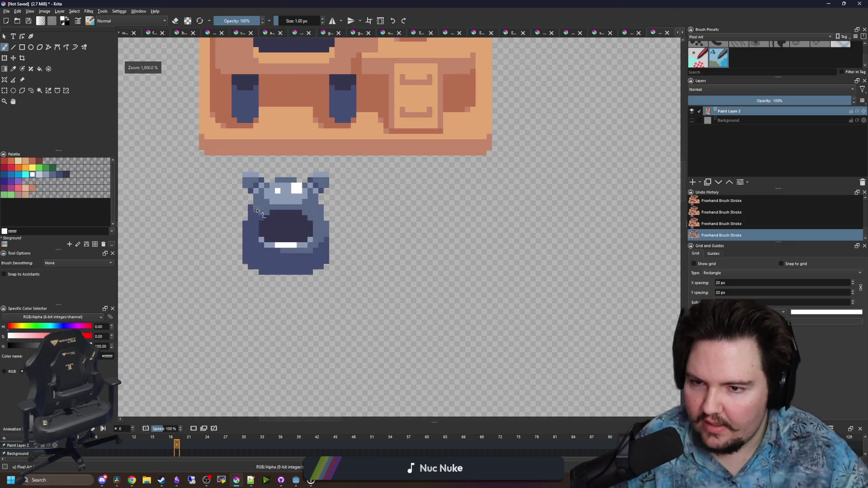
Remove the extra white swatch from the Palette docker
key("p")
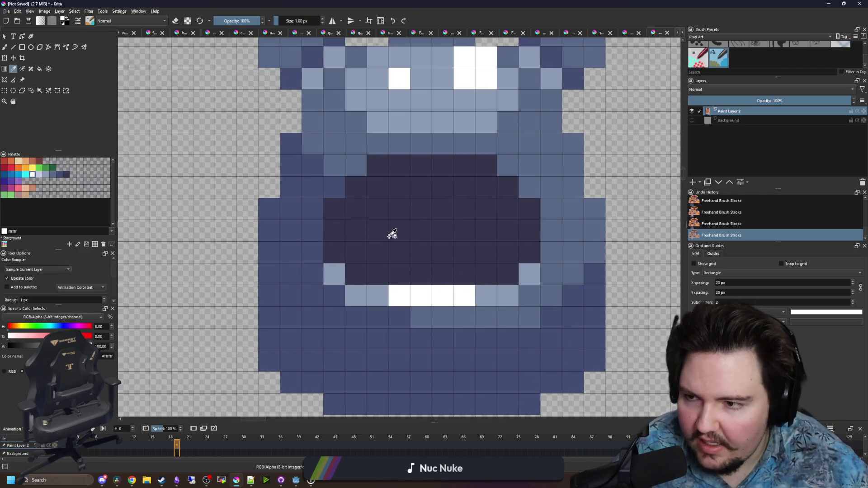
left_click_drag(387, 236, 321, 165)
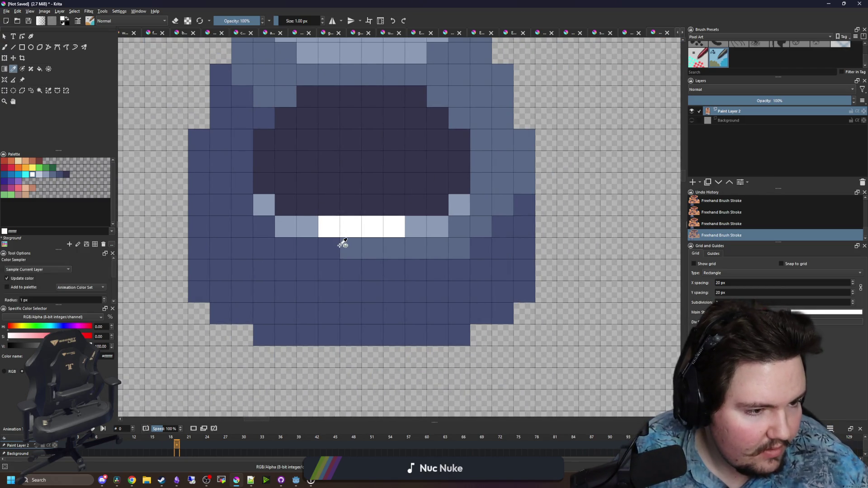
left_click_drag(323, 307, 192, 206)
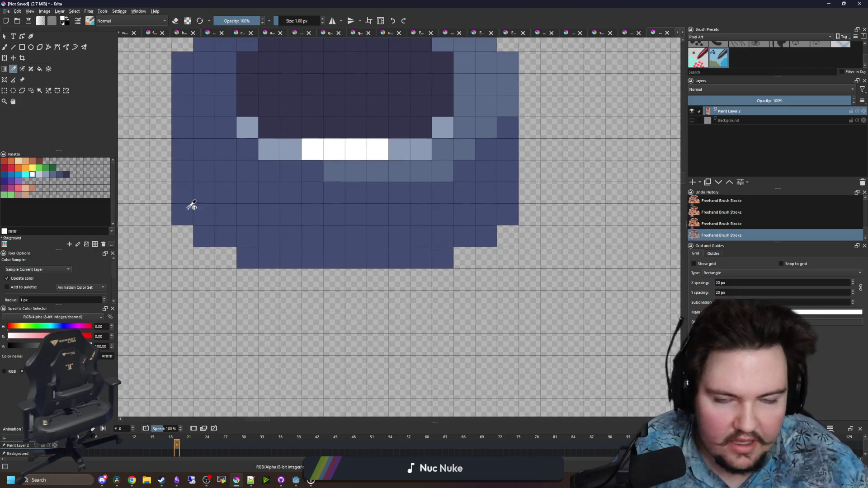
right_click(72, 176)
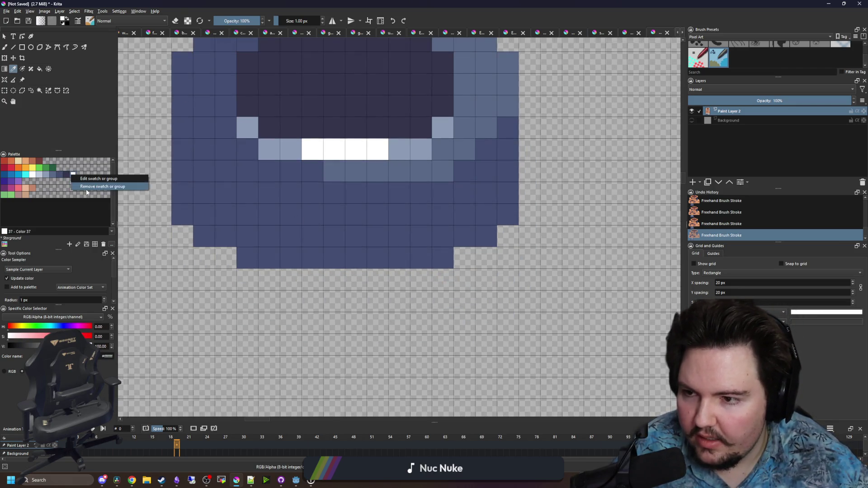
left_click(74, 186)
left_click(68, 177)
Paint two dark navy feet under the body and shade their tops with the body blue
key("b")
mouse_move(225, 258)
left_mouse_down()
mouse_move(226, 291)
mouse_move(304, 297)
mouse_move(226, 287)
mouse_move(208, 264)
left_mouse_up()
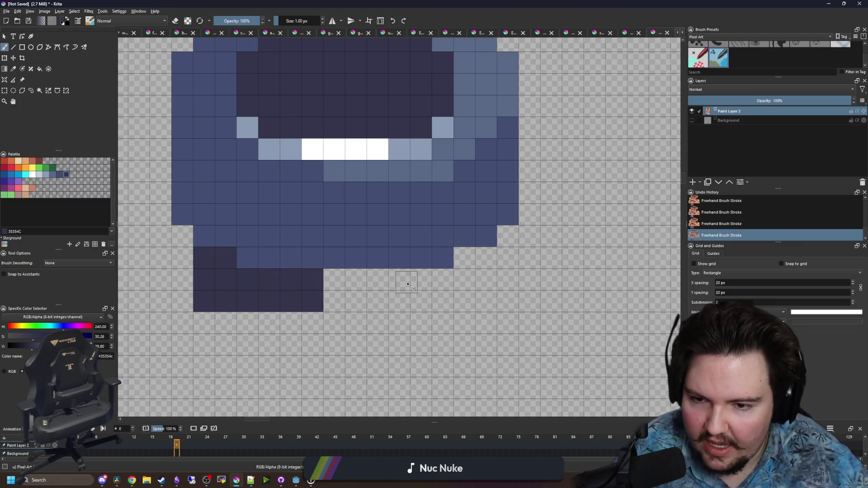
mouse_move(404, 283)
left_mouse_down()
mouse_move(412, 297)
mouse_move(460, 295)
mouse_move(484, 257)
mouse_move(444, 302)
left_mouse_up()
left_click(246, 268, "ctrl")
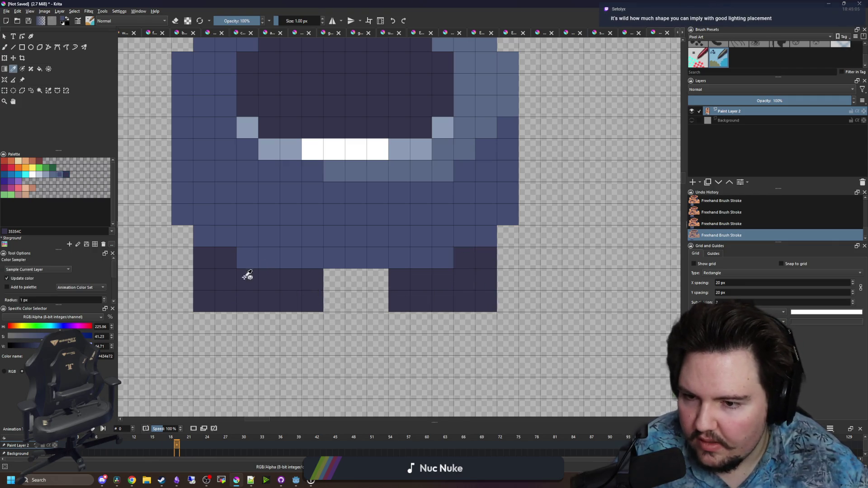
left_click_drag(231, 285, 298, 279)
left_click_drag(423, 280, 458, 279)
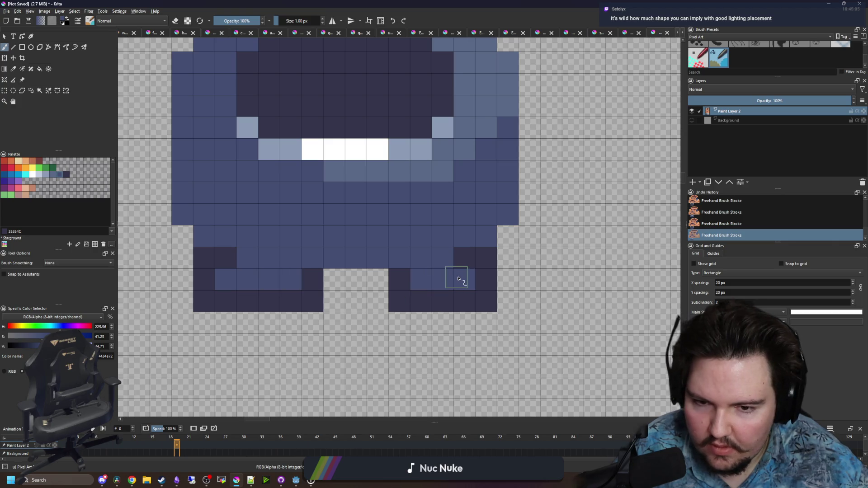
Widen the right foot by one dark navy column
key("p")
scroll(329, 281, "down", 8)
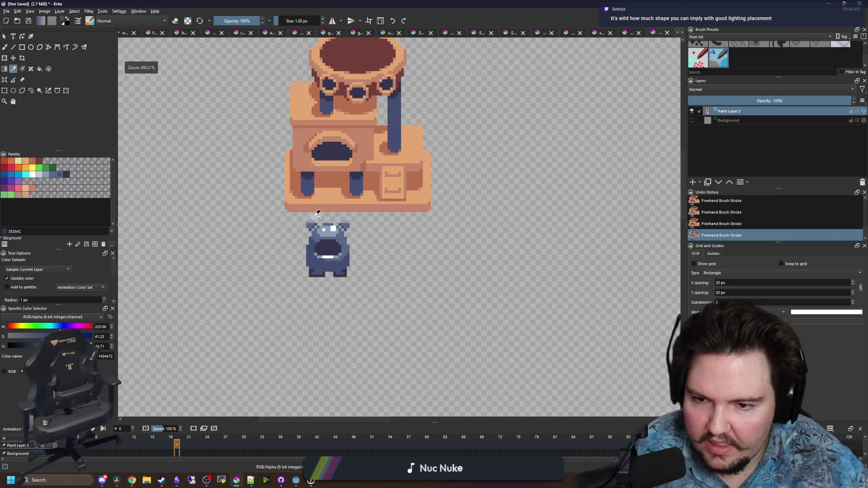
scroll(329, 246, "up", 8)
left_click(291, 283)
key("b")
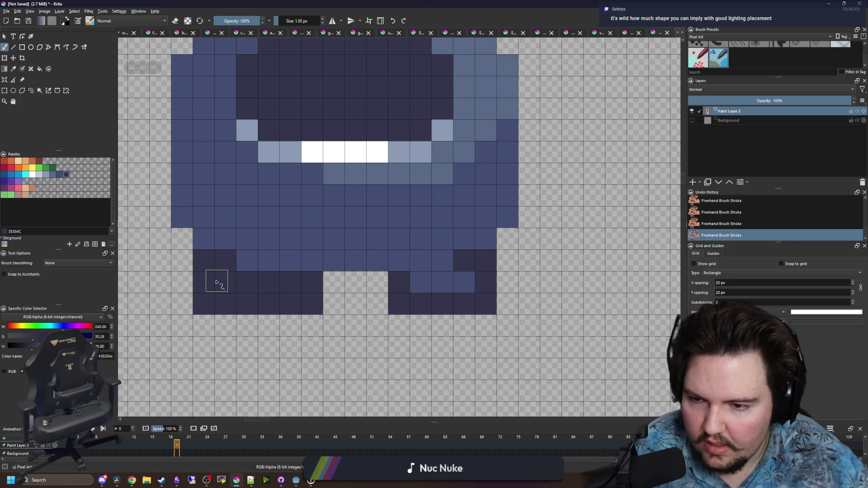
left_click_drag(393, 301, 379, 304)
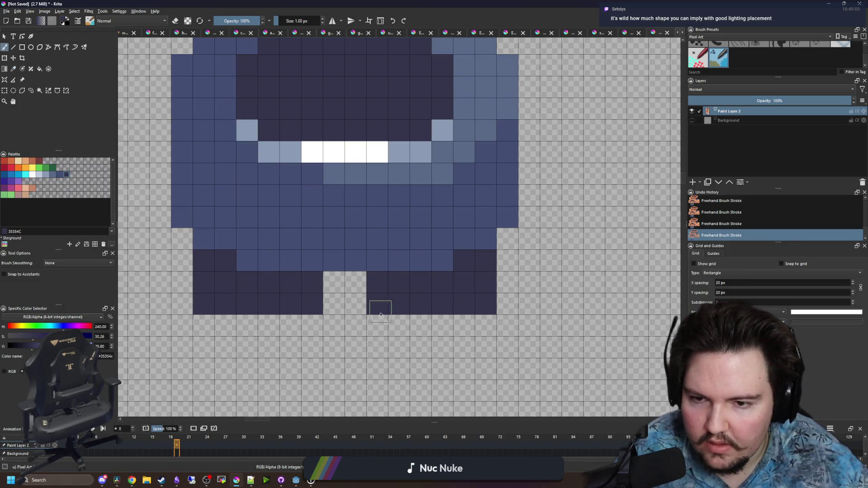
scroll(370, 318, "down", 4)
scroll(381, 344, "down", 3)
scroll(339, 348, "up", 6)
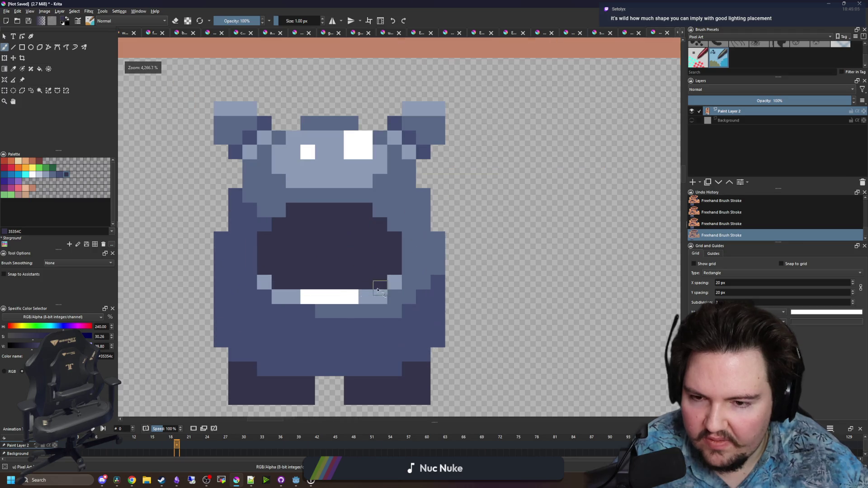
key("p")
scroll(333, 294, "up", 2)
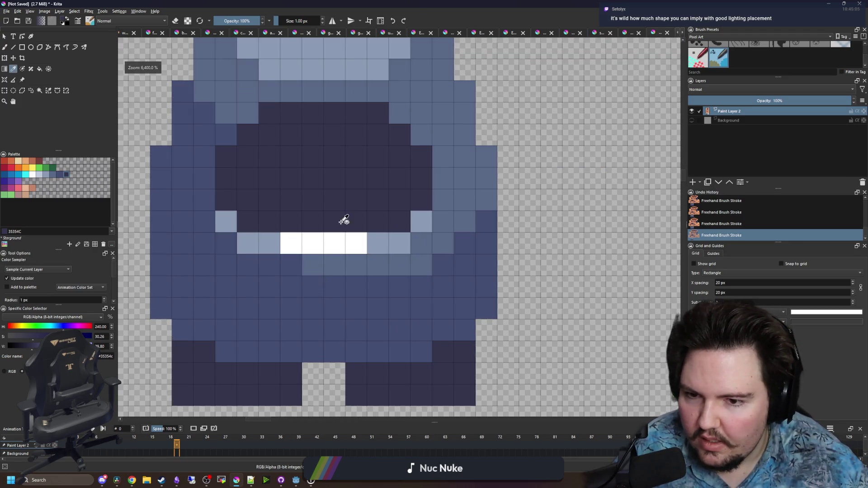
key("b")
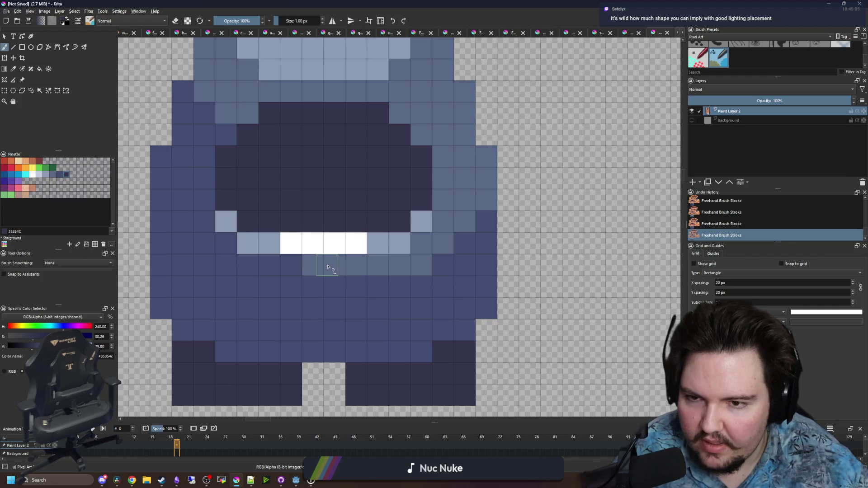
scroll(327, 267, "down", 2)
key("ctrl+r")
Select the creature's right half and shift it outward to the right
left_click_drag(478, 384, 324, 120)
left_click(325, 118)
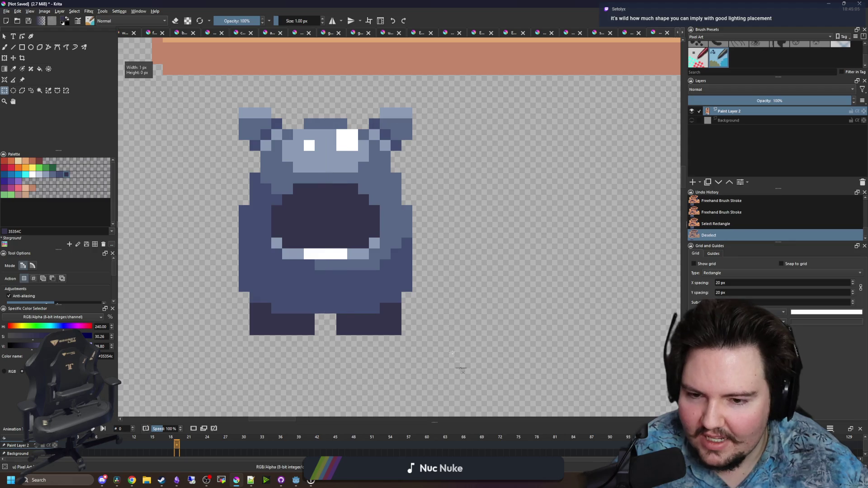
left_click_drag(467, 368, 325, 107)
key("t")
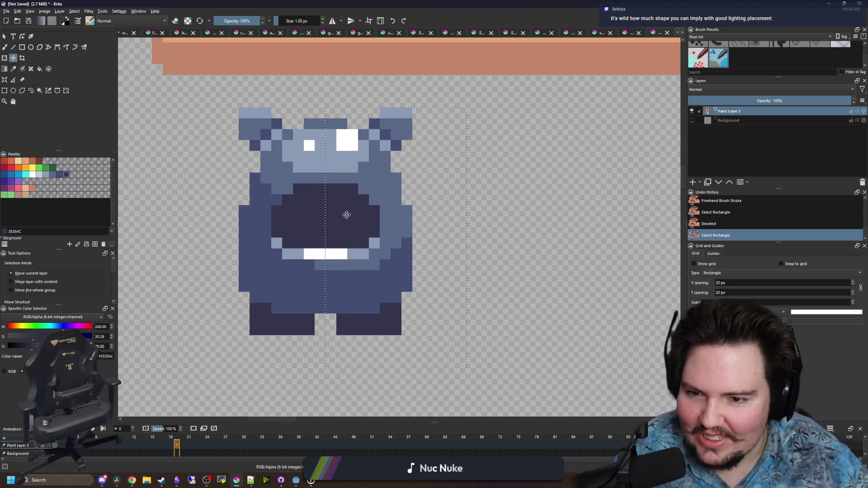
left_click_drag(345, 213, 356, 214)
key("ctrl+shift+a")
scroll(338, 268, "up", 1)
Copy a thin middle column into the centre gap, then paint dark cells below the teeth
key("ctrl+r")
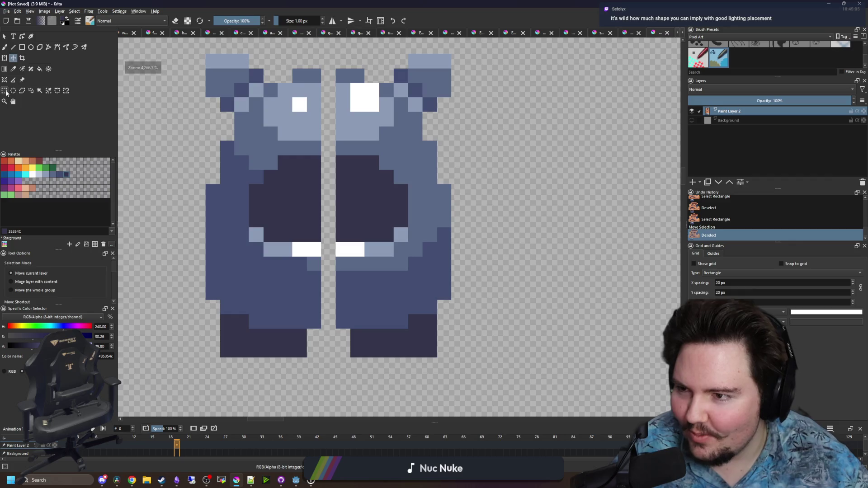
left_click_drag(307, 70, 333, 253)
key("ctrl+c")
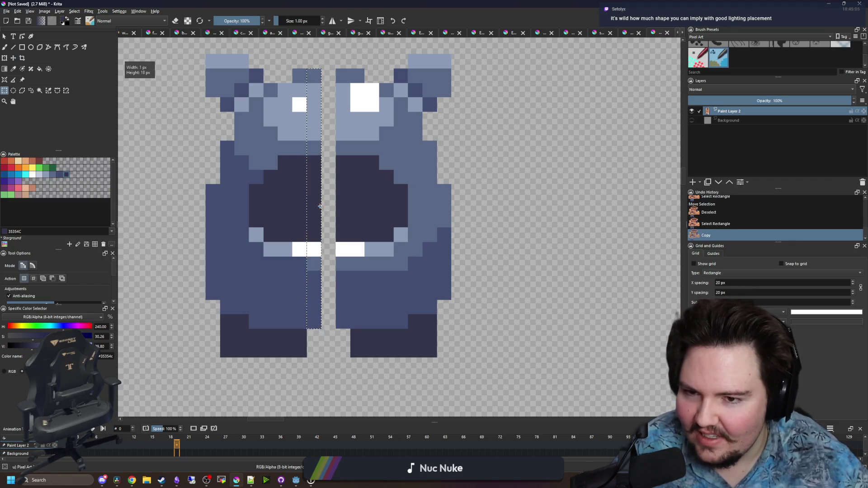
key("ctrl+t")
left_click_drag(324, 198, 339, 199)
key("Return")
key("ctrl+shift+a")
scroll(334, 253, "up", 2)
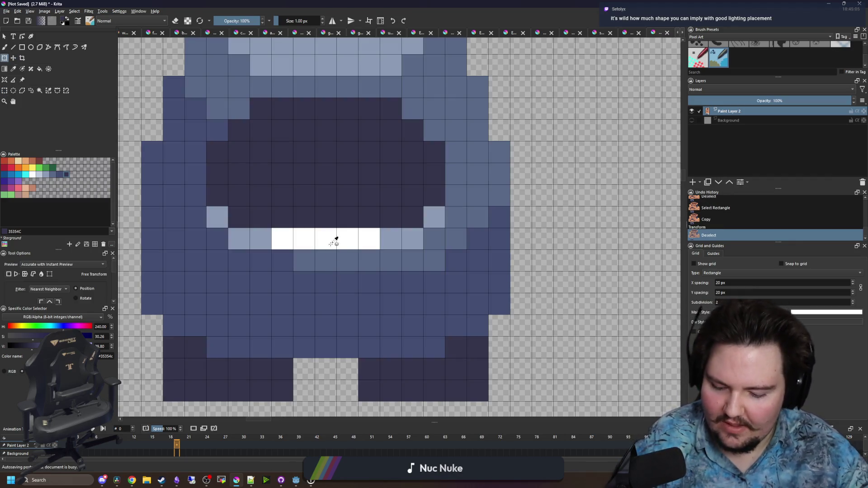
key("b")
left_click_drag(327, 269, 320, 282)
Add dark navy pixels and a short dark row below the teeth, undoing one stray pixel
left_click(315, 285)
left_click(259, 282)
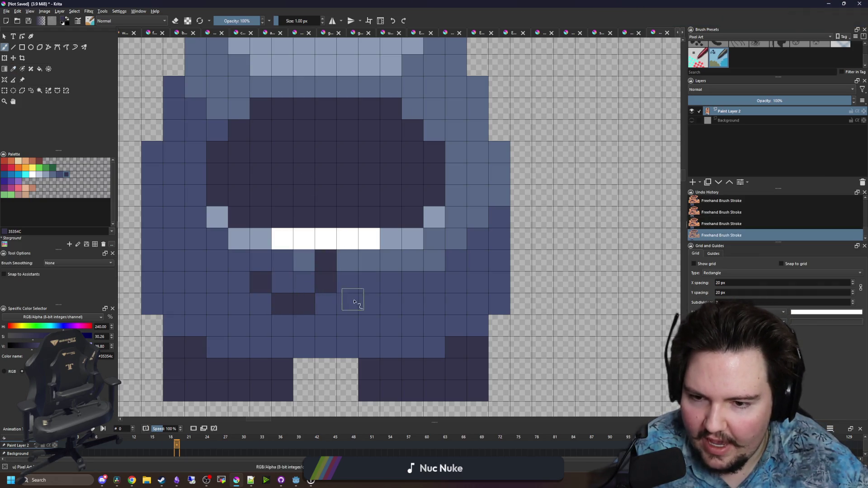
left_click_drag(349, 302, 369, 304)
left_click(391, 284)
scroll(291, 316, "down", 2)
scroll(300, 247, "up", 1)
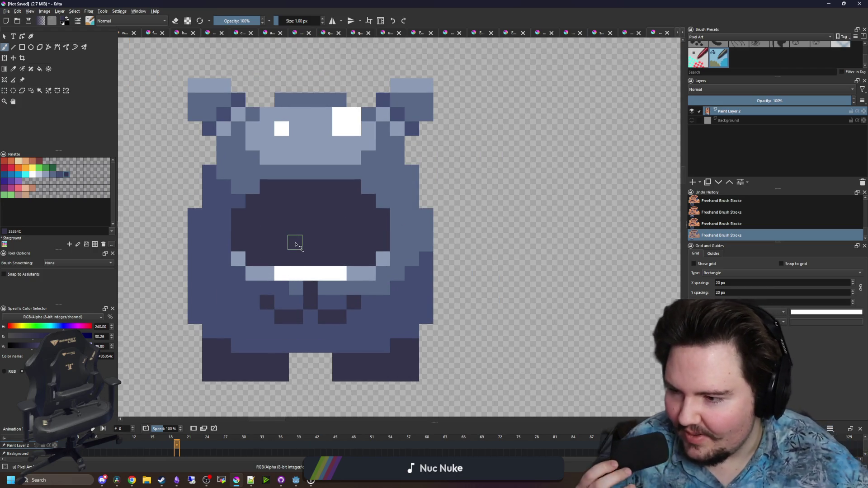
scroll(319, 234, "up", 1)
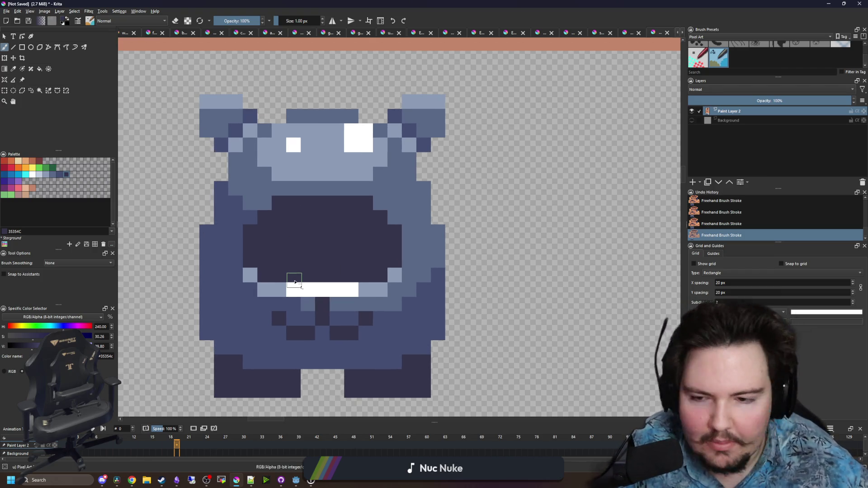
scroll(294, 282, "up", 2)
left_click(321, 289)
key("ctrl+z")
scroll(321, 275, "down", 2)
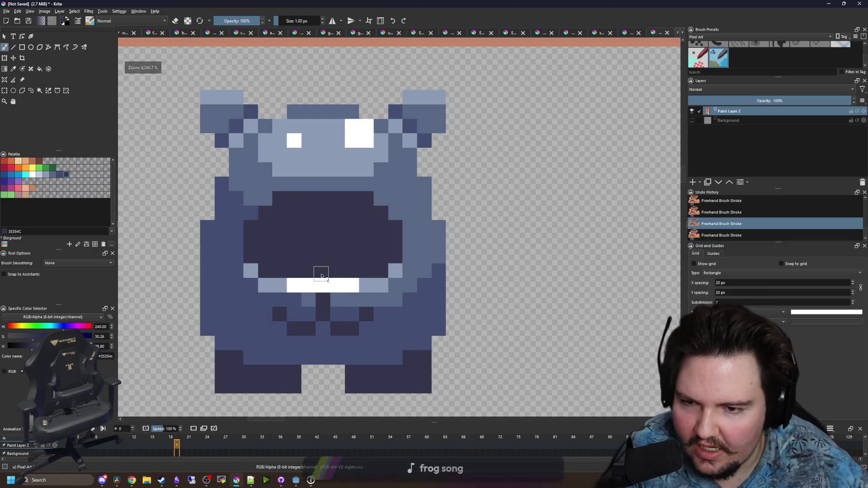
scroll(321, 276, "up", 1)
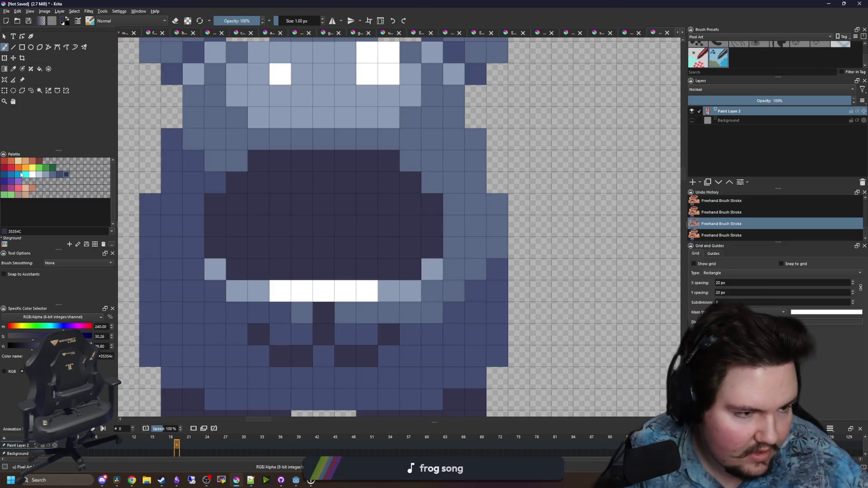
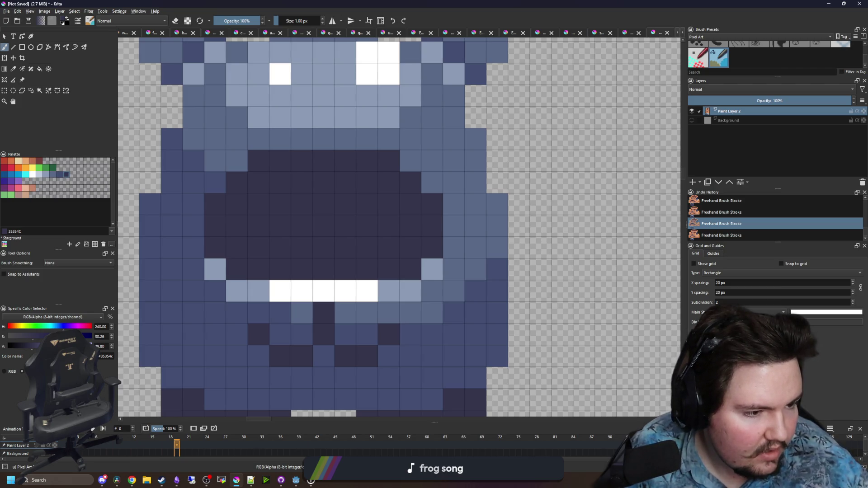
Paint over the middle teeth in the dark mouth colour, leaving two white fangs
left_click(32, 170)
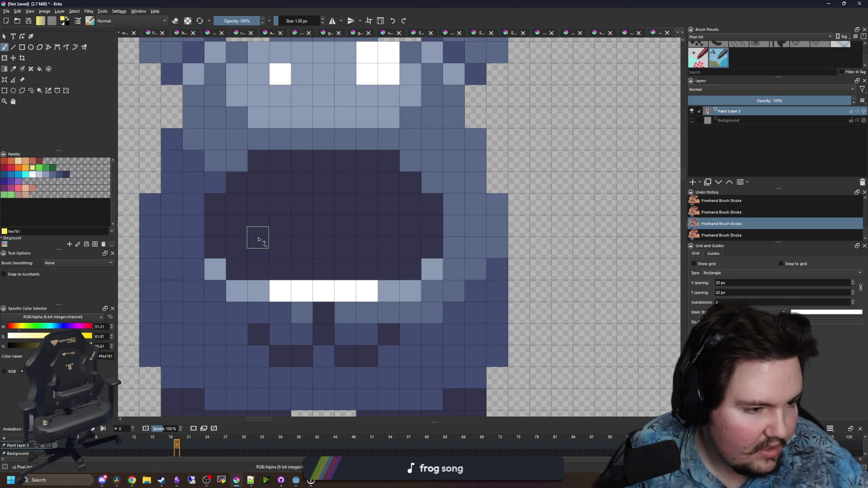
left_click(300, 316, "ctrl")
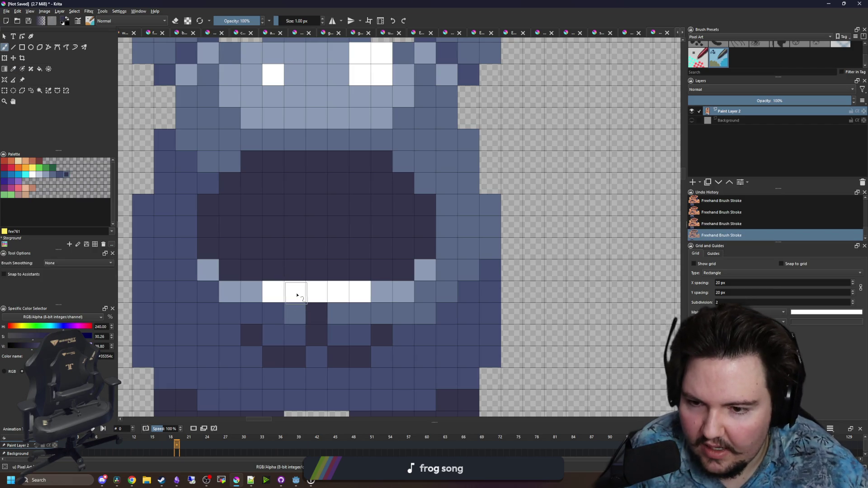
left_click_drag(296, 294, 338, 291)
Try a yellow block inside the mouth, then undo it
key("p")
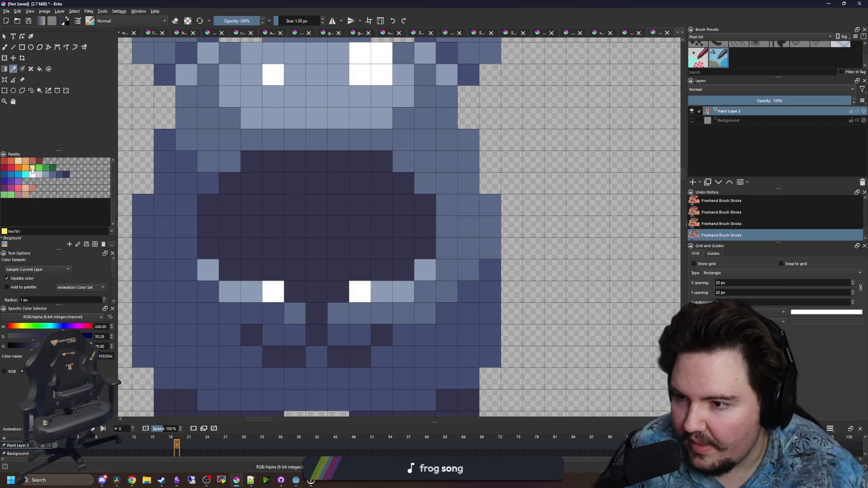
left_click(31, 170)
key("b")
mouse_move(296, 271)
left_mouse_down()
mouse_move(294, 251)
mouse_move(296, 271)
mouse_move(329, 288)
left_mouse_up()
key("ctrl+z")
Paint four yellow pixels forming slanted eyes, then sample the mid-blue body colour
left_click(254, 211)
left_click(272, 226)
left_click(382, 205)
left_click(360, 227)
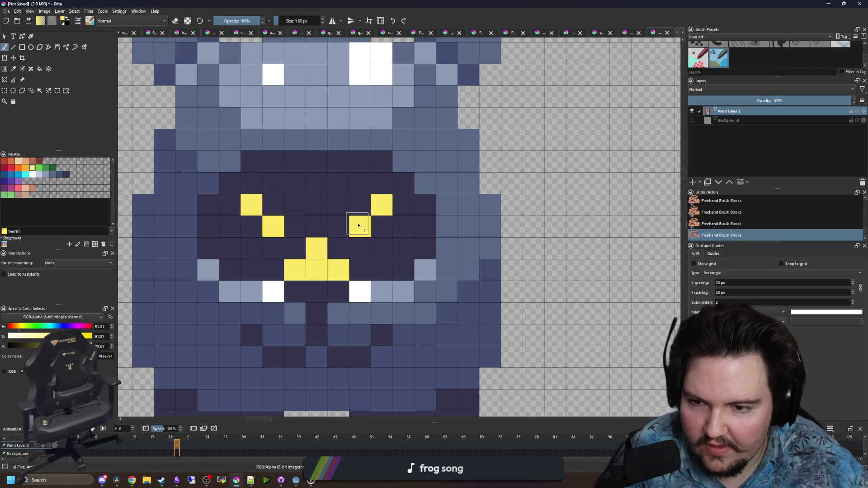
scroll(314, 254, "down", 3)
scroll(309, 248, "up", 3)
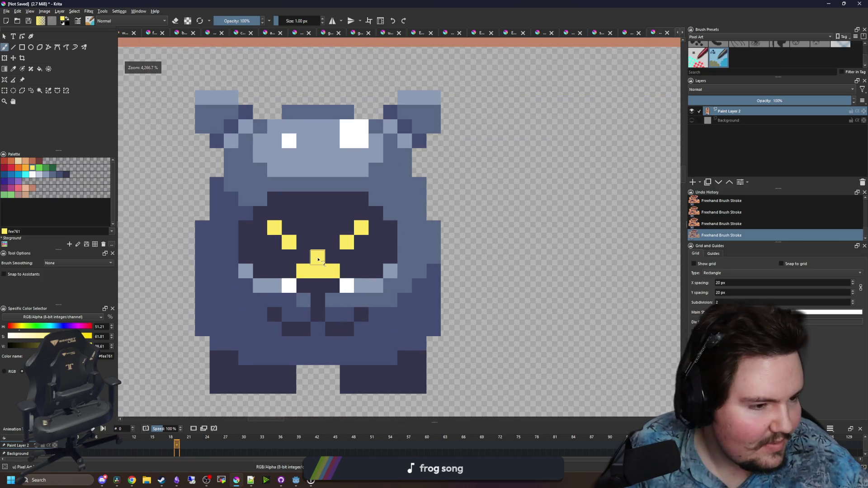
scroll(317, 259, "down", 1)
scroll(314, 263, "up", 1)
scroll(312, 266, "down", 1)
scroll(311, 268, "up", 1)
scroll(311, 272, "up", 1)
key("p")
left_click(312, 334)
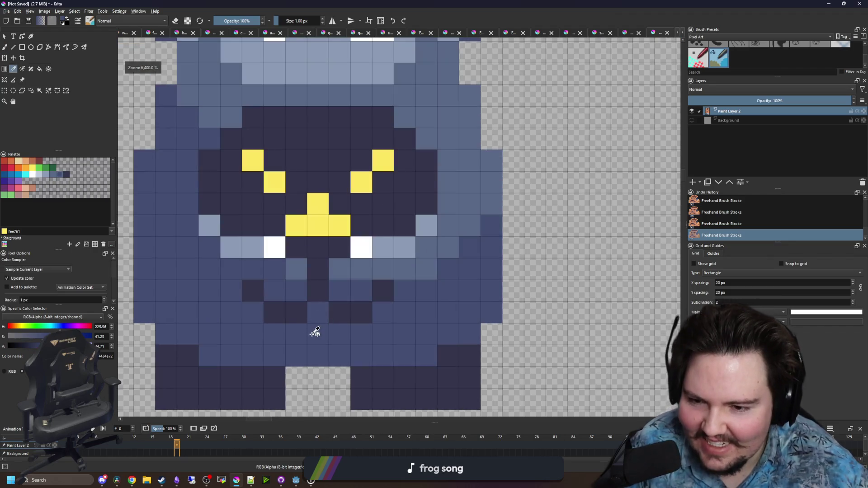
Sample the dark mouth colour and restore the dark cells with undo and redo
left_click(297, 306)
key("b")
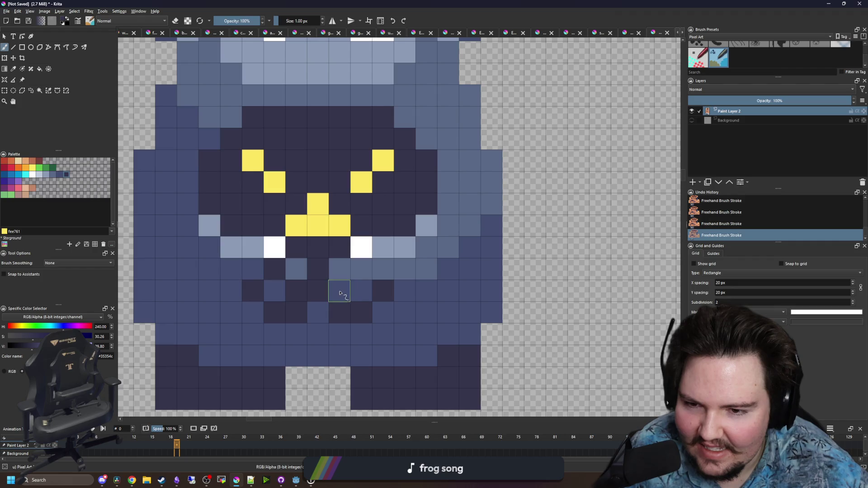
key("ctrl+z")
key("ctrl+z")
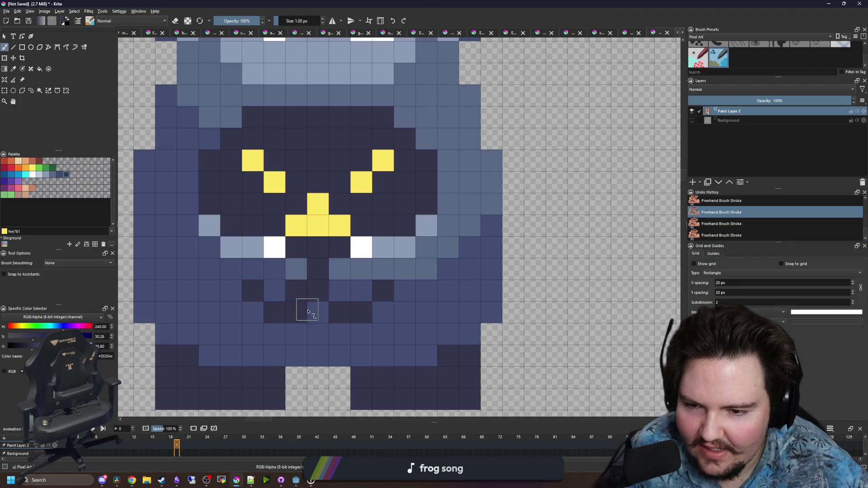
key("ctrl+shift+z")
key("ctrl+shift+z")
scroll(308, 312, "down", 3)
scroll(326, 318, "up", 3)
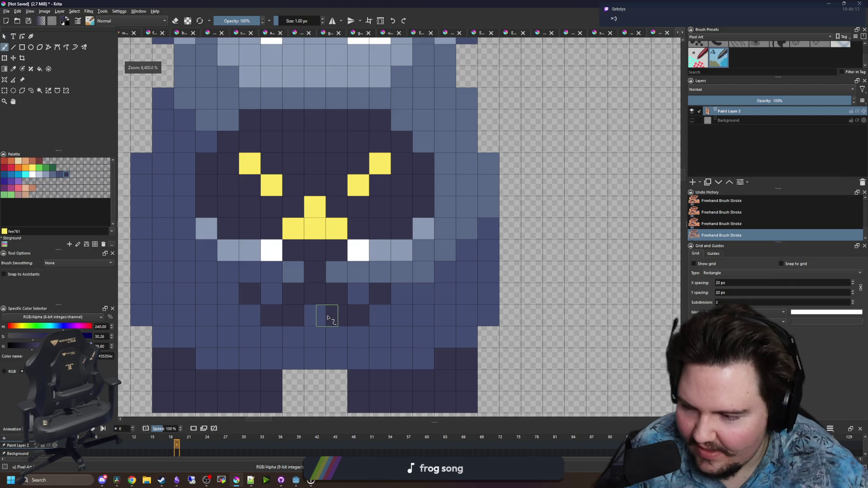
scroll(327, 318, "down", 2)
scroll(311, 288, "up", 2)
Try a yellow V across the eyes, then paint it back out in dark
left_click(321, 259, "ctrl")
left_click(273, 199)
key("ctrl+z")
key("ctrl+z")
mouse_move(274, 181)
left_mouse_down()
mouse_move(291, 195)
mouse_move(338, 199)
mouse_move(360, 180)
left_mouse_up()
scroll(323, 253, "down", 3)
scroll(323, 251, "down", 2)
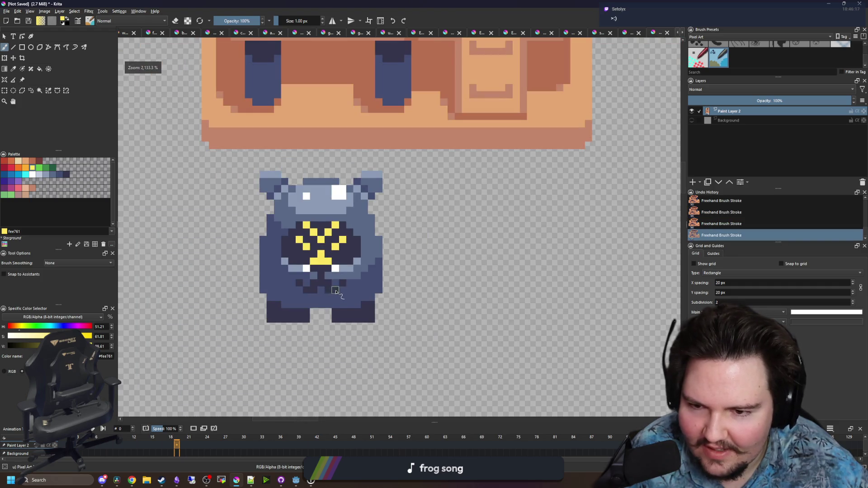
scroll(334, 252, "up", 5)
key("p")
left_click(347, 251)
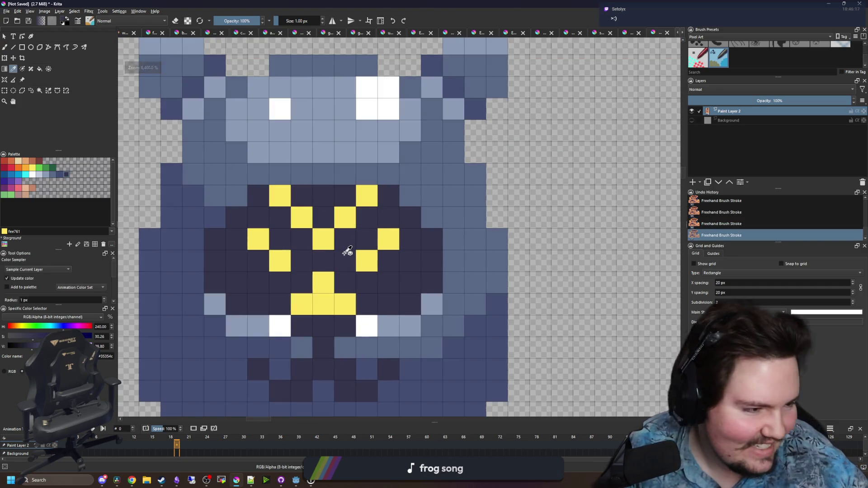
key("b")
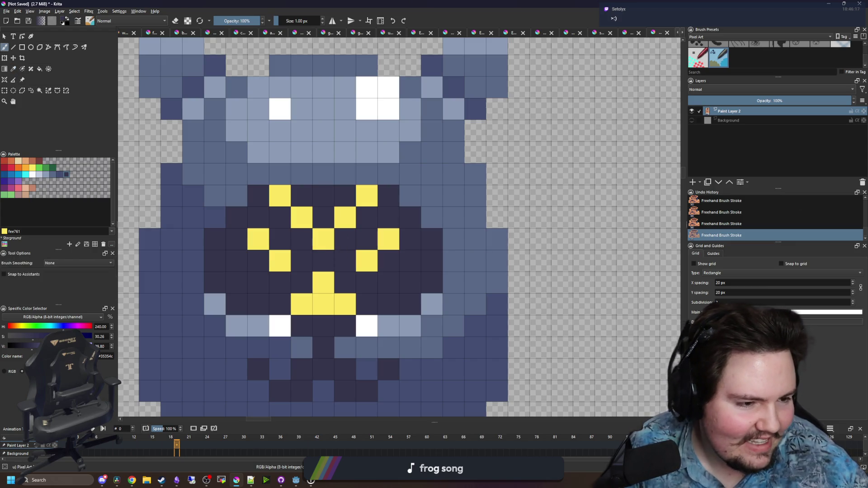
left_click_drag(286, 204, 359, 203)
Try a smaller yellow V above the eyes and cover it in dark
left_click(364, 255, "ctrl")
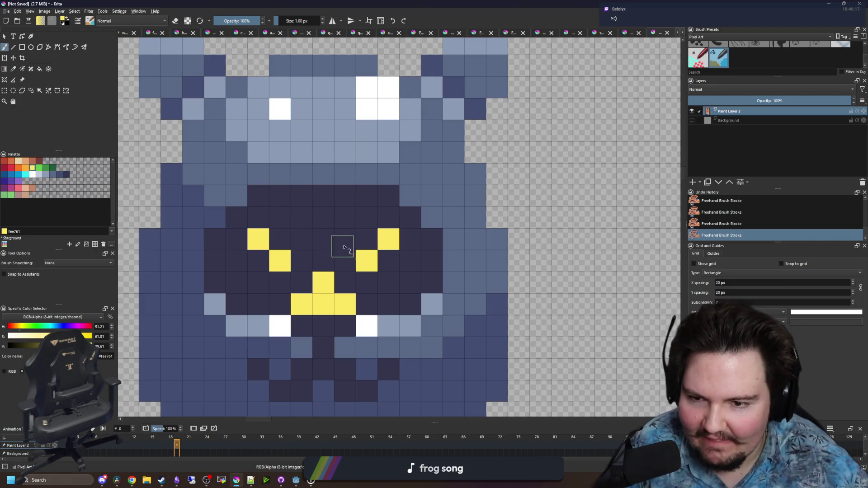
left_click_drag(302, 218, 348, 218)
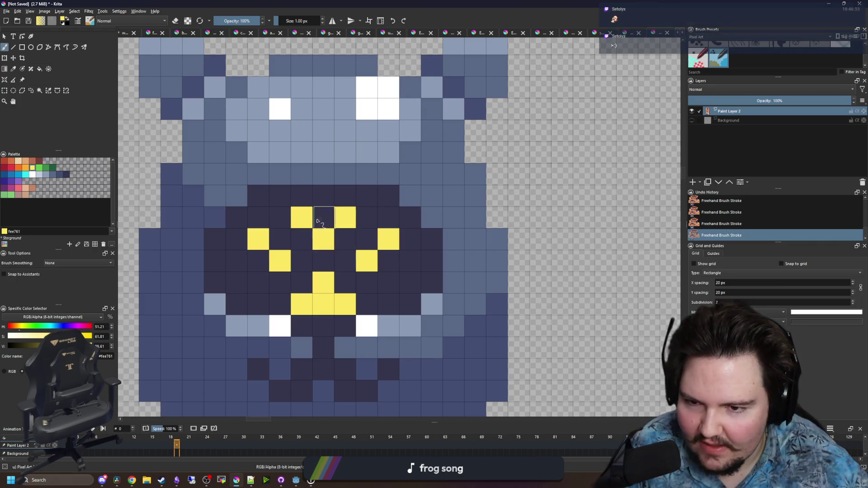
scroll(325, 220, "down", 5)
scroll(323, 244, "up", 4)
key("p")
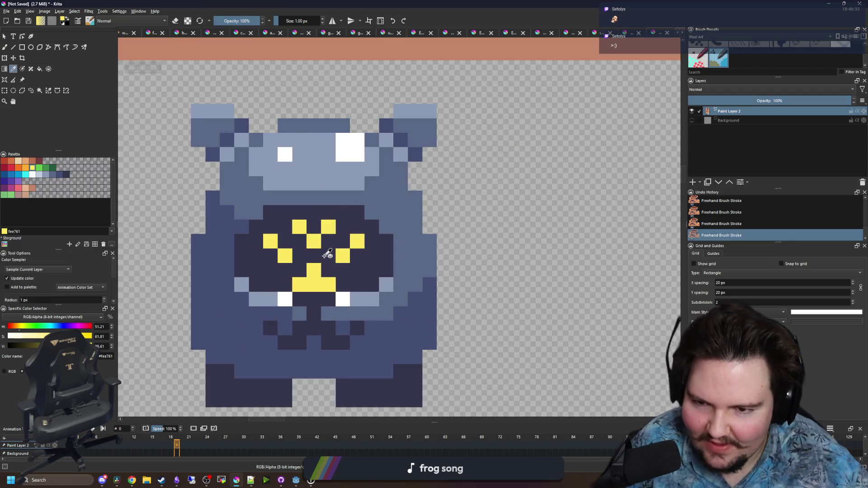
left_click(327, 254)
key("b")
left_click_drag(299, 227, 330, 228)
scroll(335, 284, "up", 3)
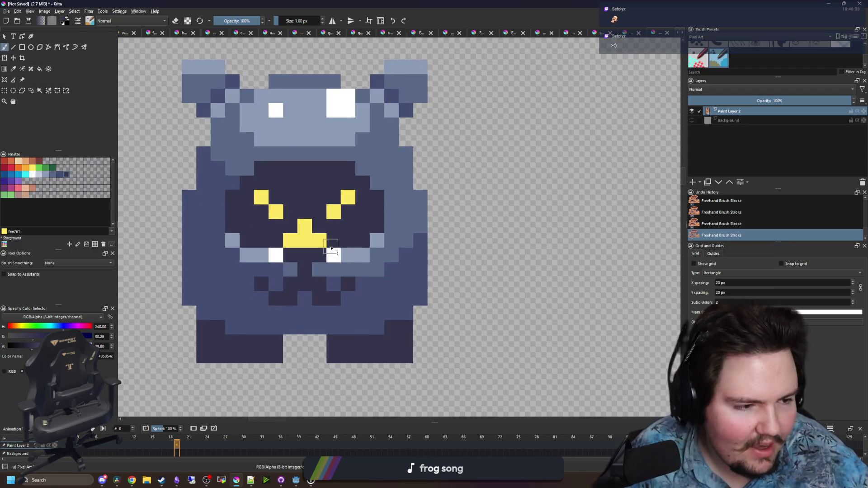
Thicken both yellow eye slants into angry shapes
key("p")
left_click(284, 209)
key("b")
left_click(238, 164)
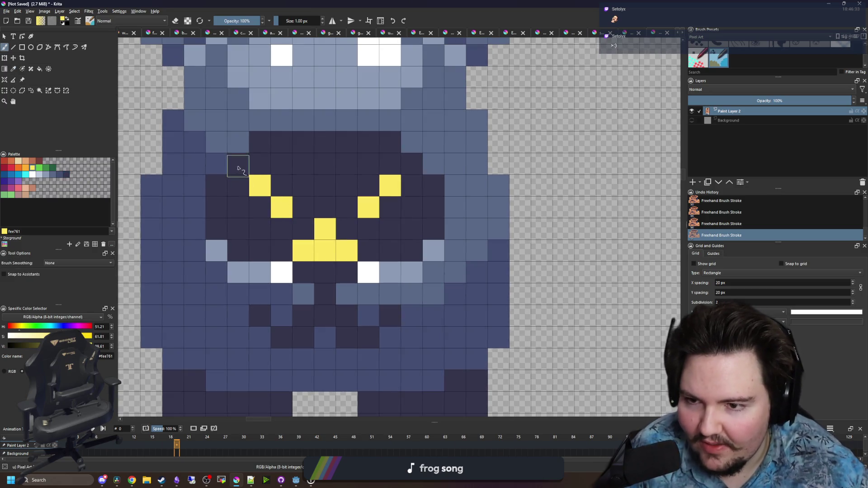
mouse_move(402, 172)
left_mouse_down()
mouse_move(409, 184)
mouse_move(389, 206)
left_mouse_up()
left_click_drag(259, 204, 237, 180)
scroll(323, 193, "down", 5)
scroll(324, 193, "down", 1)
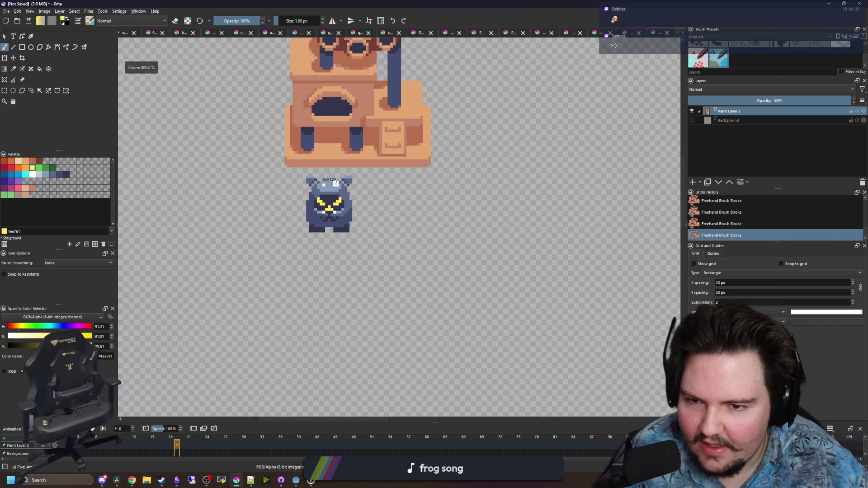
scroll(329, 271, "up", 6)
Repaint the mouth's dark pixels and the row below the fangs in mid-blue
key("p")
left_click(344, 299)
key("b")
mouse_move(304, 290)
left_mouse_down()
mouse_move(265, 287)
mouse_move(393, 300)
mouse_move(389, 280)
left_mouse_up()
left_click_drag(305, 262, 443, 260)
left_click(461, 248)
Add dark pixels to the mouth rows beneath the fangs
left_click(304, 277, "ctrl")
left_click(281, 281)
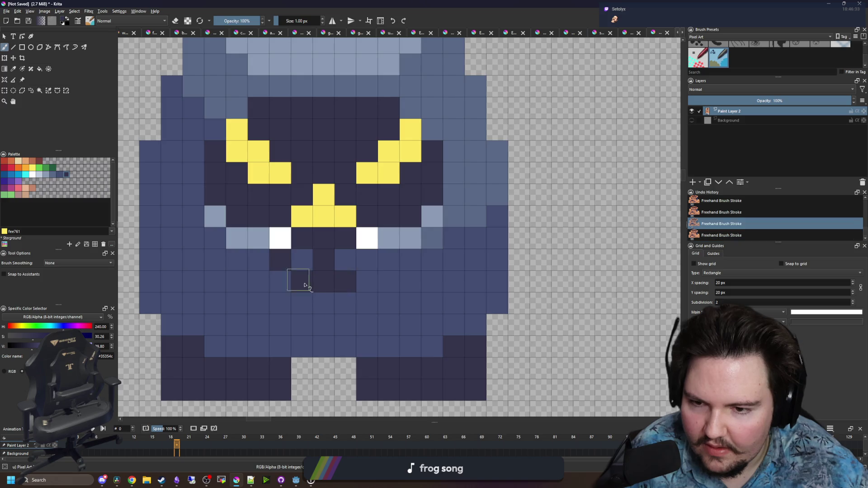
left_click(265, 264)
left_click(366, 281)
left_click(381, 262)
scroll(343, 332, "up", 2)
Sample the mid-blue and yellow, then undo the last brush stroke
left_click(343, 332, "ctrl")
scroll(348, 326, "down", 4)
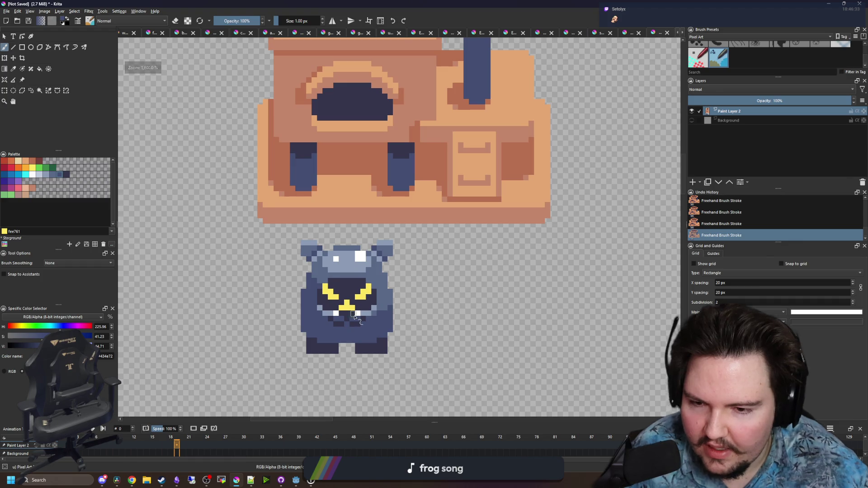
scroll(354, 315, "up", 4)
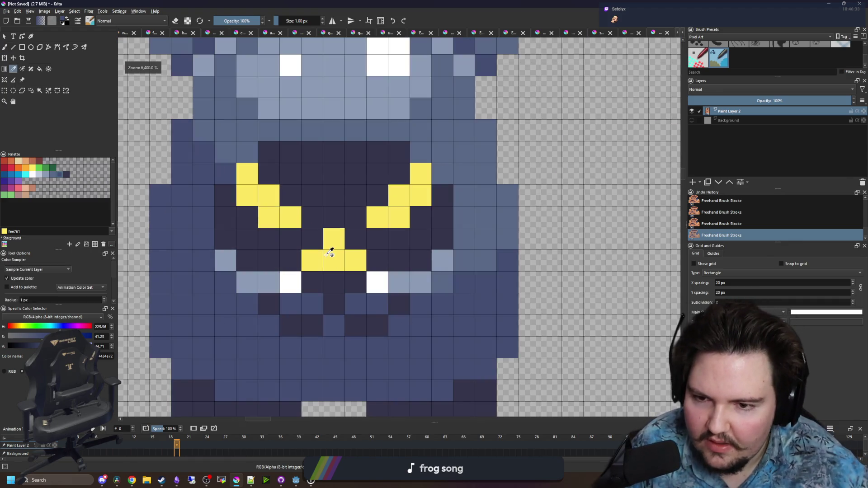
left_click(331, 251, "ctrl")
scroll(330, 251, "down", 2)
scroll(278, 272, "down", 2)
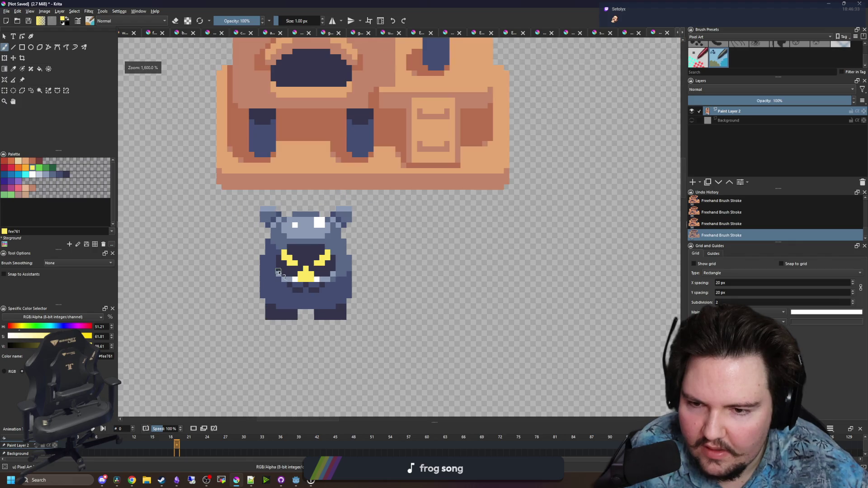
key("ctrl+z")
scroll(278, 271, "down", 2)
scroll(290, 302, "up", 3)
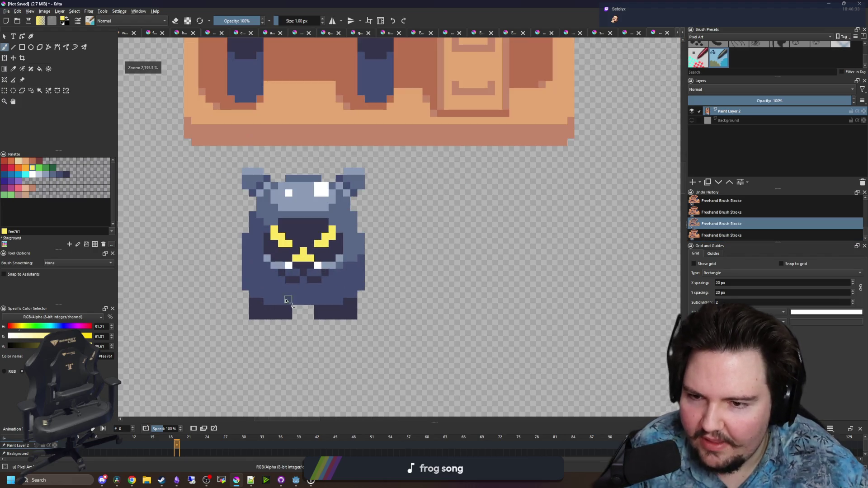
Sample the light blue-grey from the head with the pixel brush
left_click(5, 93)
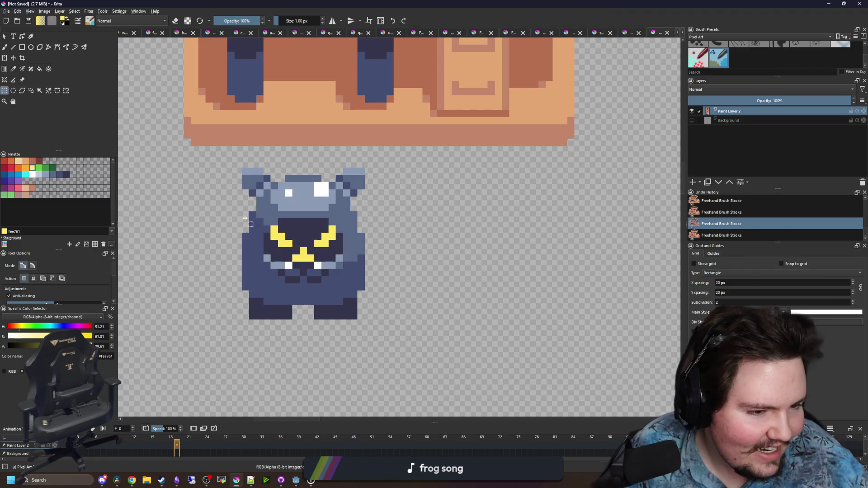
scroll(244, 220, "up", 3)
key("b")
left_click(354, 159, "ctrl")
left_click(238, 257)
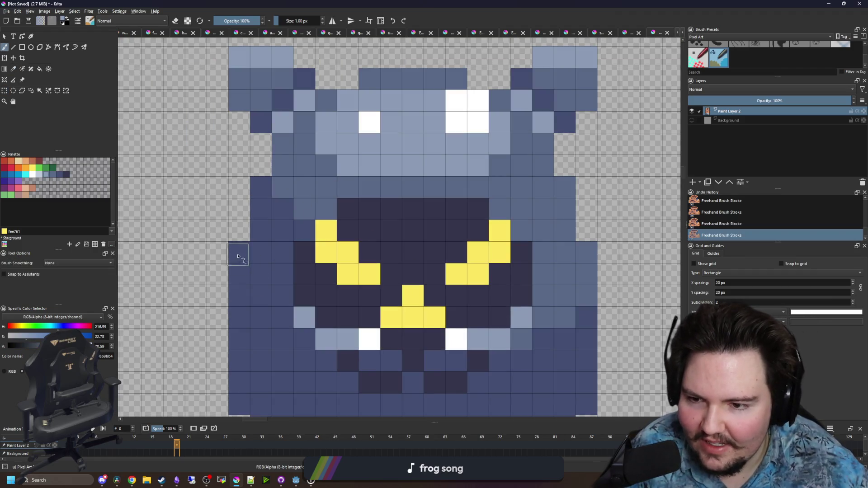
Paint two diagonal light blue-grey pixels beside the body
left_click(239, 258)
left_click(261, 274)
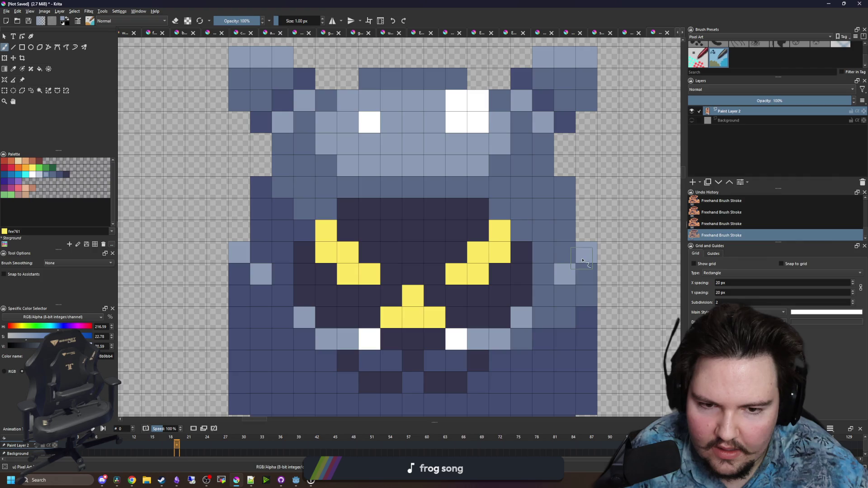
scroll(423, 326, "down", 2)
Paint mid-blue arms on both sides of the body
key("p")
left_click(319, 320)
key("b")
mouse_move(286, 293)
left_mouse_down()
mouse_move(271, 278)
mouse_move(293, 264)
left_mouse_up()
mouse_move(526, 276)
left_mouse_down()
mouse_move(548, 264)
mouse_move(549, 293)
left_mouse_up()
left_click(559, 282)
left_click_drag(488, 285, 483, 310)
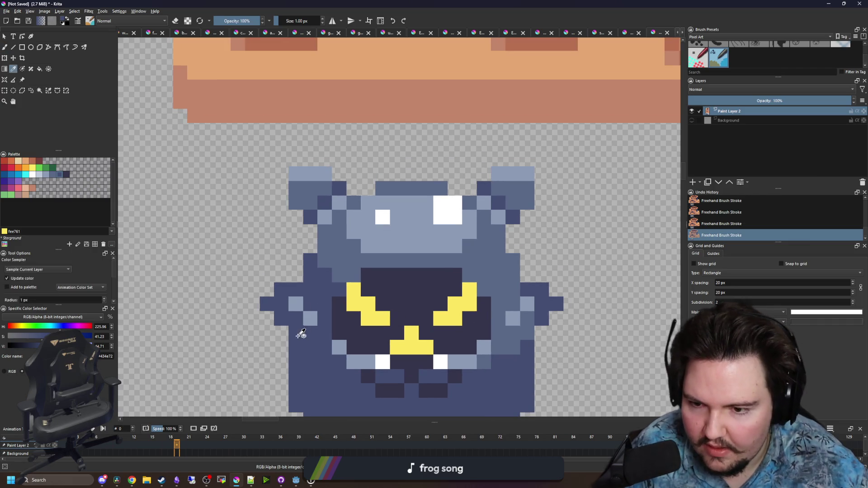
Paint raised slate-blue arms on both sides, filling the gap to the body
left_click(333, 261, "ctrl")
mouse_move(265, 286)
left_mouse_down()
mouse_move(237, 186)
mouse_move(244, 238)
left_mouse_up()
mouse_move(290, 265)
left_mouse_down()
mouse_move(269, 195)
mouse_move(272, 266)
mouse_move(282, 277)
left_mouse_up()
mouse_move(533, 275)
left_mouse_down()
mouse_move(571, 172)
mouse_move(563, 289)
mouse_move(559, 245)
mouse_move(588, 183)
left_mouse_up()
left_click_drag(519, 198, 475, 198)
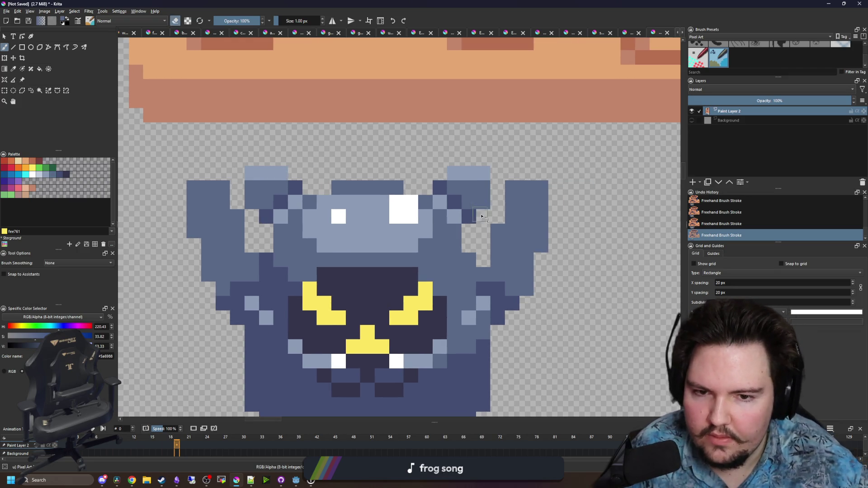
scroll(481, 216, "down", 1)
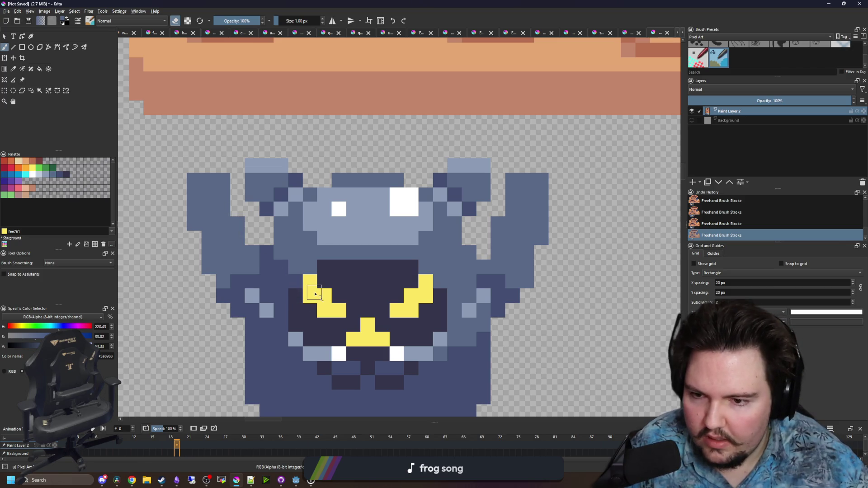
Paint dark #35354c shading columns down beside both arms
key("e")
left_click_drag(258, 271, 276, 238)
left_click(339, 307, "ctrl")
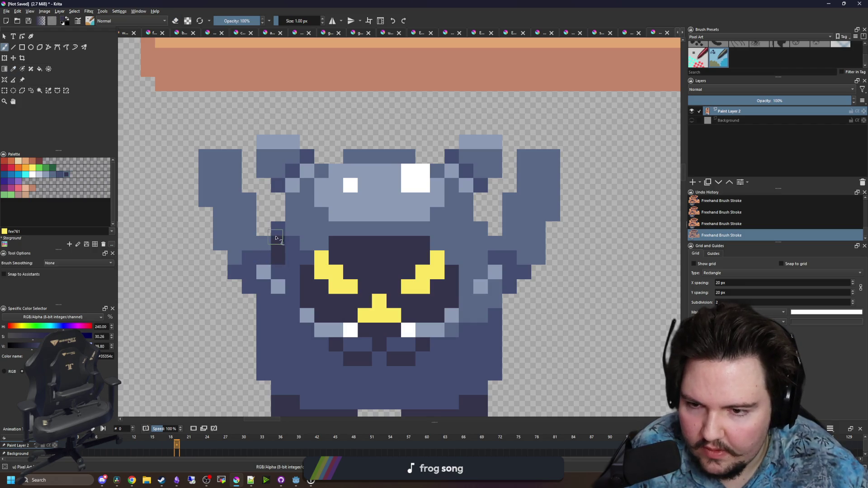
left_click(279, 271)
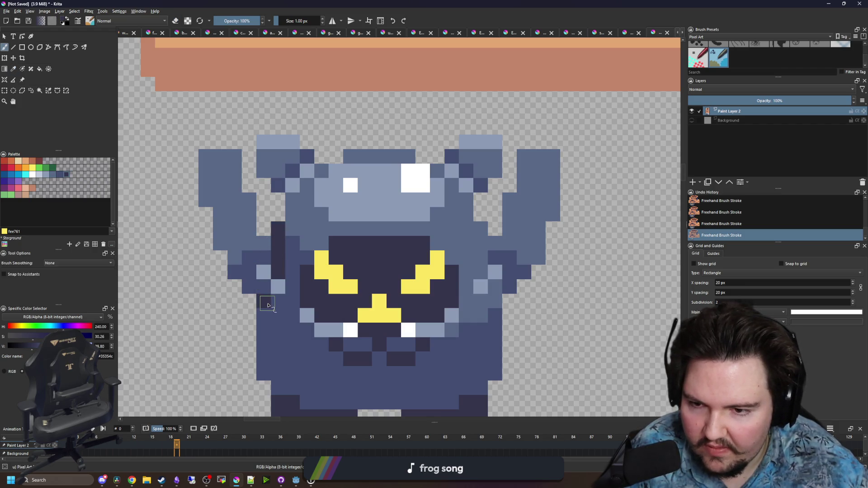
left_click_drag(483, 232, 481, 255)
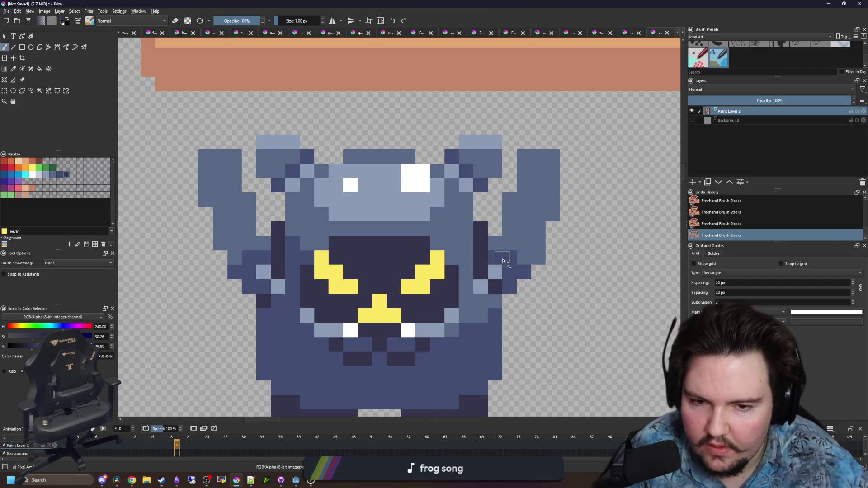
scroll(500, 262, "down", 5)
scroll(352, 251, "up", 5)
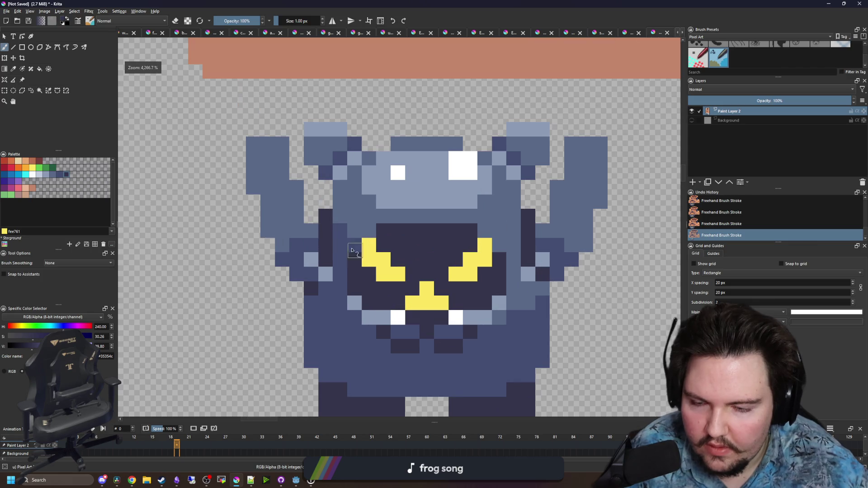
Recolour a right-arm cell to the arm blue
left_click(296, 201, "ctrl")
left_click_drag(567, 250, 543, 215)
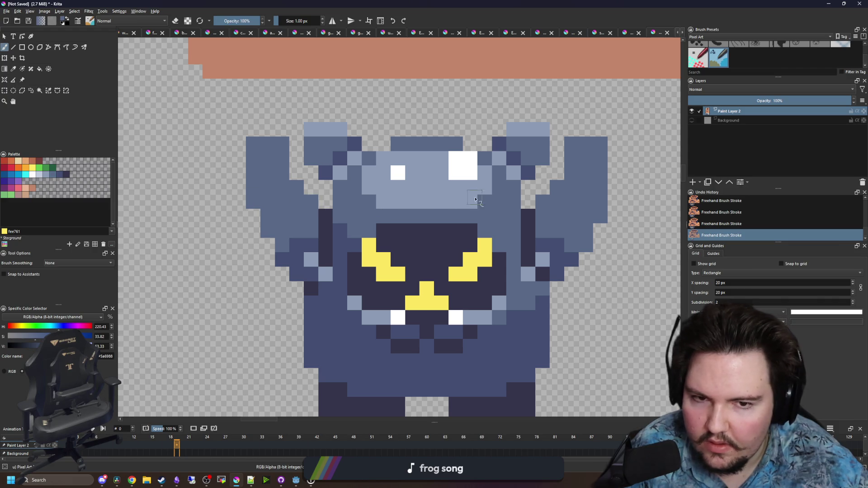
scroll(461, 200, "down", 2)
scroll(523, 226, "up", 2)
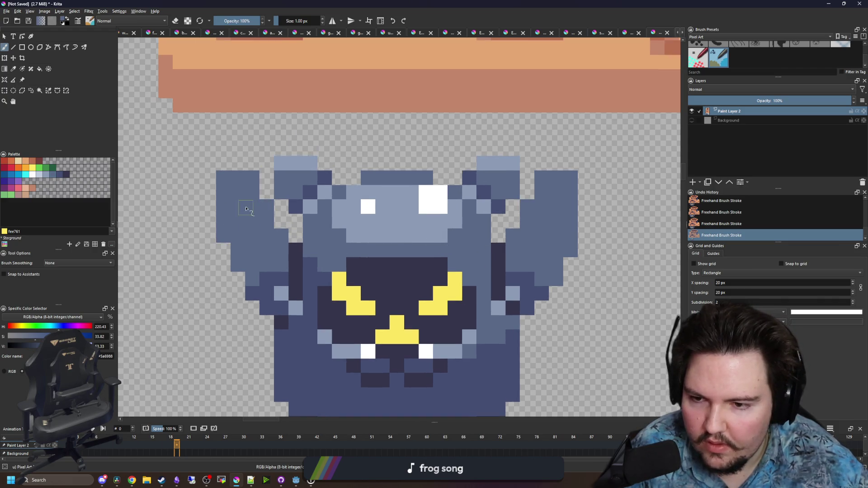
Erase the left arm's top row and rectangle-select the whole left arm
left_click_drag(260, 176, 283, 206)
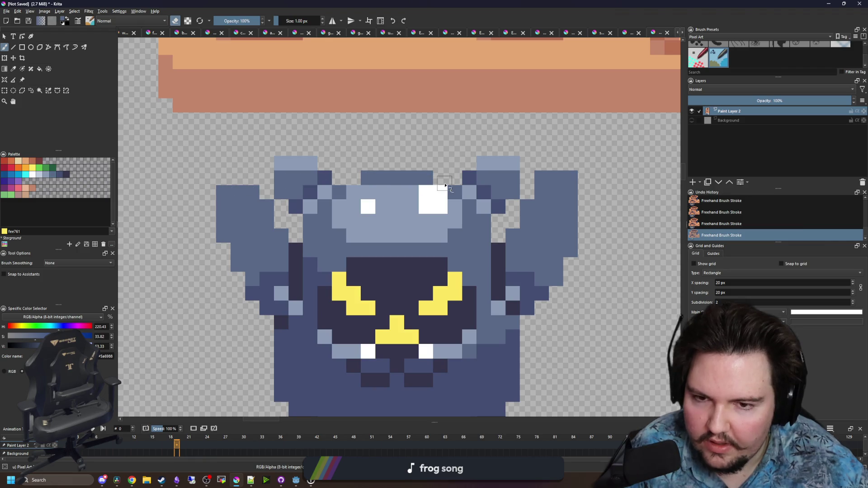
left_click(10, 91)
mouse_move(299, 326)
left_mouse_down()
mouse_move(240, 254)
mouse_move(217, 186)
left_mouse_up()
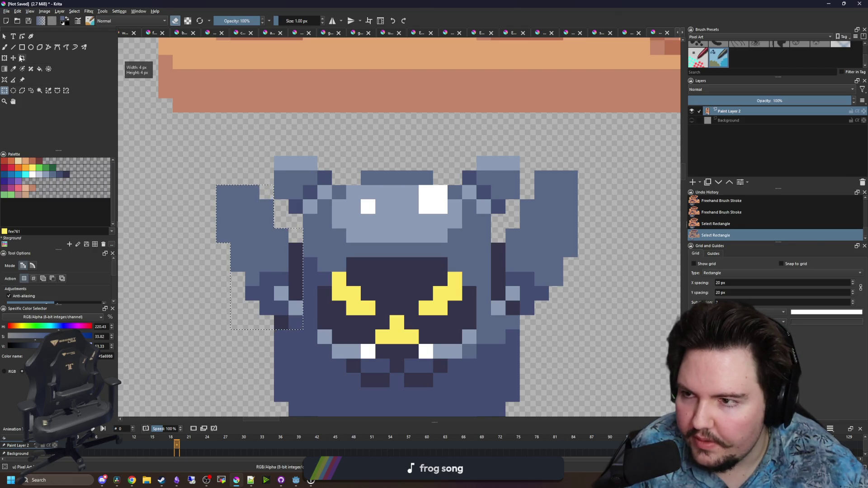
Move the selected left arm up and left, then erase the leftover dark column and light pixel
key("t")
mouse_move(256, 266)
left_mouse_down()
mouse_move(227, 267)
mouse_move(226, 253)
left_mouse_up()
key("b")
left_click_drag(267, 289, 266, 230)
left_click(267, 295)
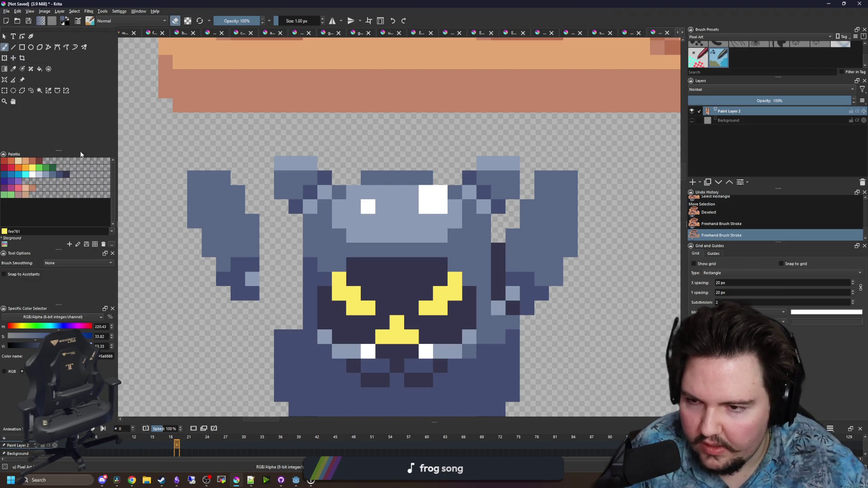
Cut and paste the left arm, then transform it into place beside the head
left_click(4, 90)
left_click_drag(260, 300, 187, 171)
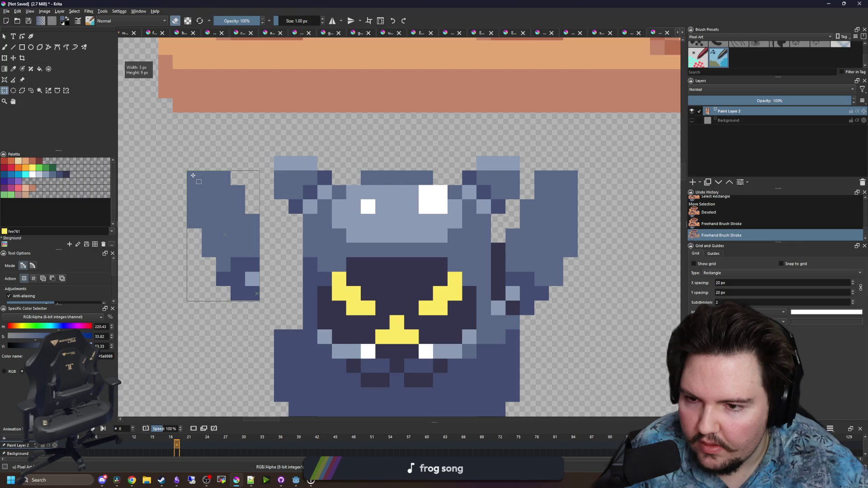
key("ctrl+x")
key("ctrl+v")
key("ctrl+t")
mouse_move(236, 244)
left_mouse_down()
mouse_move(277, 232)
mouse_move(254, 195)
left_mouse_up()
left_click_drag(301, 155, 273, 214)
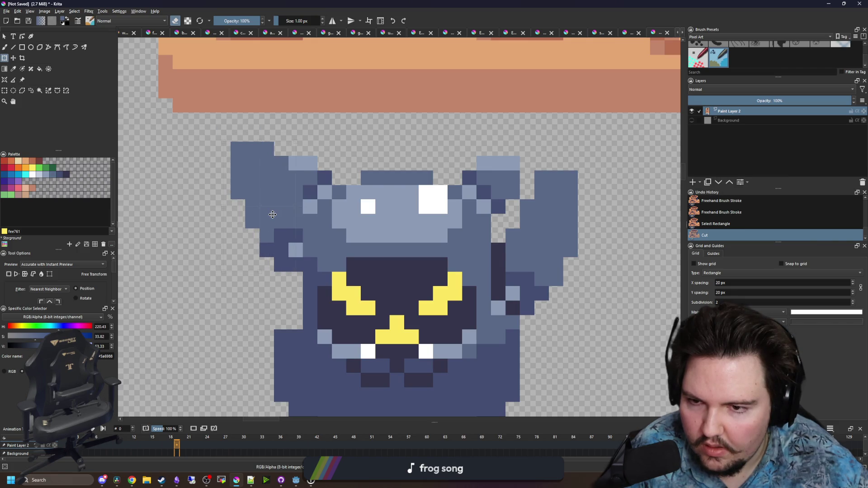
scroll(286, 192, "up", 1)
key("Return")
key("ctrl+shift+a")
scroll(286, 194, "down", 1)
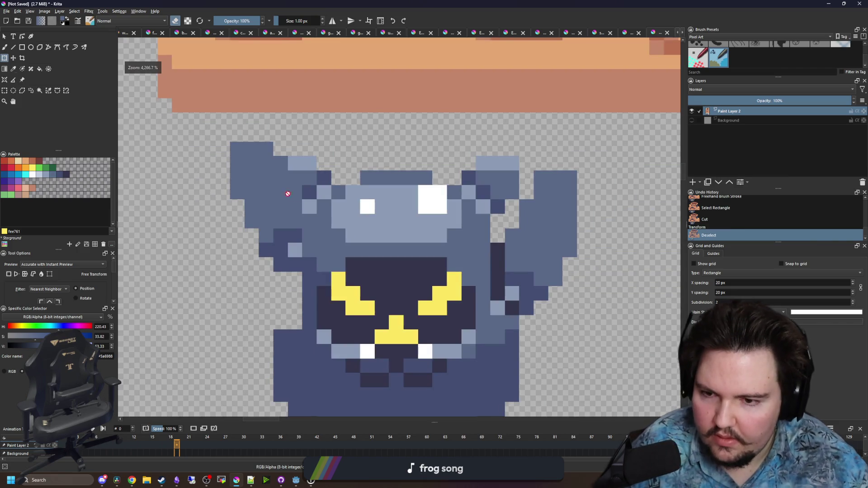
Paint light blue on the arm and shade the left ear and side dark blue
key("b")
left_click(300, 161, "ctrl")
left_click(279, 165)
left_click(305, 192, "ctrl")
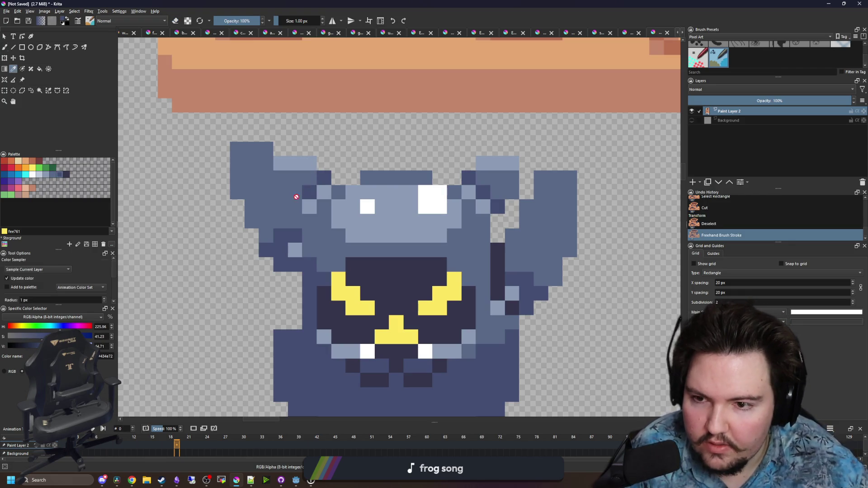
left_click(296, 208)
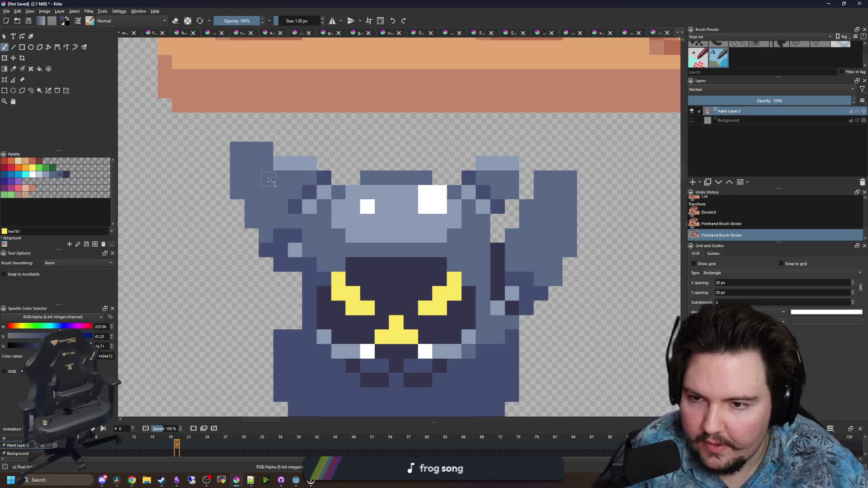
left_click_drag(265, 168, 266, 181)
left_click_drag(266, 212, 287, 219)
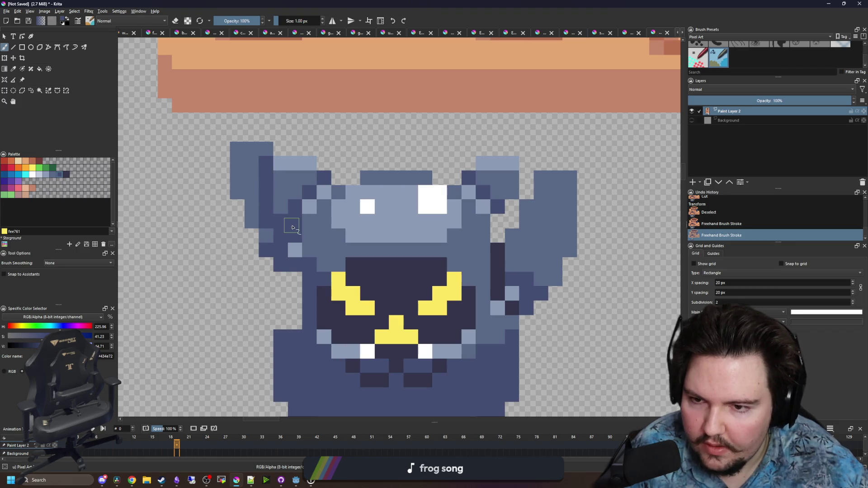
mouse_move(304, 248)
left_mouse_down()
mouse_move(265, 229)
mouse_move(254, 201)
left_mouse_up()
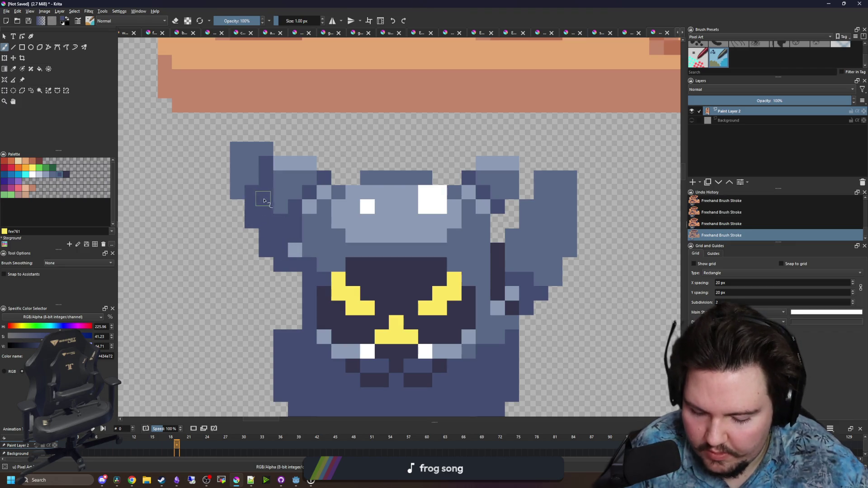
Add darkest pixels on the left side and fill the gap left of the face with dark blue
left_click(337, 296, "ctrl")
left_click_drag(294, 265, 281, 237)
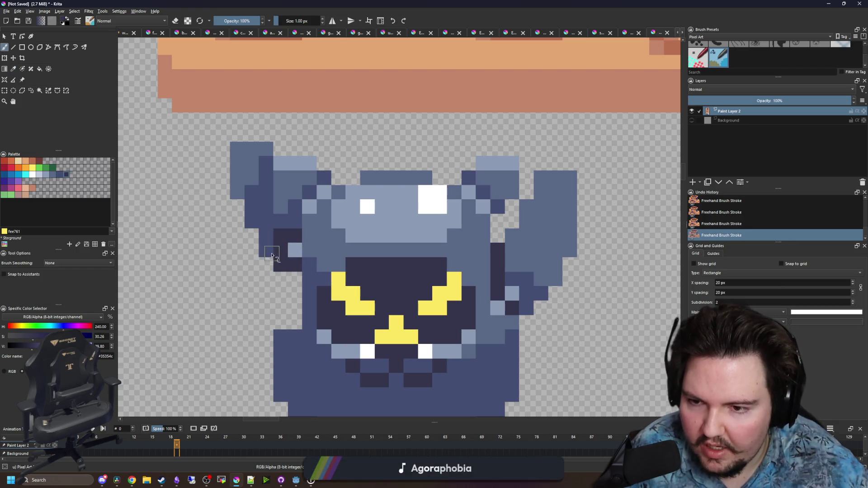
scroll(288, 357, "up", 2)
left_click(311, 334, "ctrl")
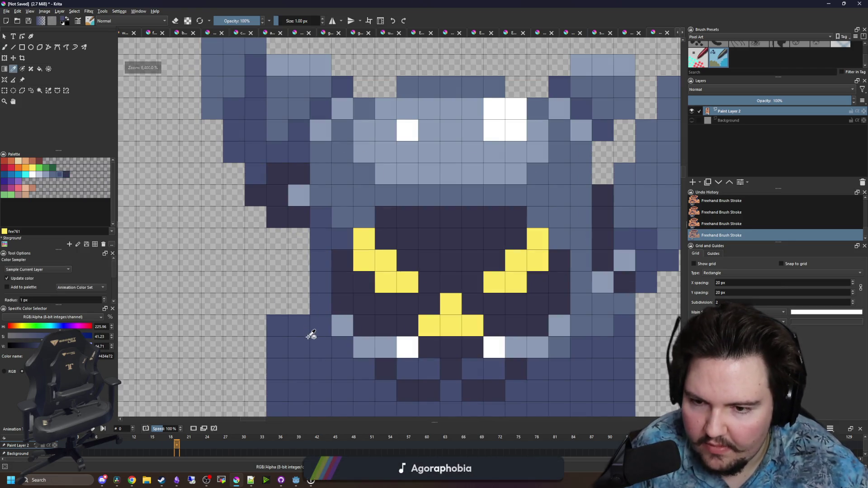
mouse_move(298, 324)
left_mouse_down()
mouse_move(299, 271)
mouse_move(279, 289)
left_mouse_up()
scroll(284, 310, "down", 3)
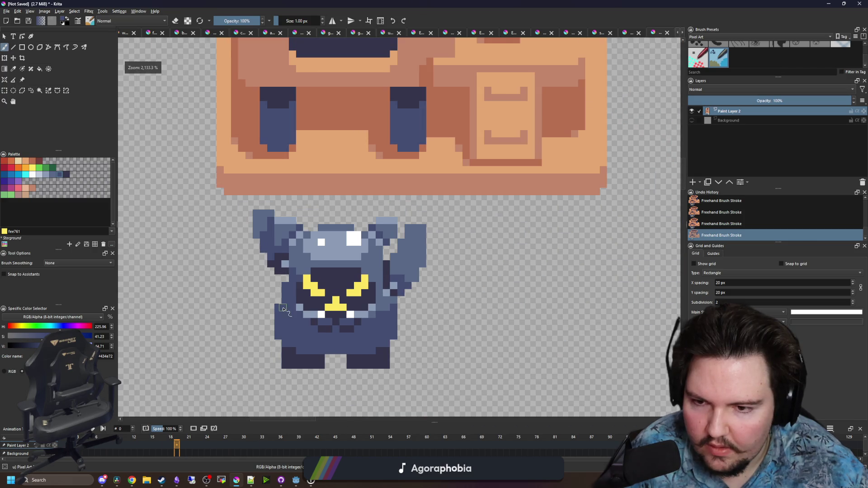
scroll(283, 309, "up", 2)
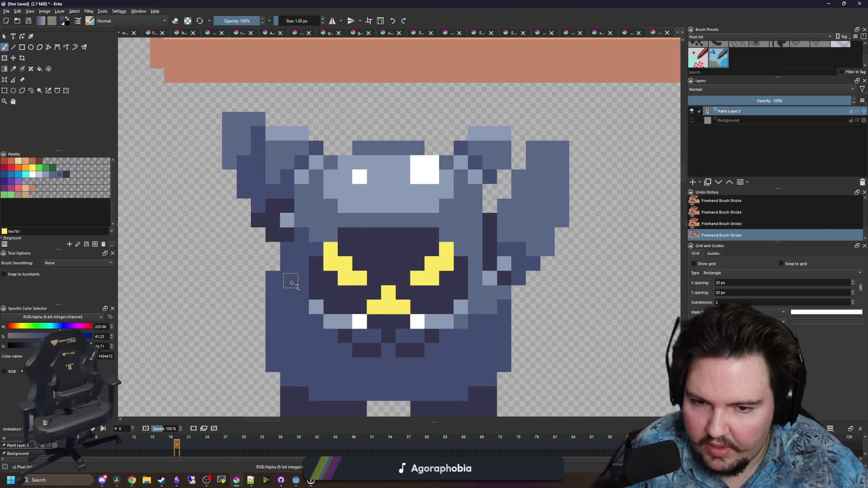
scroll(325, 267, "down", 1)
scroll(447, 276, "up", 1)
Rectangle-select and delete the right arm pixels and a stray ear pixel
key("ctrl+r")
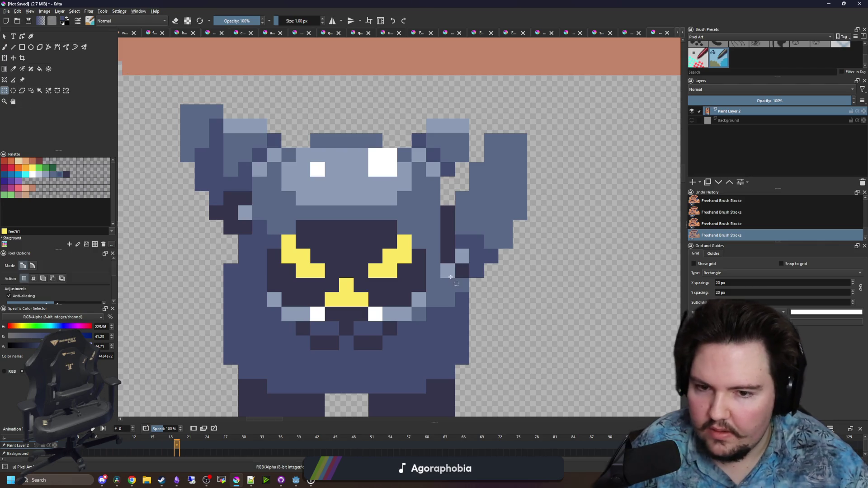
mouse_move(444, 274)
left_mouse_down()
mouse_move(524, 180)
mouse_move(541, 177)
left_mouse_up()
key("Delete")
left_click_drag(484, 234, 555, 133)
key("Delete")
left_click_drag(512, 205, 479, 169)
key("Delete")
key("ctrl+shift+a")
scroll(199, 189, "down", 1)
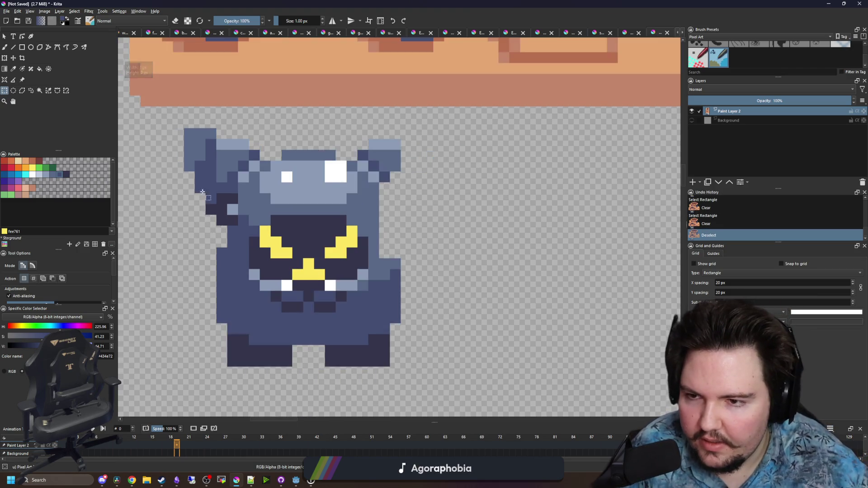
scroll(242, 194, "up", 1)
key("p")
scroll(256, 246, "down", 1)
scroll(256, 245, "up", 1)
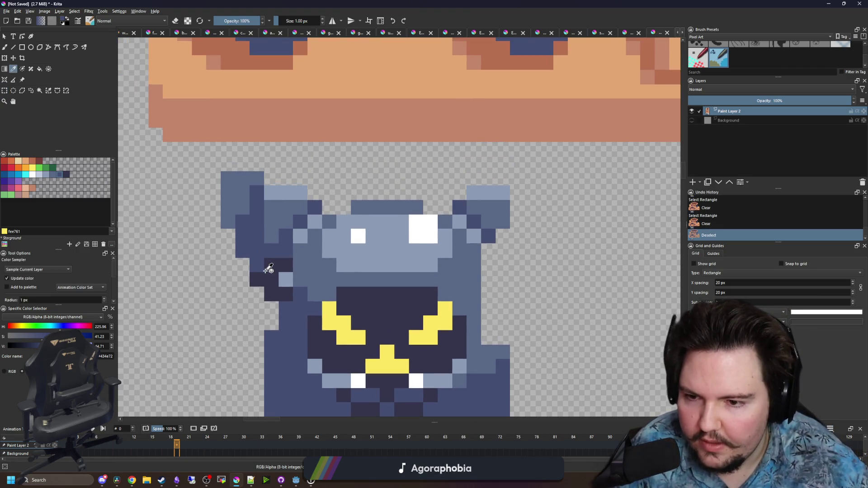
Sample the arm blue and paint pixels left of, below and above the ear
left_click(243, 181)
key("b")
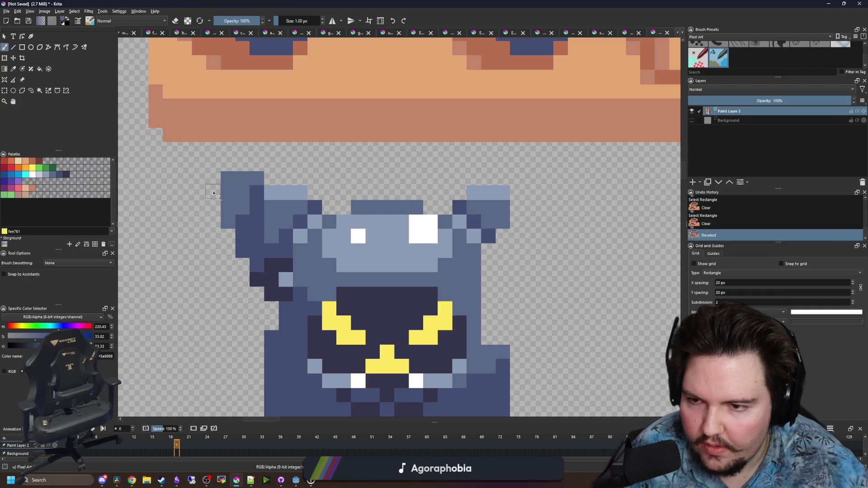
left_click(212, 178)
left_click(214, 207)
left_click_drag(229, 164, 259, 167)
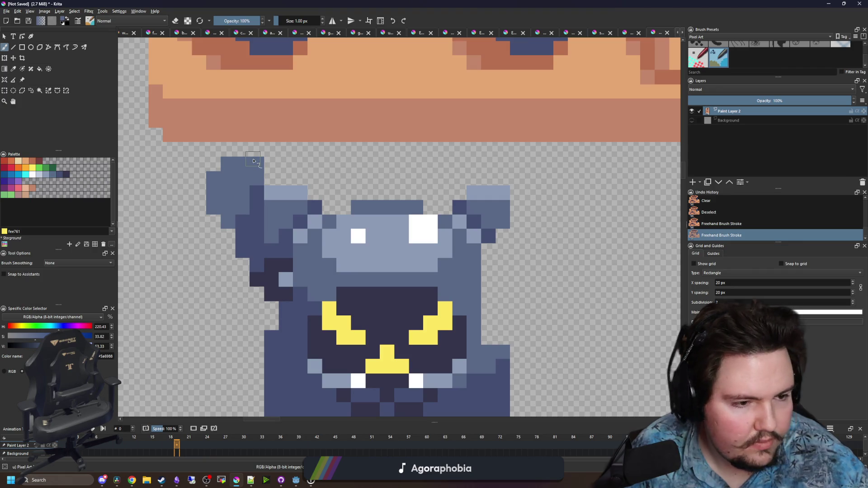
Paint a dark horizontal bar above the head in the darkest outline colour
scroll(253, 161, "down", 1)
scroll(270, 303, "up", 1)
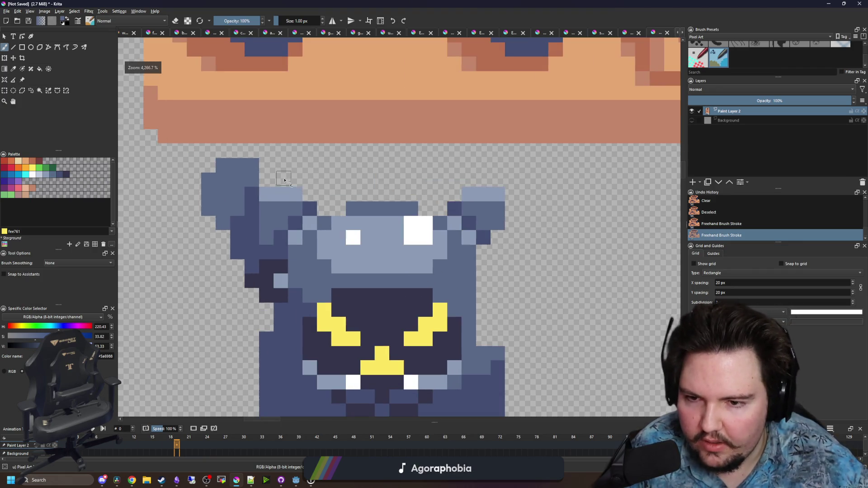
left_click(257, 289, "ctrl")
mouse_move(301, 178)
left_mouse_down()
mouse_move(360, 177)
mouse_move(222, 167)
mouse_move(197, 179)
mouse_move(508, 175)
mouse_move(353, 165)
left_mouse_up()
Stretch the dark bar across the head and cap it with light blue pixels
left_click_drag(203, 169, 170, 171)
scroll(217, 185, "down", 2)
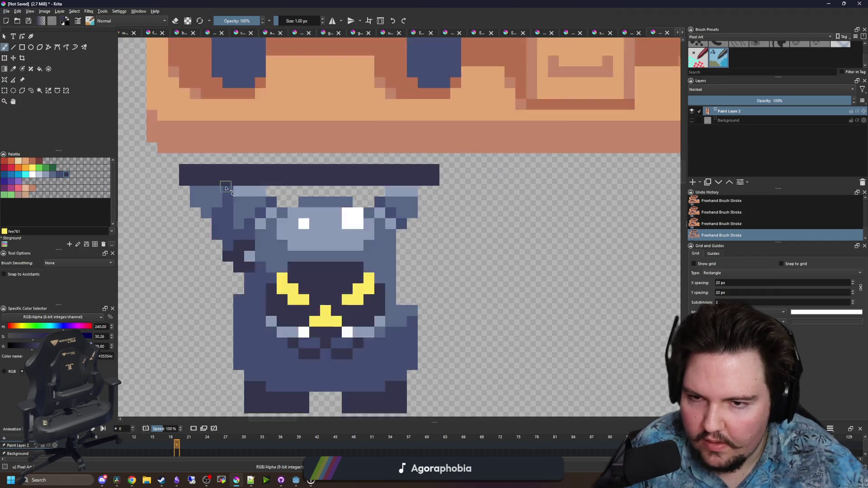
scroll(250, 210, "up", 2)
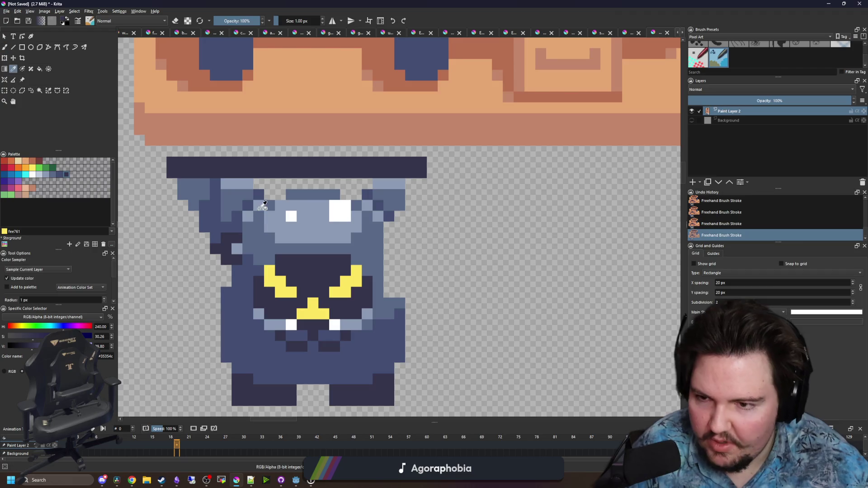
scroll(245, 200, "up", 1)
left_click(239, 174, "ctrl")
left_click_drag(179, 151, 219, 151)
scroll(298, 220, "down", 3)
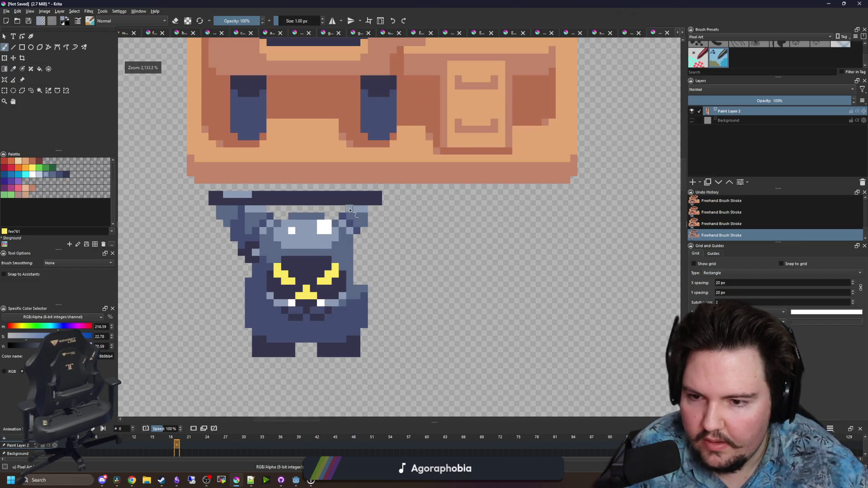
scroll(300, 219, "up", 2)
scroll(240, 241, "up", 1)
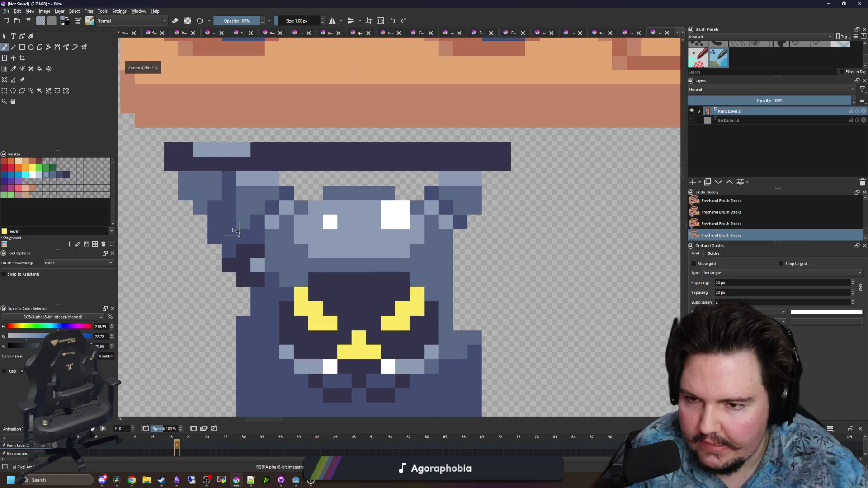
Sample the dark outline colour and paint a diagonal outline up the creature's left edge
key("p")
left_click(244, 271)
key("b")
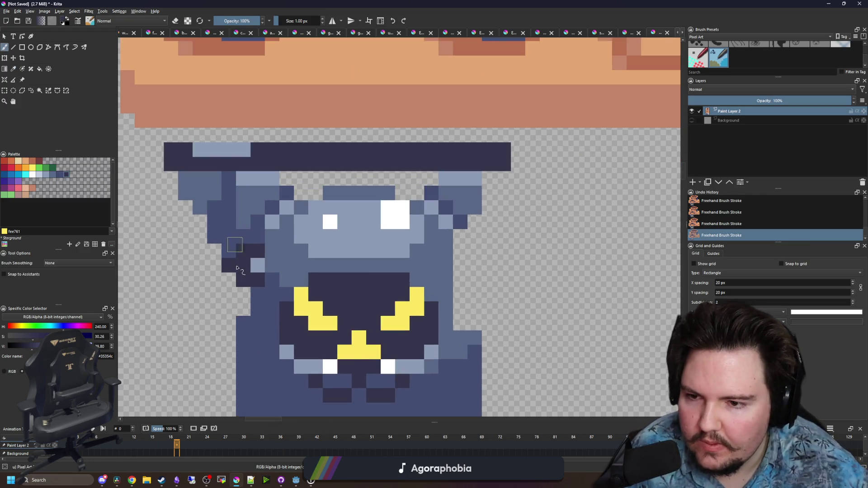
left_click_drag(258, 235, 280, 205)
mouse_move(258, 237)
left_mouse_down()
mouse_move(237, 233)
mouse_move(231, 181)
left_mouse_up()
scroll(260, 229, "down", 5)
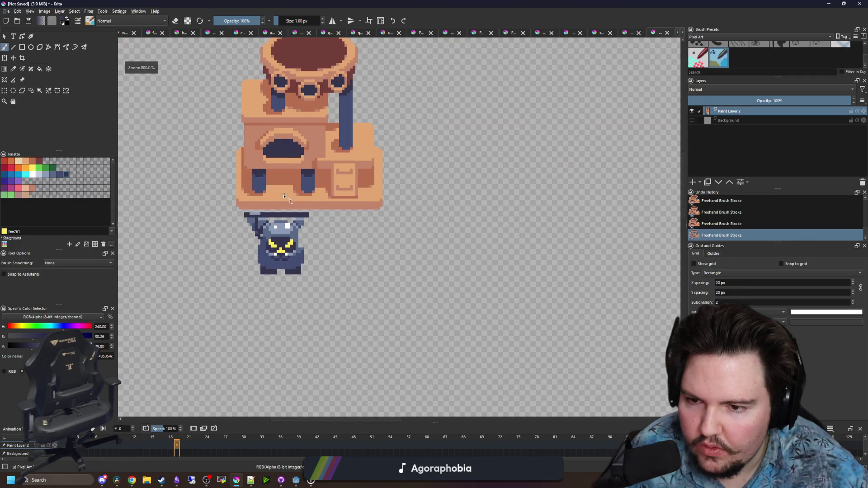
Sample the mid blue from the body and paint blue pixels beside the creature's right side
scroll(255, 217, "up", 5)
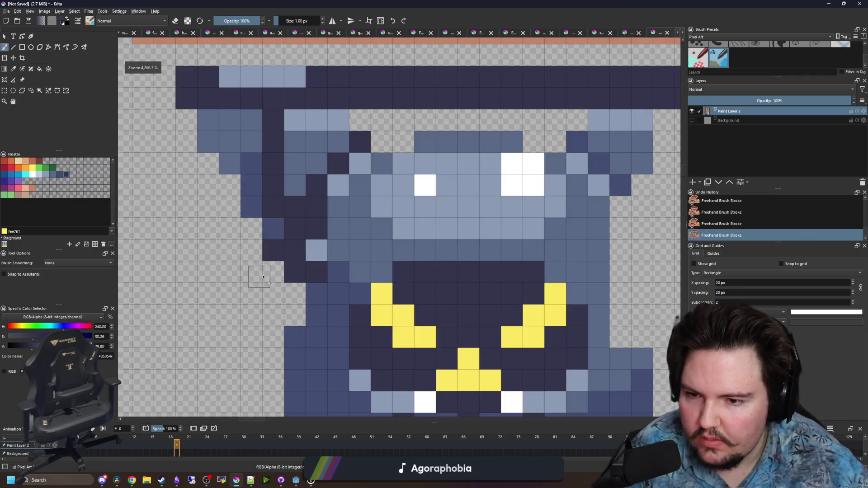
left_click_drag(299, 272, 291, 252)
left_click(300, 234, "ctrl")
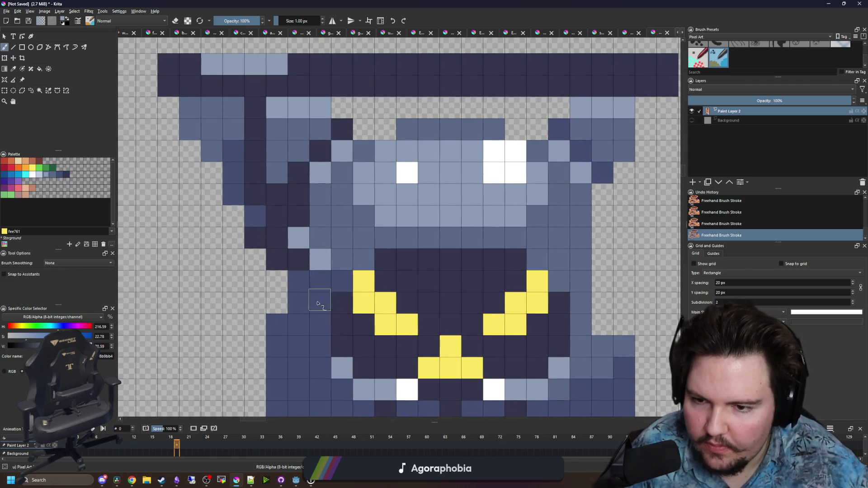
left_click_drag(320, 295, 303, 258)
scroll(303, 259, "down", 3)
scroll(407, 271, "up", 1)
left_click(452, 293, "ctrl")
left_click_drag(455, 275, 472, 276)
Paint a dark outline down the right side with a light edge pixel and a line up beside the ear
left_click_drag(255, 224, 240, 254)
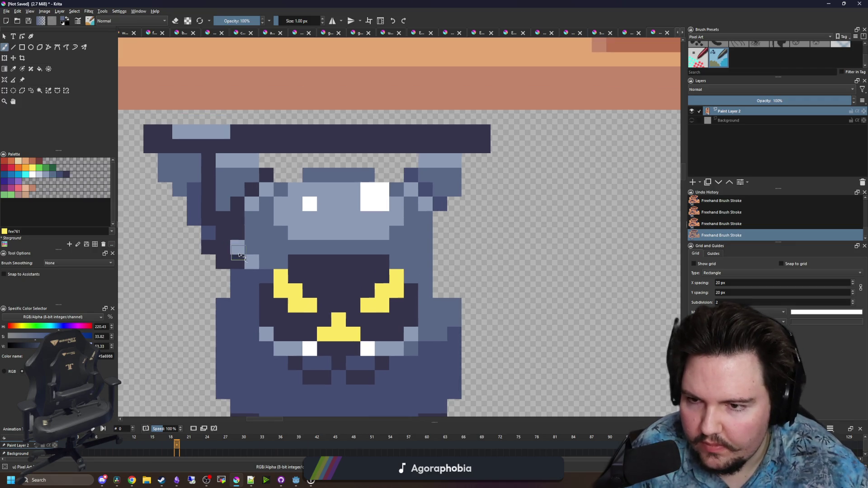
key("ctrl")
left_click(230, 246, "ctrl")
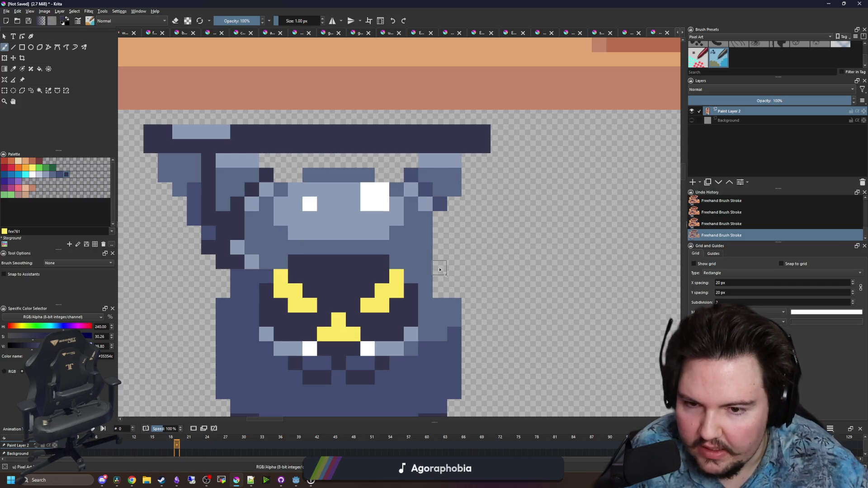
left_click_drag(440, 270, 443, 252)
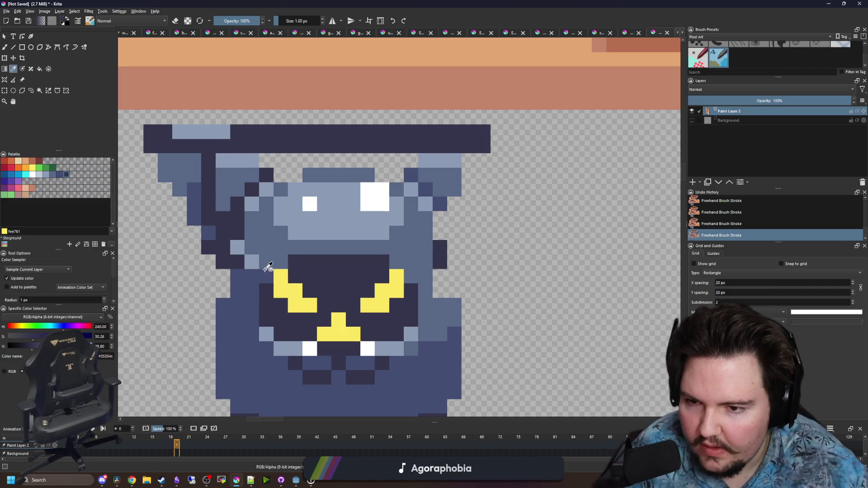
left_click(256, 262, "ctrl")
left_click(425, 263)
key("ctrl")
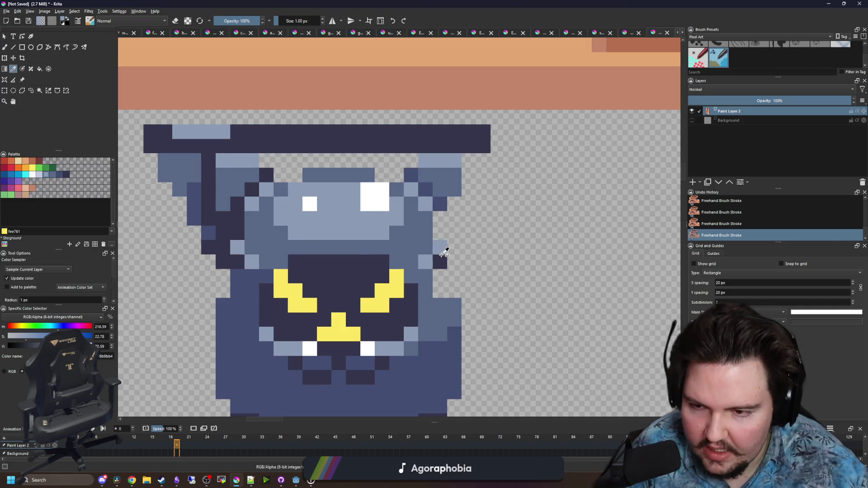
left_click(444, 261, "ctrl")
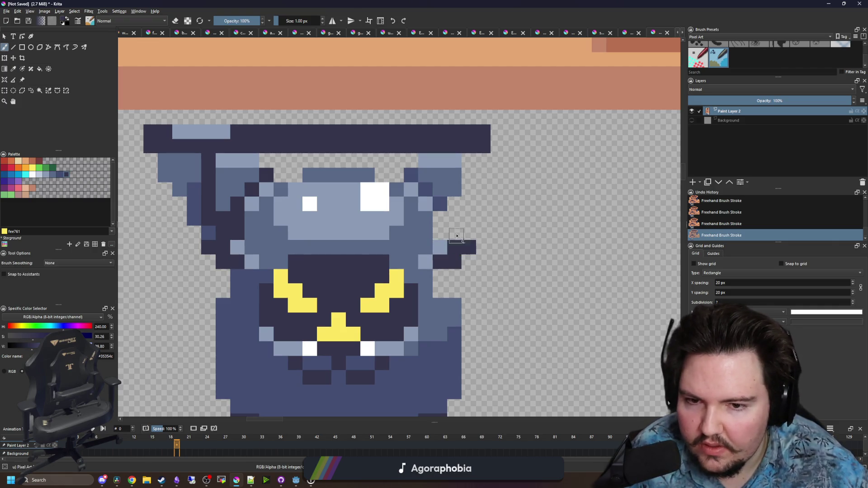
left_click_drag(457, 238, 438, 236)
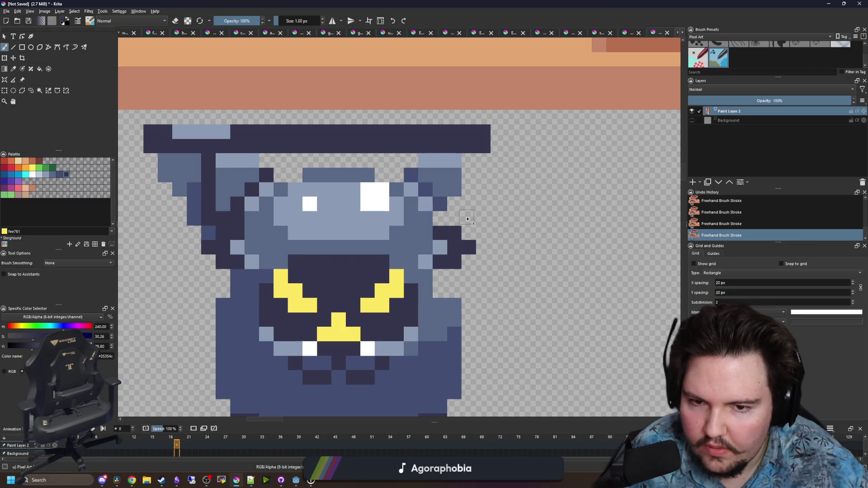
left_click_drag(470, 221, 471, 161)
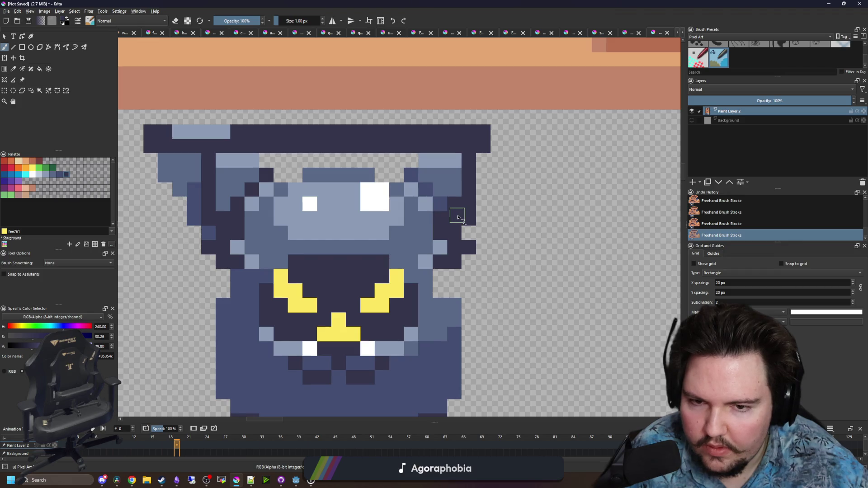
key("p")
scroll(397, 227, "up", 1)
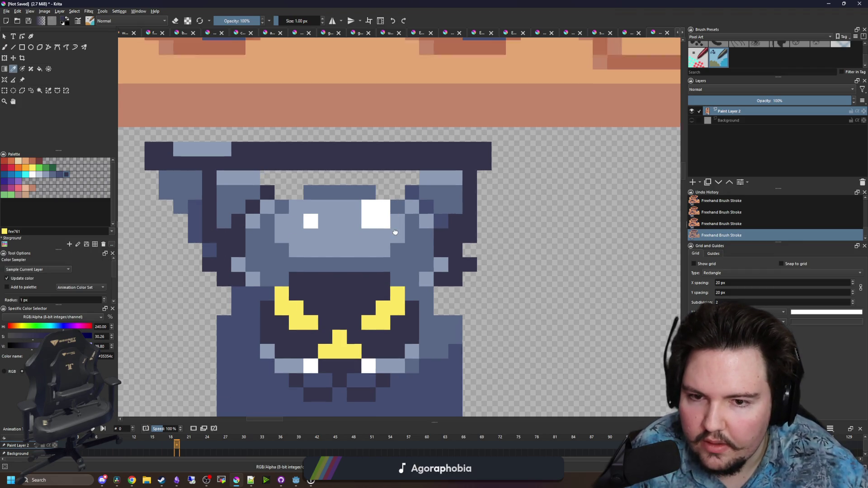
Fill out the right ear and right edge in blue, darkening the pixel beside the ear
left_click(452, 216)
key("b")
scroll(407, 254, "down", 2)
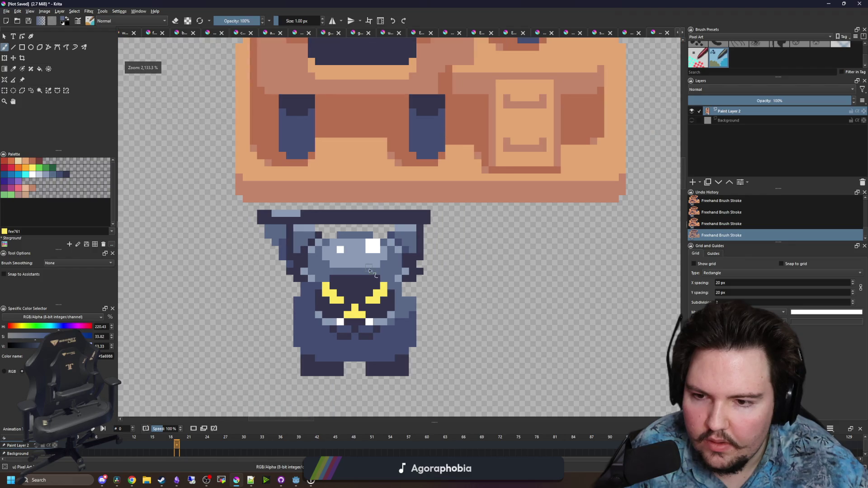
scroll(383, 296, "up", 2)
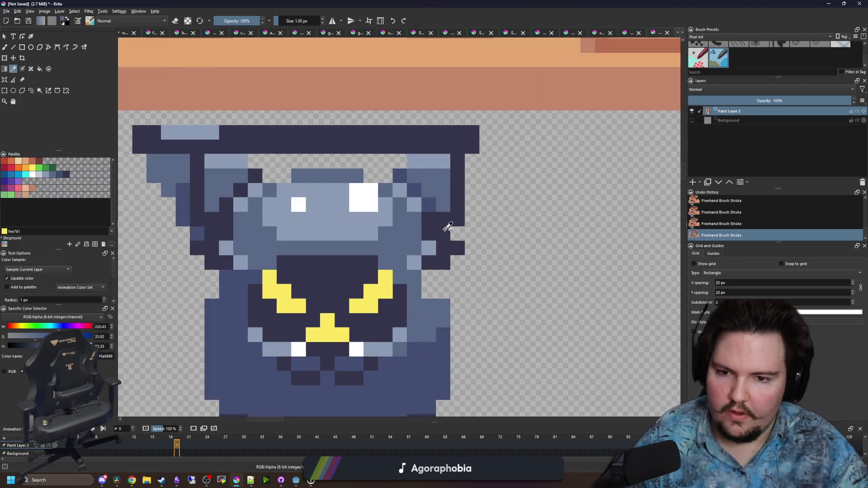
left_click(433, 219, "ctrl")
left_click(429, 205)
scroll(456, 173, "up", 1)
left_click(466, 263, "ctrl")
mouse_move(480, 249)
left_mouse_down()
mouse_move(495, 203)
mouse_move(481, 193)
mouse_move(506, 192)
mouse_move(506, 206)
left_mouse_up()
left_click(267, 230, "ctrl")
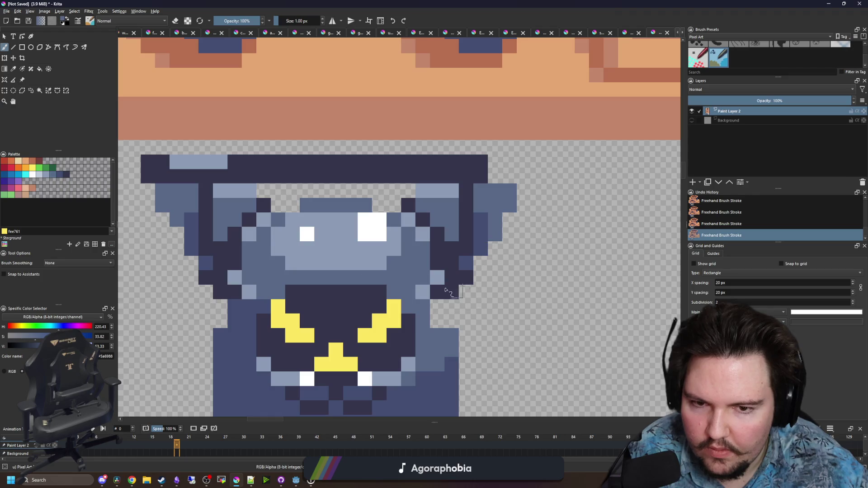
left_click(170, 234)
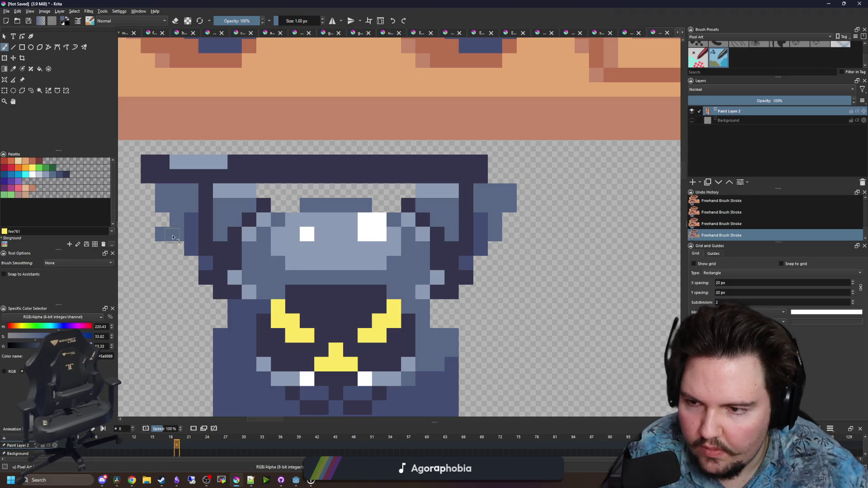
Extend the dark hat brim further right and add a light highlight on it
left_click(357, 161, "ctrl")
mouse_move(491, 168)
left_mouse_down()
mouse_move(524, 177)
mouse_move(456, 162)
left_mouse_up()
left_click(222, 162, "ctrl")
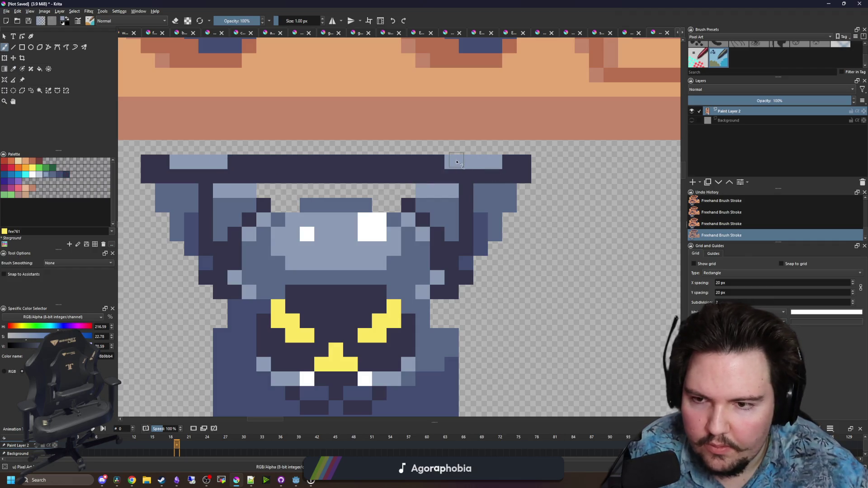
scroll(457, 161, "down", 5)
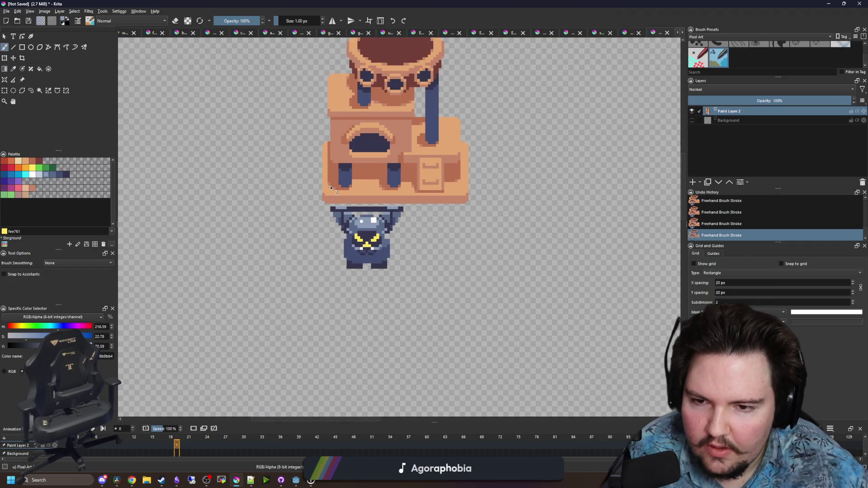
Sample the body blue and paint two pixels diagonally on the creature
scroll(348, 226, "up", 5)
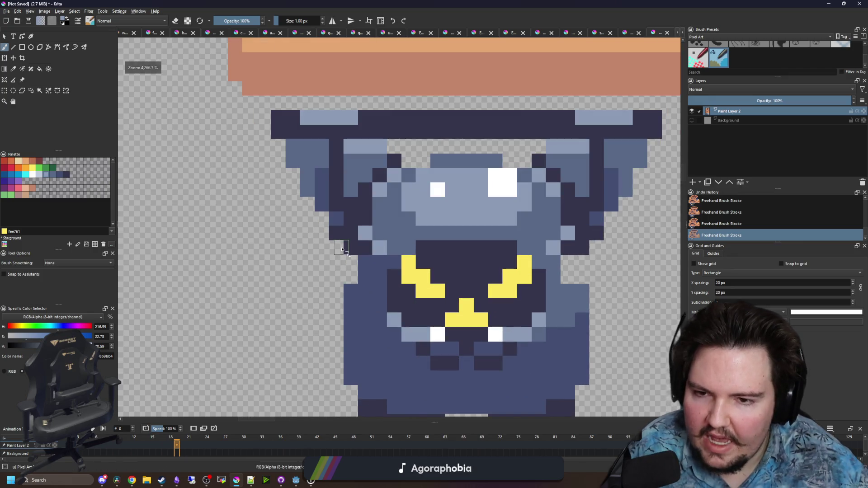
key("p")
scroll(320, 246, "down", 2)
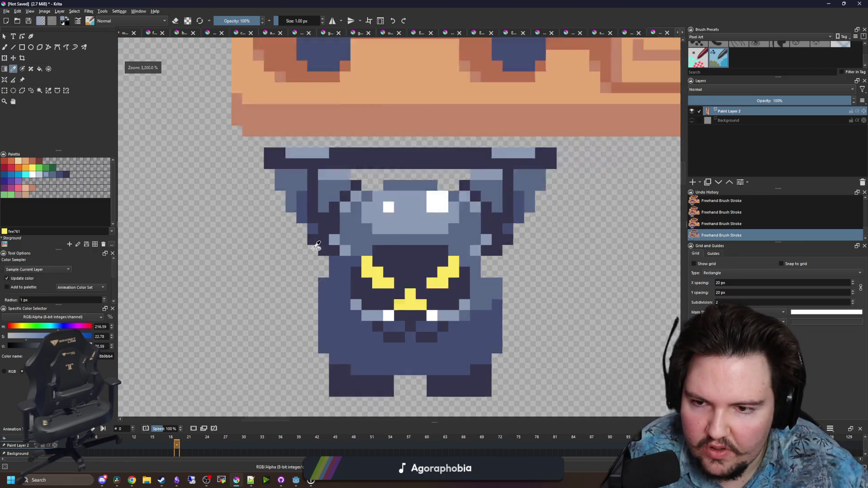
scroll(324, 239, "up", 4)
left_click(312, 209)
key("b")
mouse_move(269, 188)
left_mouse_down()
mouse_move(333, 289)
mouse_move(339, 278)
left_mouse_up()
Darken the creature's right body edge with the dark outline colour
scroll(339, 278, "down", 2)
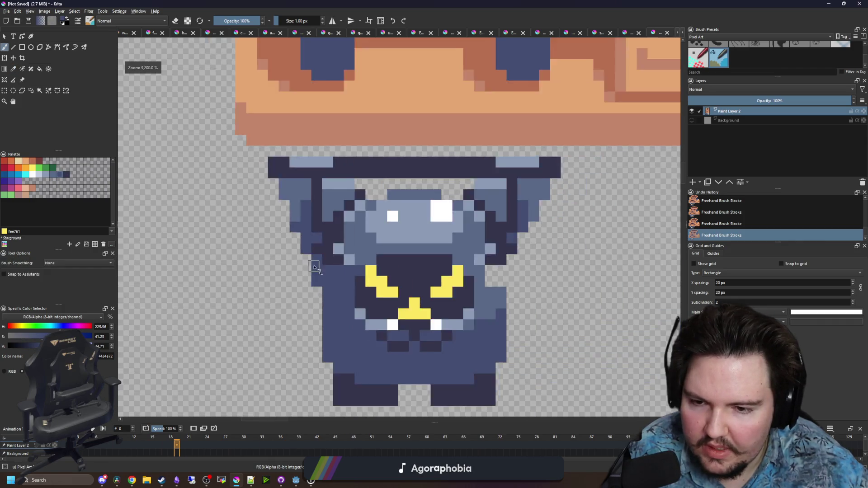
scroll(479, 263, "up", 1)
mouse_move(482, 231)
left_mouse_down()
mouse_move(470, 266)
mouse_move(452, 283)
mouse_move(454, 300)
left_mouse_up()
left_click(450, 255, "ctrl")
left_click(441, 244)
left_click(426, 258)
left_click_drag(246, 255, 235, 249)
Repaint dark pixels right of the eye in mid blue, undoing the stroke near the mouth
key("p")
left_click(274, 233)
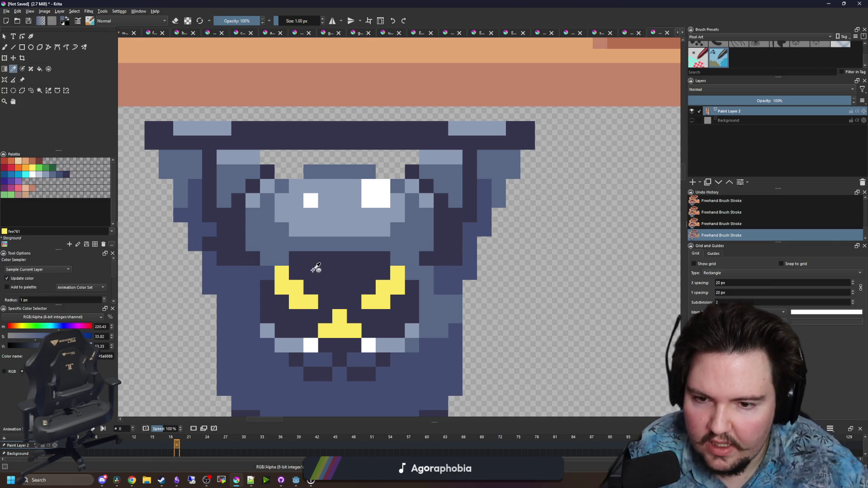
key("b")
left_click_drag(441, 300, 429, 256)
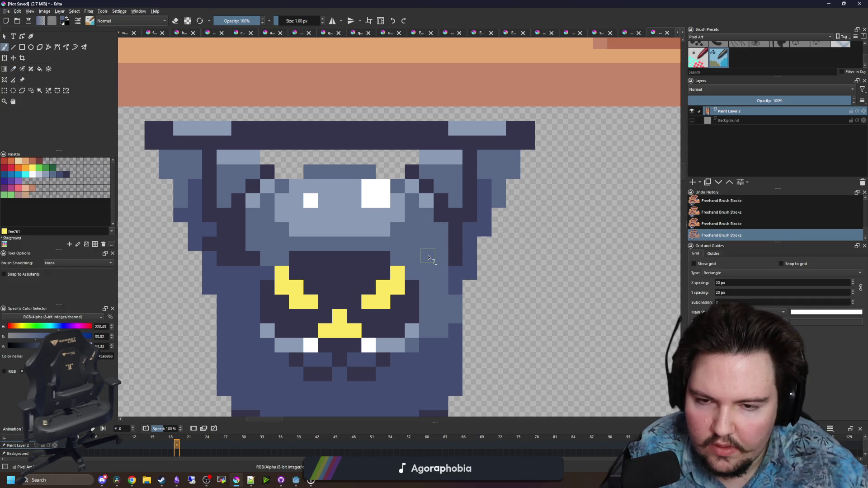
mouse_move(257, 254)
left_mouse_down()
mouse_move(237, 236)
mouse_move(224, 258)
mouse_move(210, 241)
left_mouse_up()
key("ctrl+z")
Repaint a few dark outline pixels in the body blue
key("p")
left_click(242, 285)
key("b")
left_click_drag(452, 260, 454, 228)
scroll(335, 220, "down", 6)
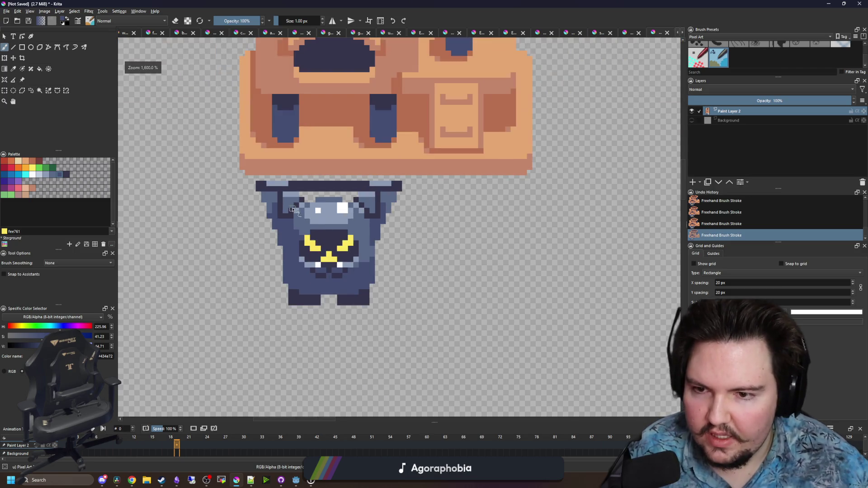
scroll(306, 172, "up", 10)
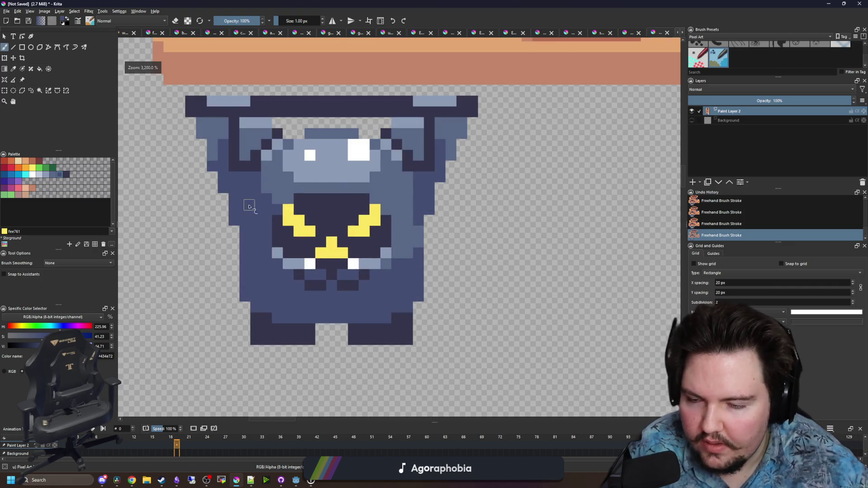
Shade both sides of the body with the sampled dark outline colour
key("p")
left_click(329, 254)
key("b")
mouse_move(266, 232)
left_mouse_down()
mouse_move(254, 227)
mouse_move(280, 184)
mouse_move(280, 154)
left_mouse_up()
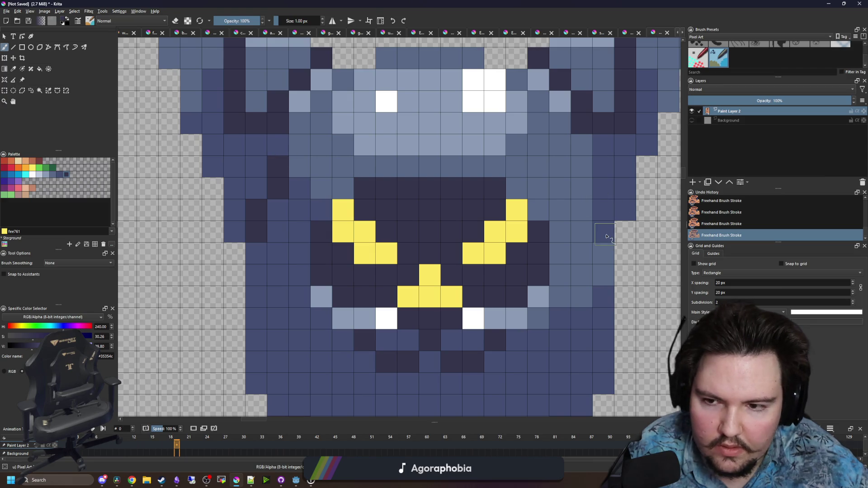
mouse_move(606, 233)
left_mouse_down()
mouse_move(583, 170)
mouse_move(548, 194)
left_mouse_up()
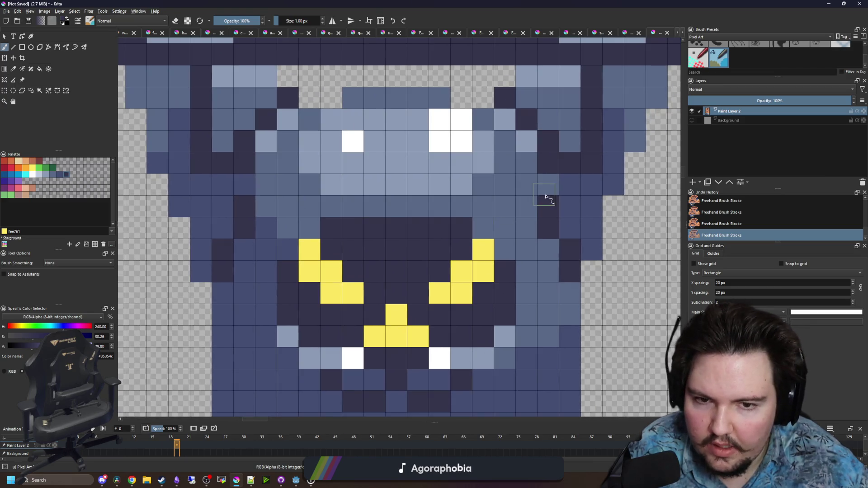
left_click(547, 184)
mouse_move(262, 185)
left_mouse_down()
mouse_move(249, 184)
mouse_move(203, 265)
mouse_move(197, 234)
mouse_move(178, 242)
mouse_move(223, 213)
mouse_move(201, 212)
left_mouse_up()
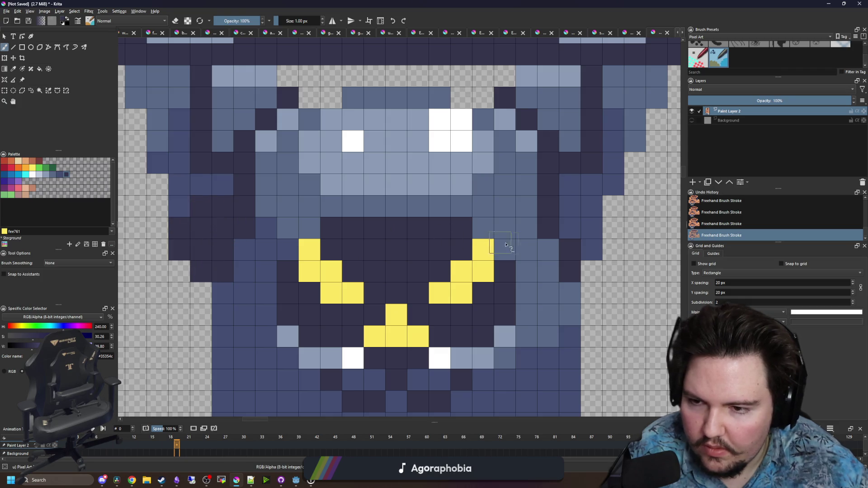
left_click_drag(570, 235, 590, 246)
left_click_drag(577, 209, 585, 209)
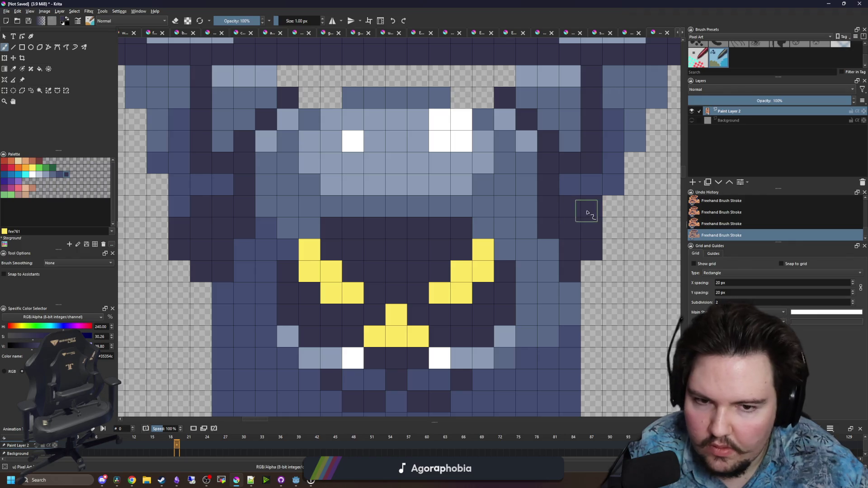
key("ctrl+z")
left_click(572, 207)
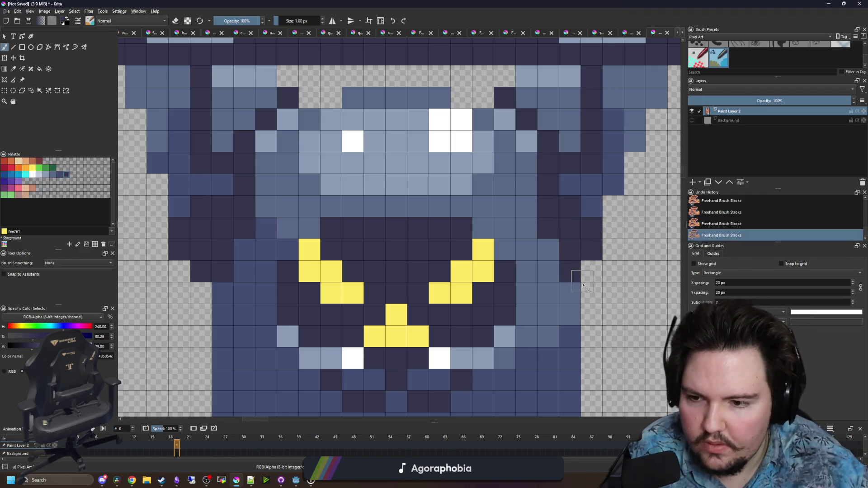
left_click_drag(570, 276, 552, 248)
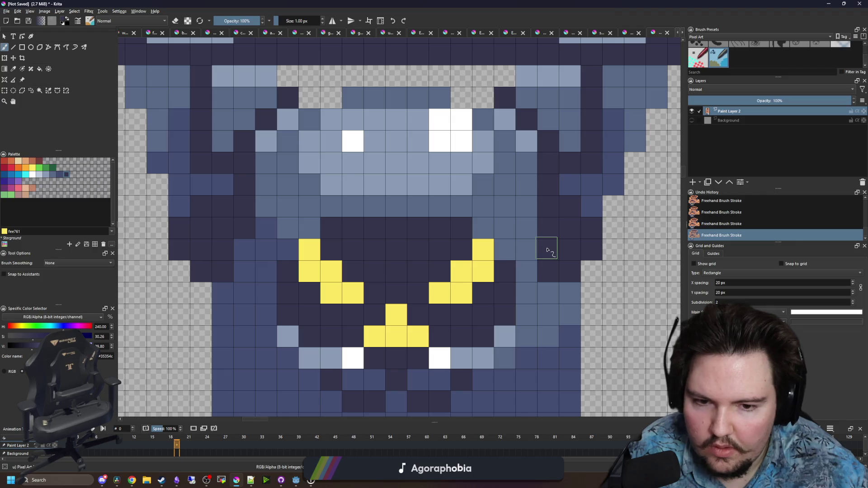
Reshade the creature's upper right arm in darker navy
left_click_drag(528, 233, 531, 211)
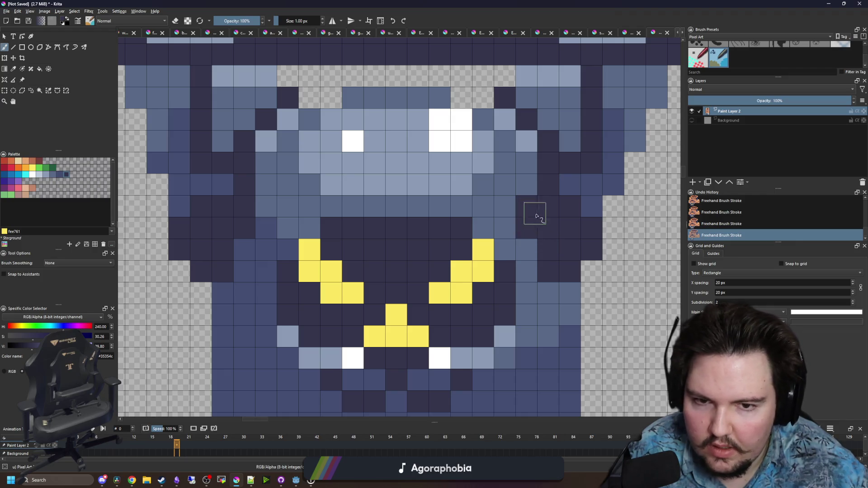
key("ctrl+z")
scroll(373, 210, "down", 2)
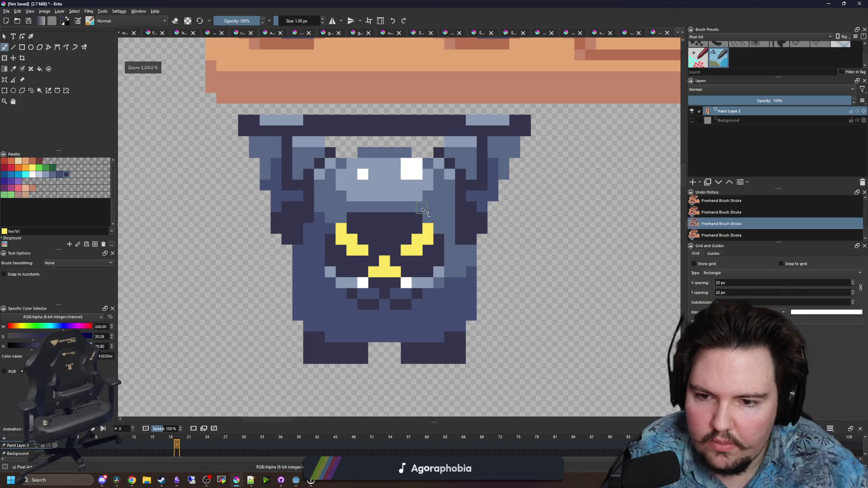
scroll(481, 250, "up", 1)
key("ctrl+shift+z")
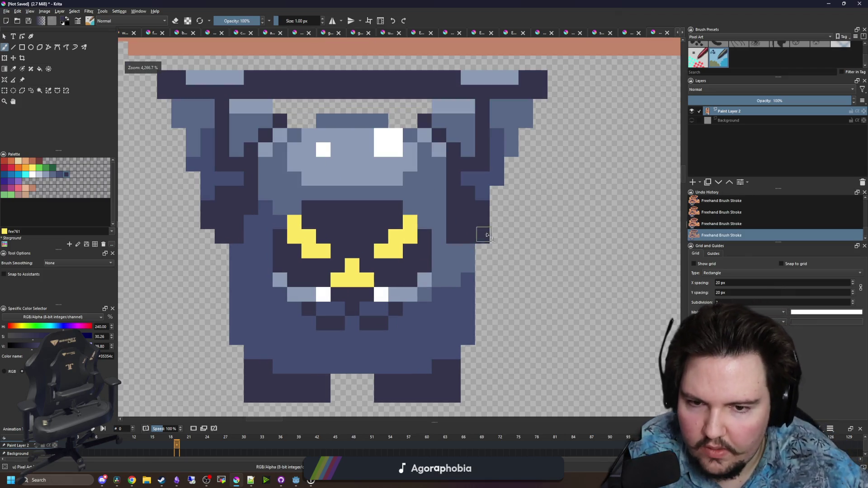
left_click(451, 237, "ctrl")
scroll(352, 224, "down", 6)
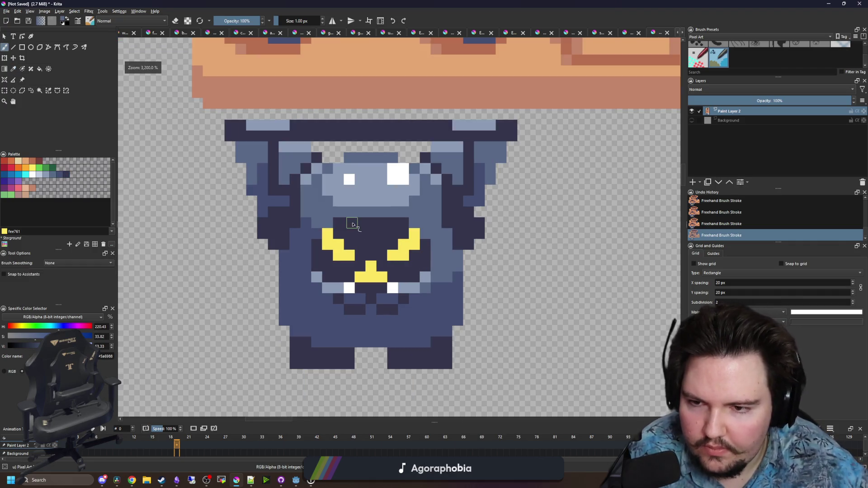
scroll(352, 223, "up", 6)
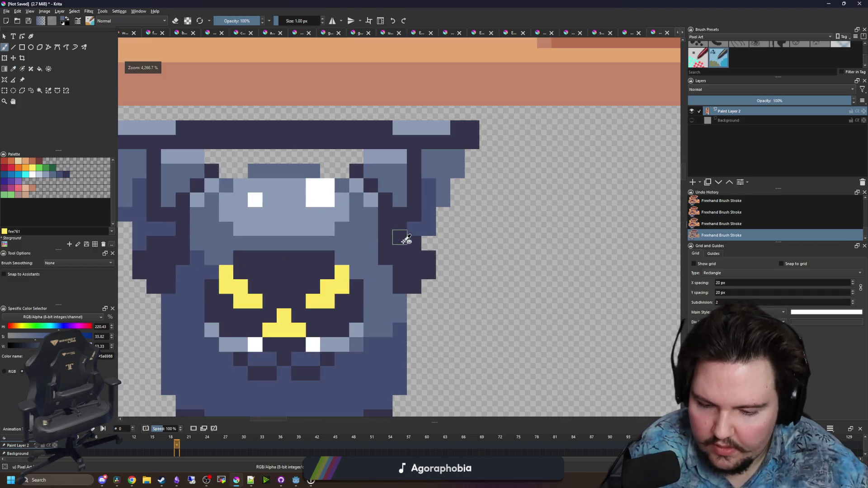
left_click(399, 237, "ctrl")
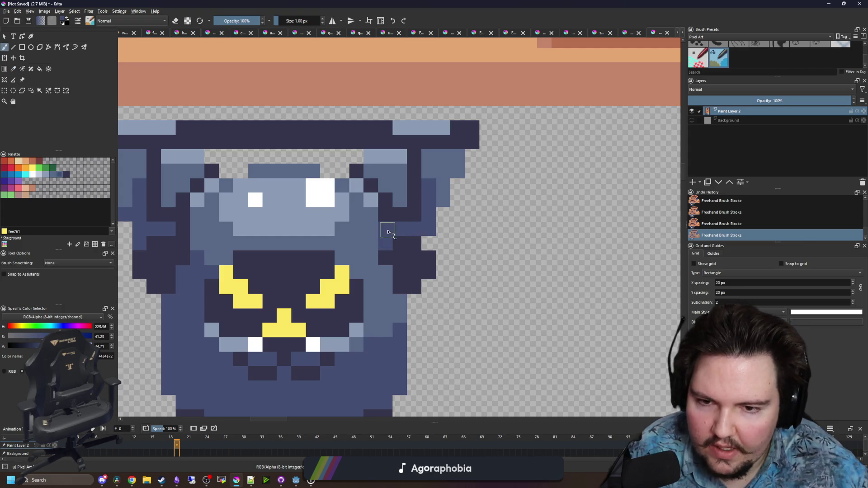
left_click_drag(310, 231, 406, 225)
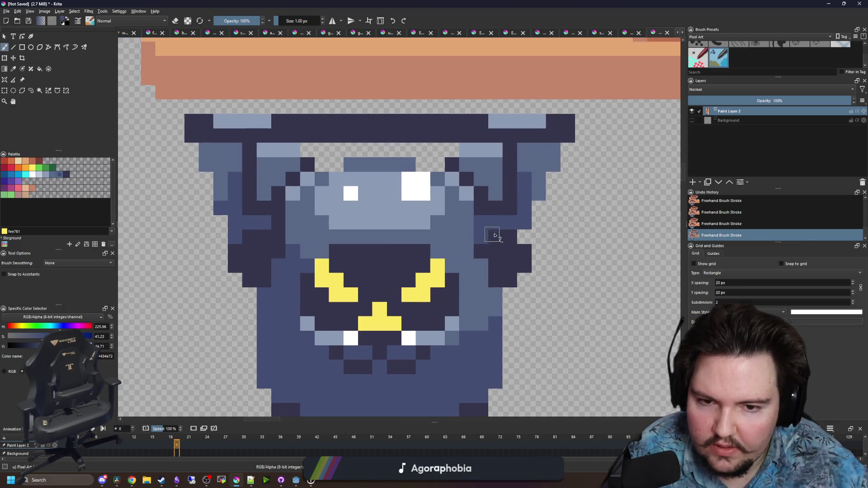
left_click(554, 179)
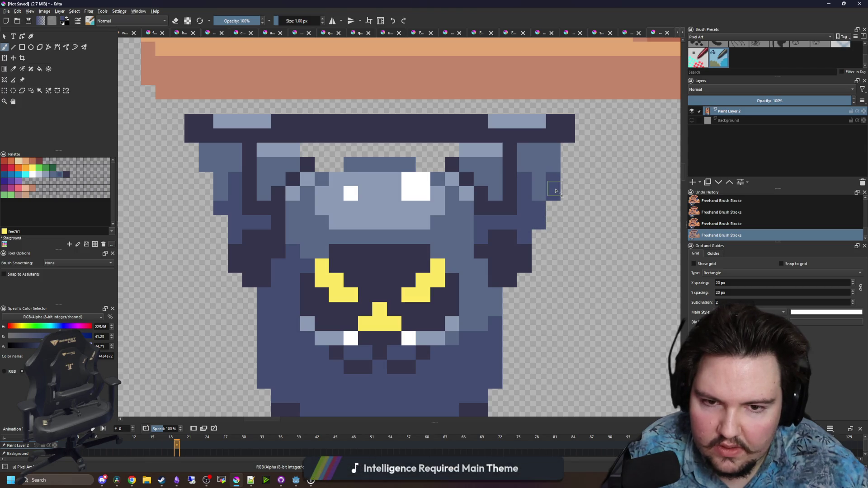
mouse_move(538, 195)
left_mouse_down()
mouse_move(536, 167)
mouse_move(553, 166)
left_mouse_up()
Repaint the left ear in the dark blue #434e72
left_click(486, 254, "ctrl")
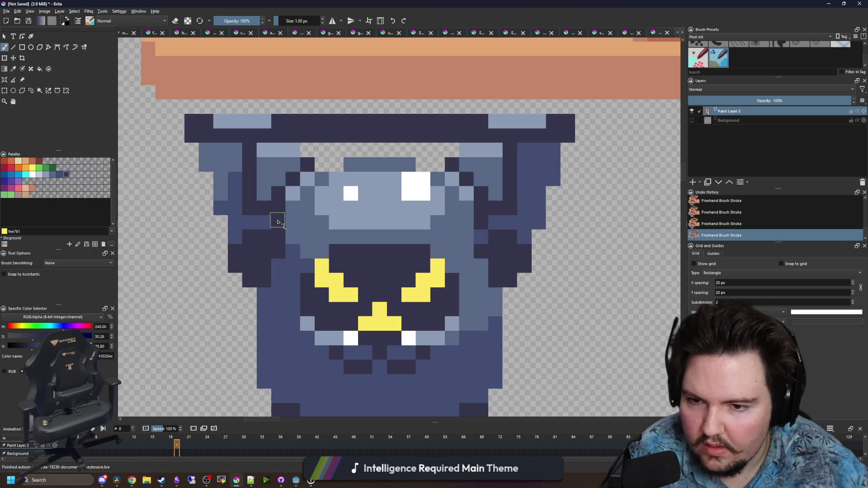
left_click(287, 260, "ctrl")
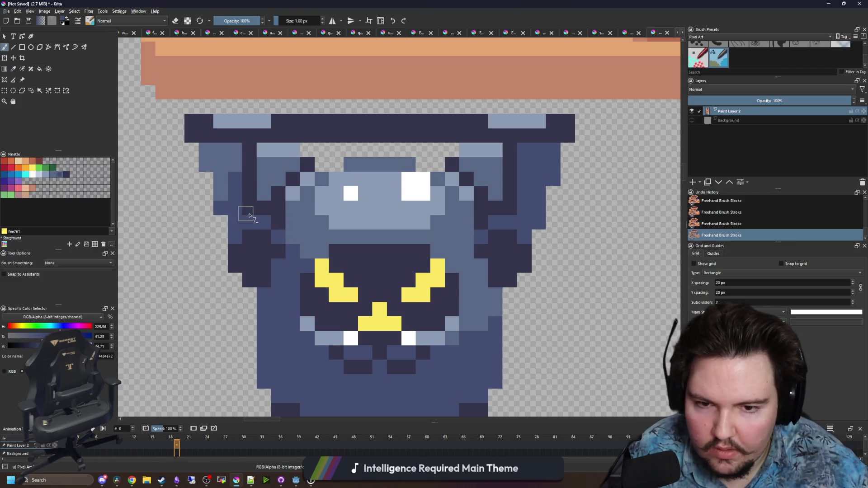
mouse_move(207, 179)
left_mouse_down()
mouse_move(225, 186)
mouse_move(221, 165)
mouse_move(230, 159)
mouse_move(226, 180)
left_mouse_up()
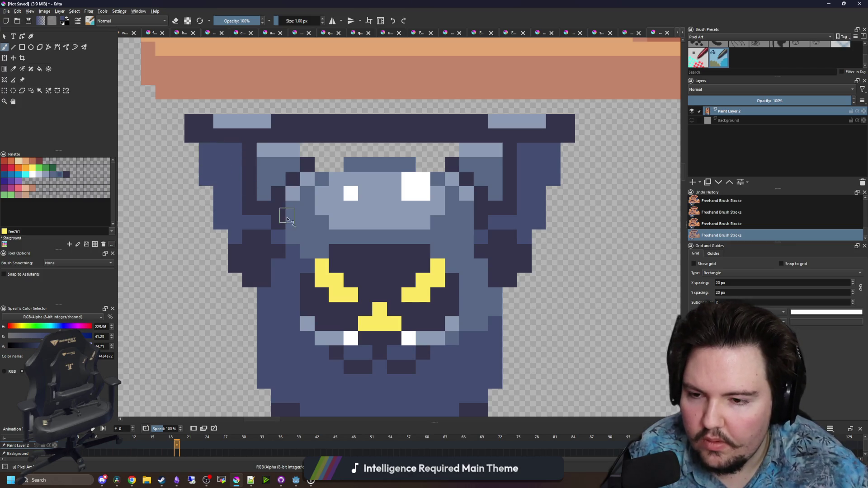
Add a light face-blue diagonal highlight on the left arm
left_click(333, 234, "ctrl")
key("ctrl+z")
left_click_drag(249, 252, 278, 280)
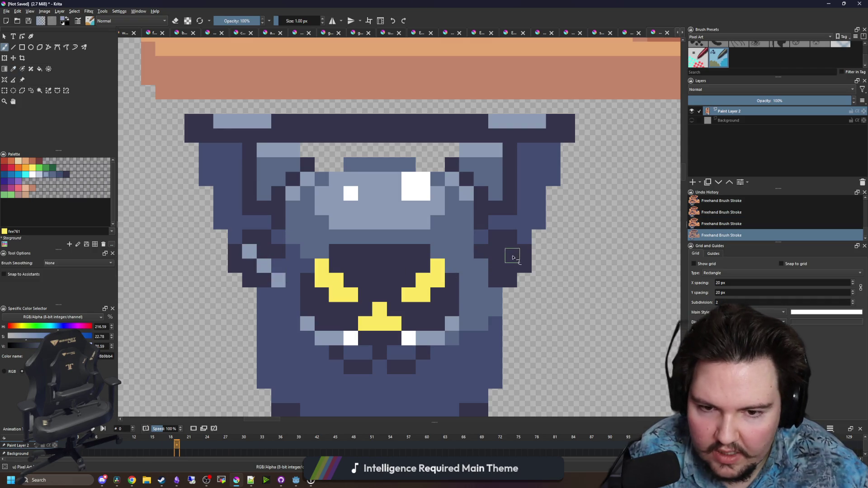
scroll(362, 264, "down", 5)
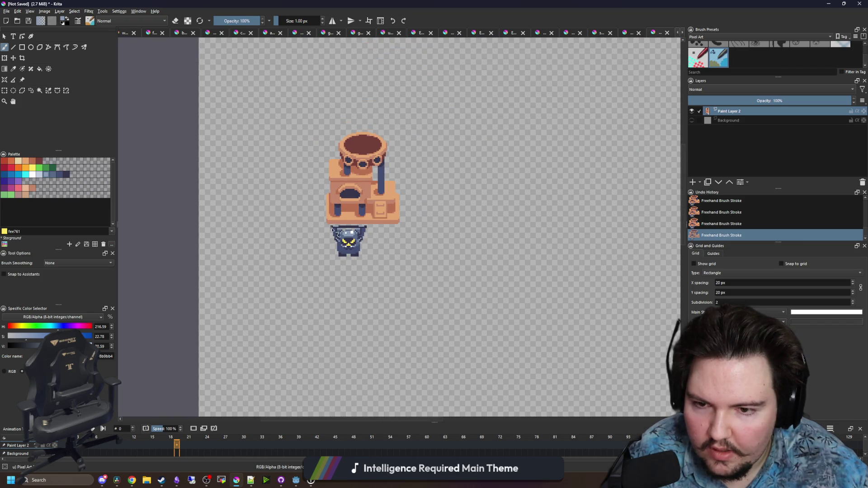
Try white pixels on either side of the face, undoing each one
scroll(363, 233, "up", 5)
key("ctrl+z")
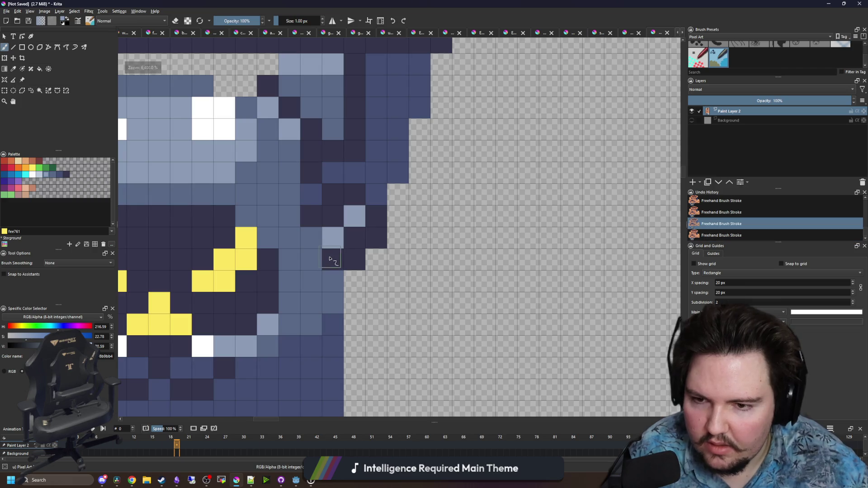
scroll(381, 257, "down", 5)
left_click(337, 355, "ctrl")
left_click(471, 207)
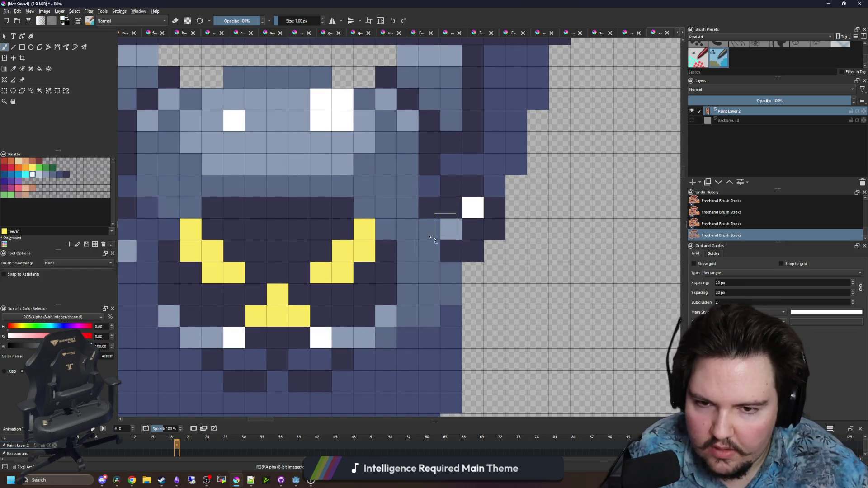
scroll(385, 262, "up", 5)
key("ctrl+z")
left_click(202, 222)
scroll(252, 265, "down", 3)
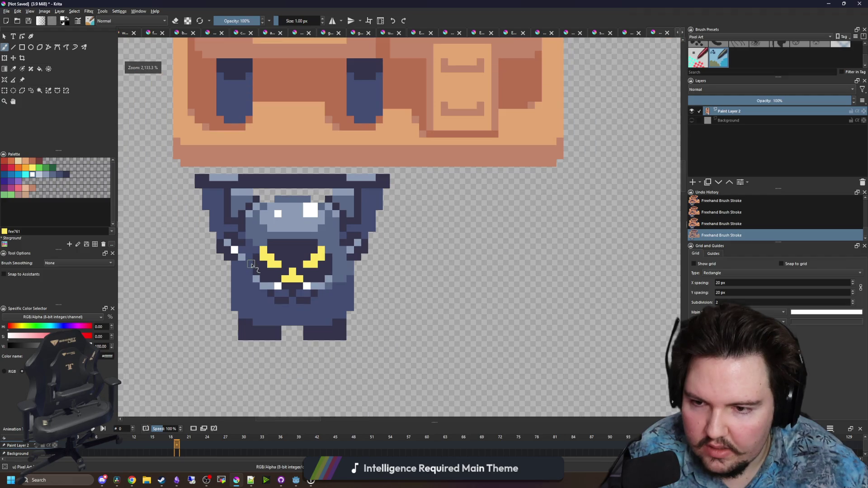
scroll(255, 270, "up", 2)
scroll(253, 267, "up", 1)
key("ctrl+z")
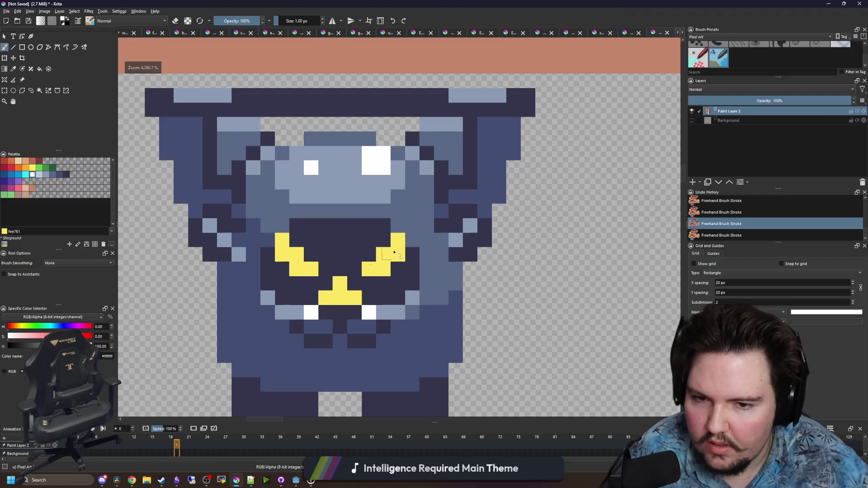
Restore the light-blue arm highlight stroke and zoom to review both arms
left_click(435, 249, "ctrl")
key("ctrl+shift+z")
scroll(330, 241, "down", 3)
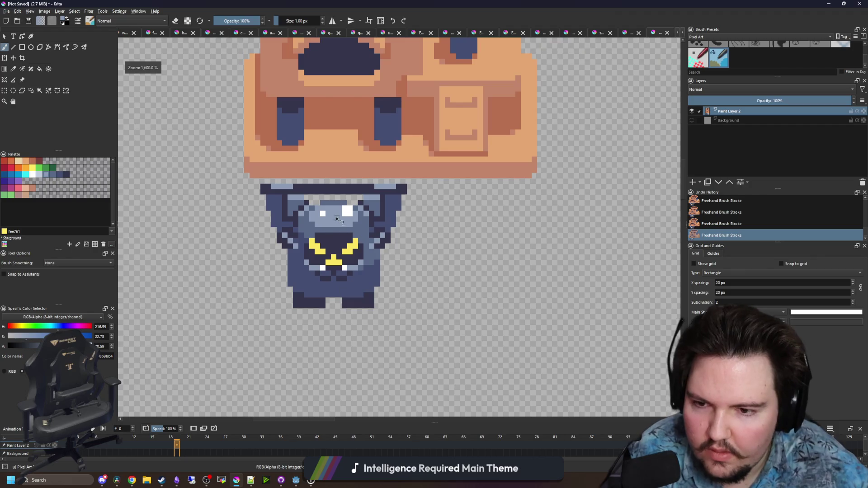
scroll(281, 186, "up", 2)
scroll(285, 198, "down", 2)
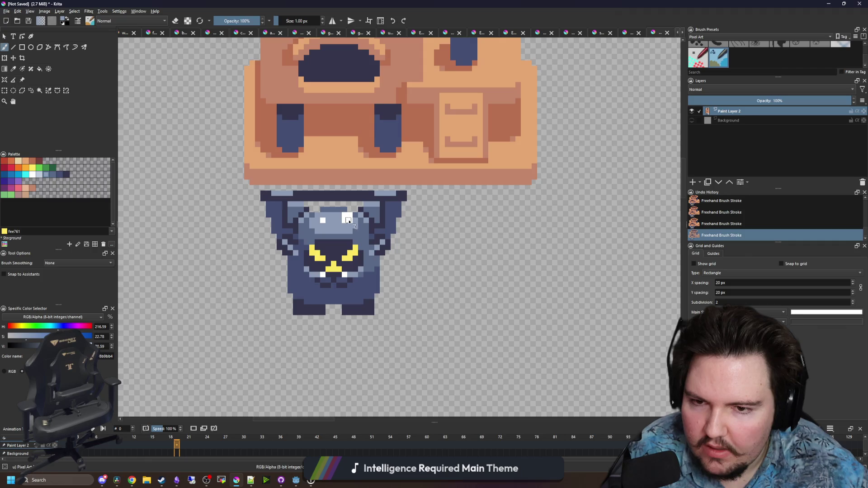
scroll(349, 221, "down", 1)
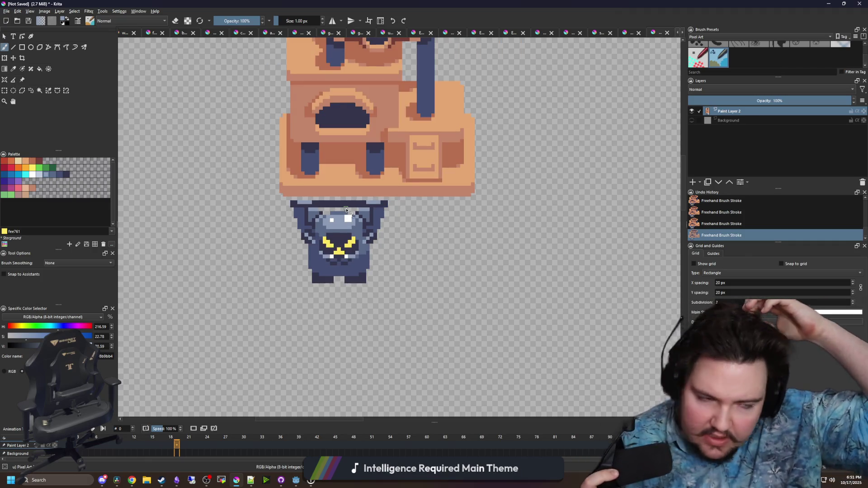
scroll(352, 261, "up", 3)
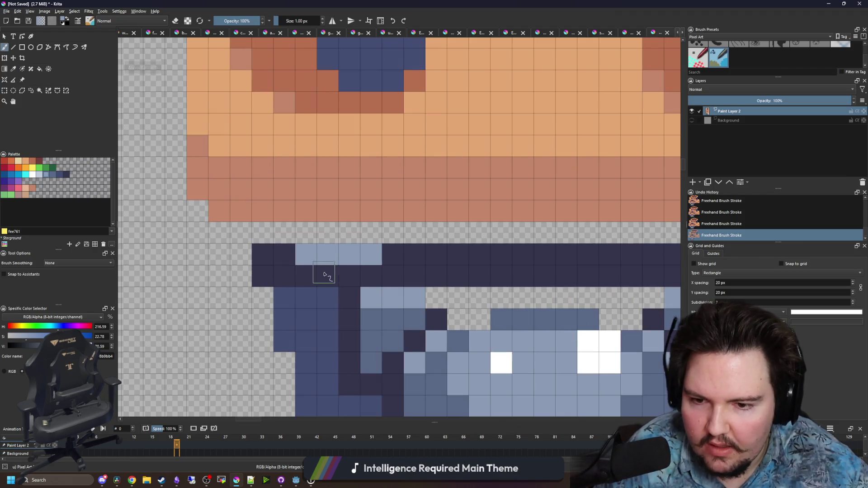
Paint light blue pixels across and just above the creature's dark top row
left_click_drag(324, 274, 372, 275)
left_click_drag(269, 221, 290, 221)
scroll(383, 266, "down", 2)
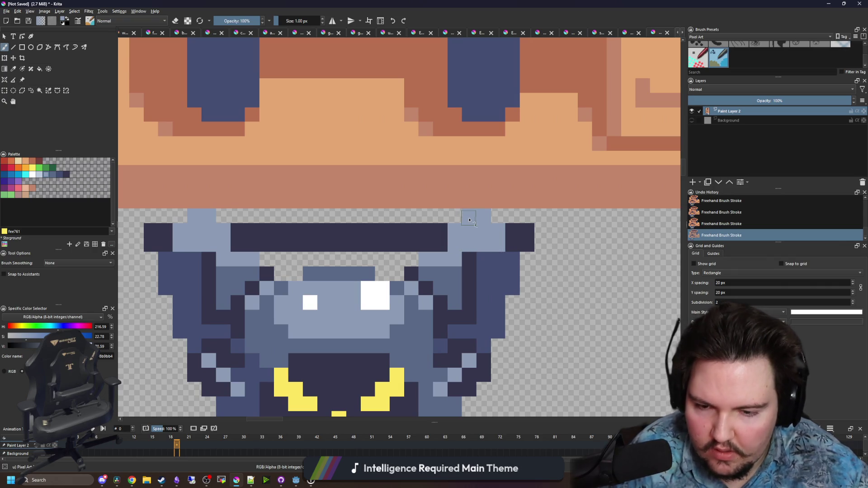
Darken two top-row pixels with #5a6988 and add a #434e72 pixel at the right shoulder
key("p")
left_click(460, 280)
key("b")
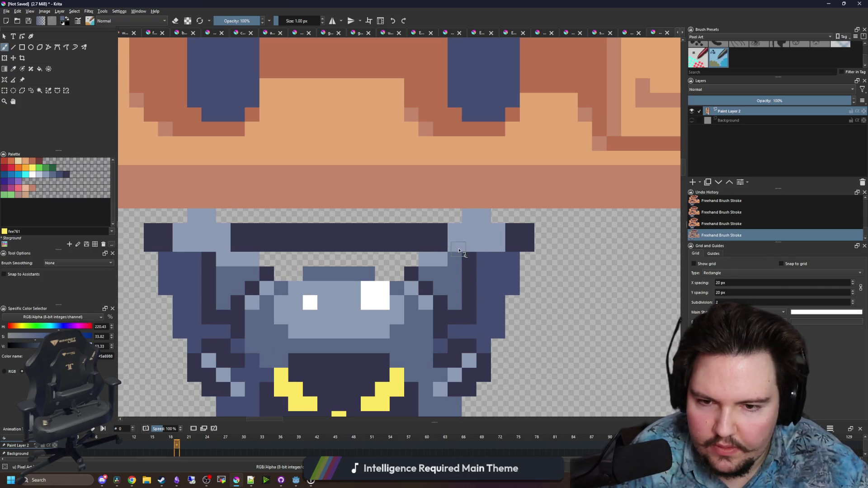
left_click_drag(217, 249, 207, 247)
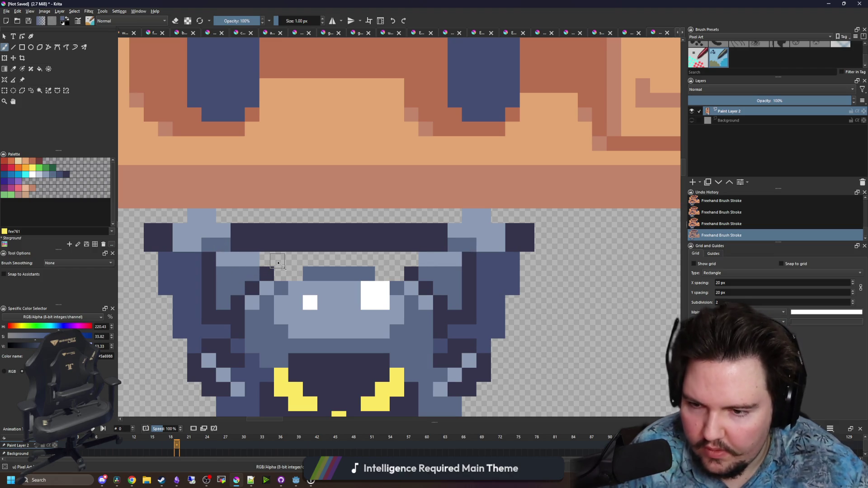
key("p")
left_click(500, 276)
key("b")
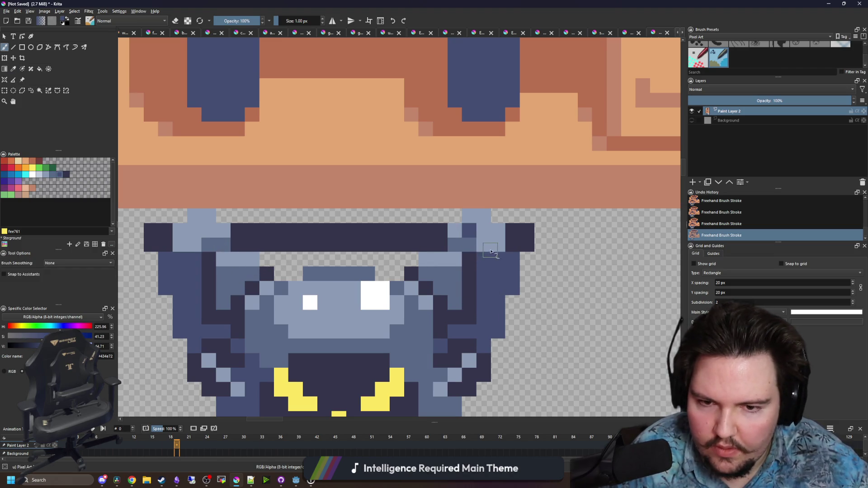
left_click(493, 242)
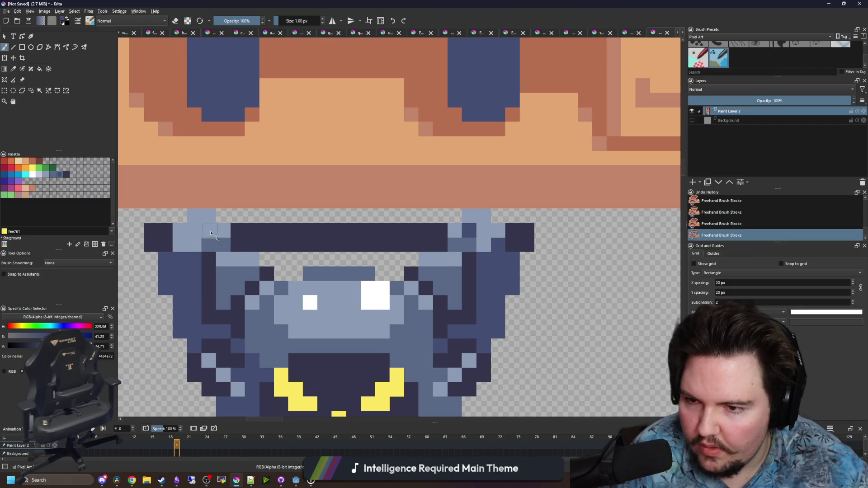
Paint two slate #5a6988 cells into the dark band
scroll(280, 248, "down", 4)
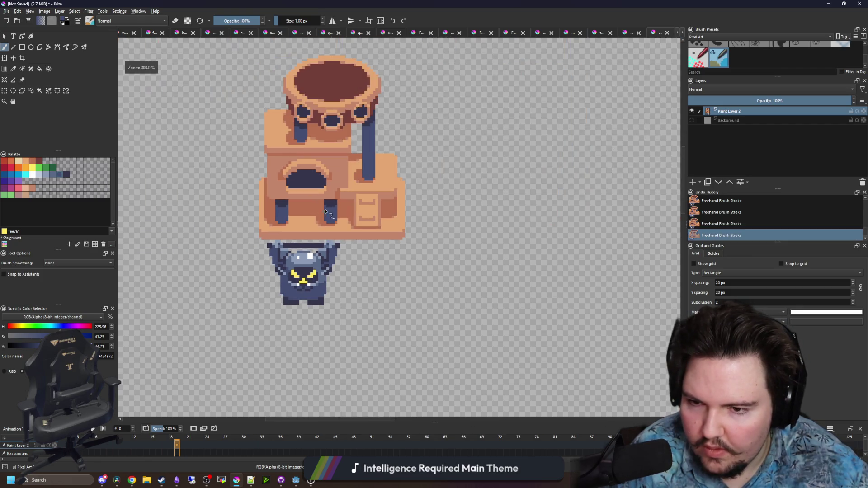
scroll(278, 248, "up", 6)
key("p")
left_click(356, 231)
key("b")
scroll(242, 238, "down", 4)
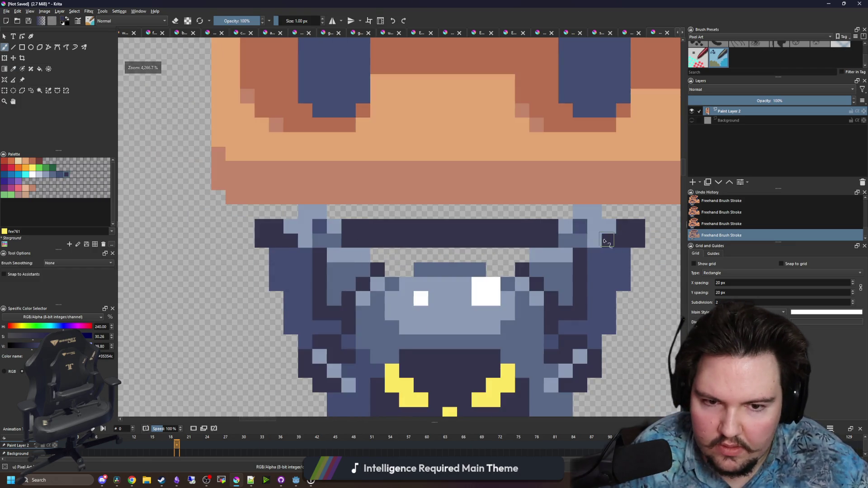
scroll(392, 209, "down", 2)
scroll(393, 195, "up", 5)
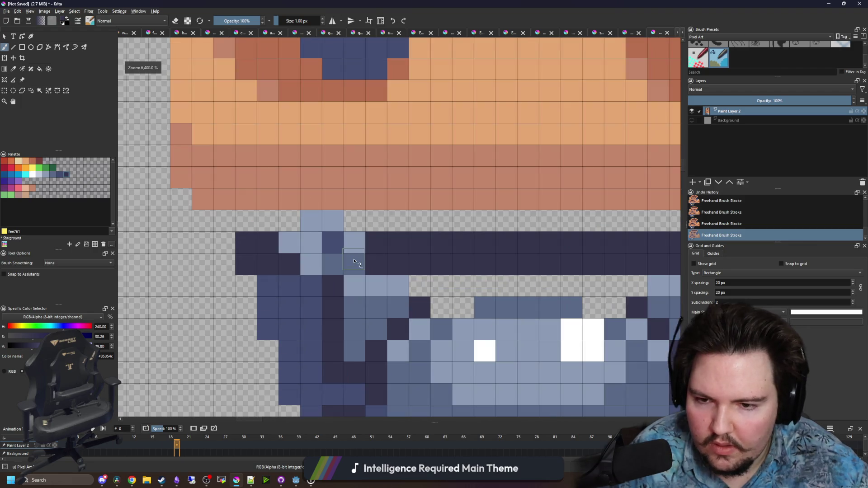
key("p")
left_click(359, 261)
key("b")
left_click(354, 242)
left_click(311, 265)
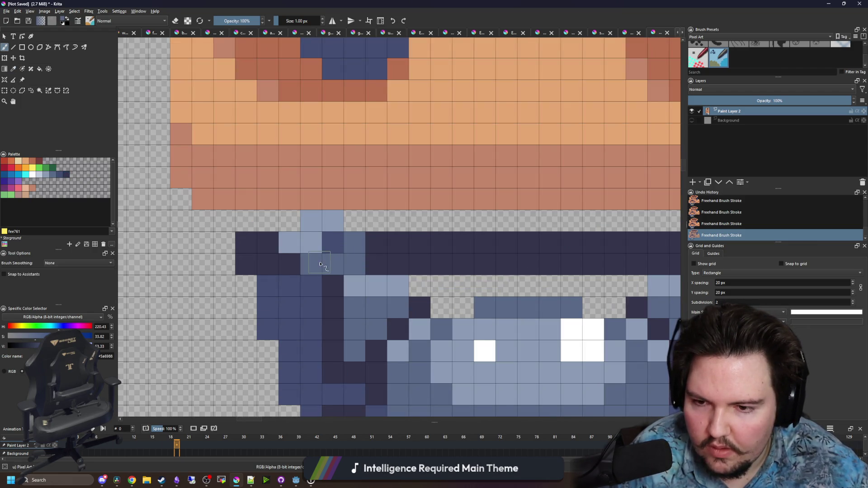
scroll(340, 244, "down", 2)
Undo the last two brush strokes to restore the band's lighter cells
key("ctrl+z")
scroll(361, 245, "down", 2)
scroll(360, 245, "down", 2)
scroll(360, 245, "up", 2)
key("ctrl+z")
scroll(357, 240, "down", 3)
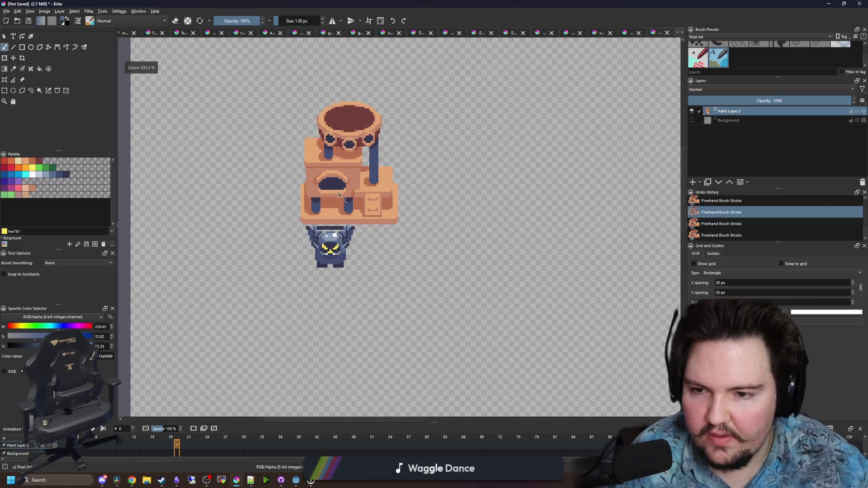
scroll(313, 238, "up", 5)
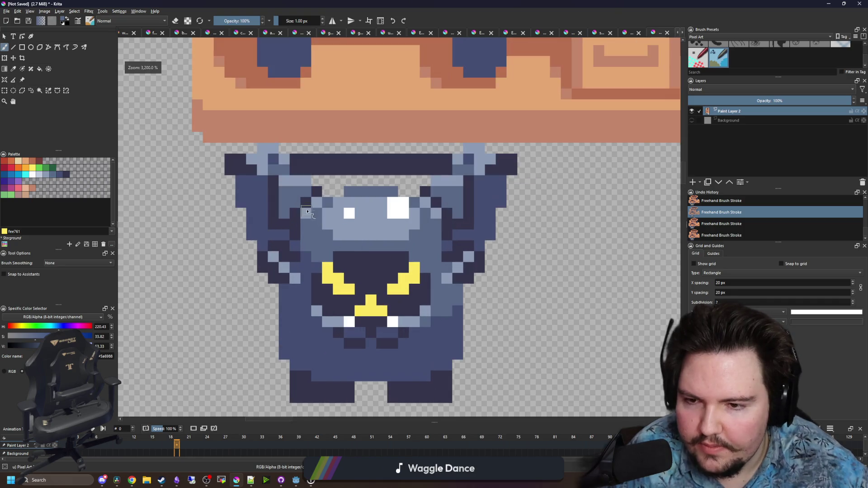
left_click(5, 91)
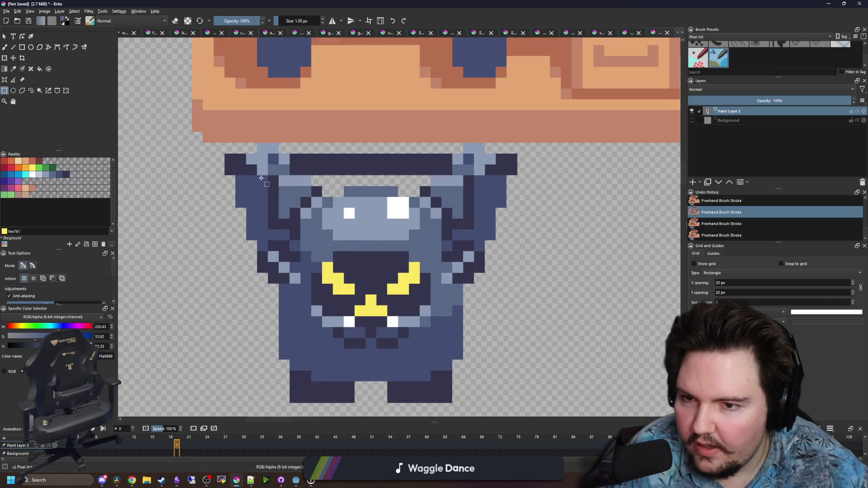
Select the blue creature and move it 12 px left and down
scroll(238, 177, "down", 1)
left_click_drag(231, 160, 378, 289)
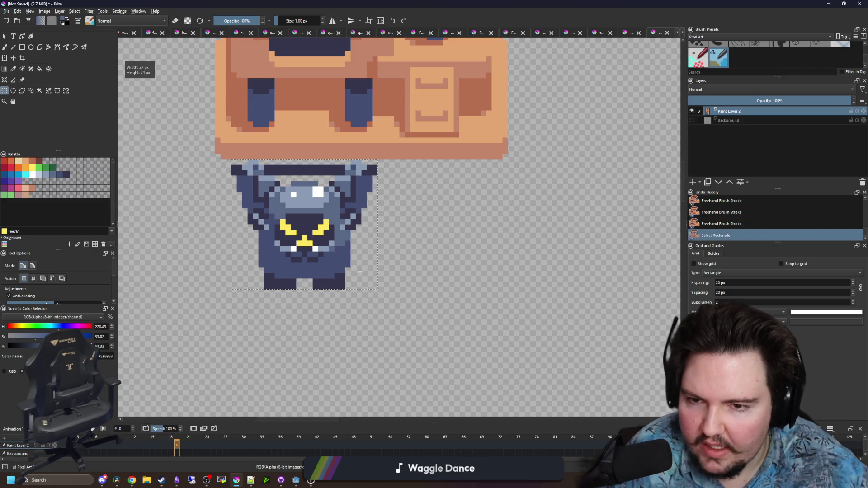
key("t")
mouse_move(317, 210)
left_mouse_down()
mouse_move(308, 213)
mouse_move(313, 220)
left_mouse_up()
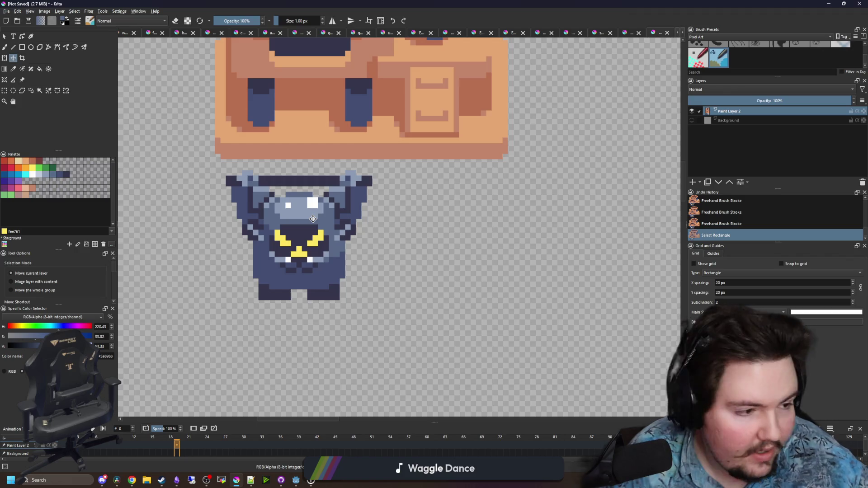
Duplicate the creature and place the copy to the right of the original
key("ctrl+c")
key("ctrl+t")
mouse_move(308, 234)
left_mouse_down()
mouse_move(465, 234)
mouse_move(420, 234)
left_mouse_up()
left_click(5, 90)
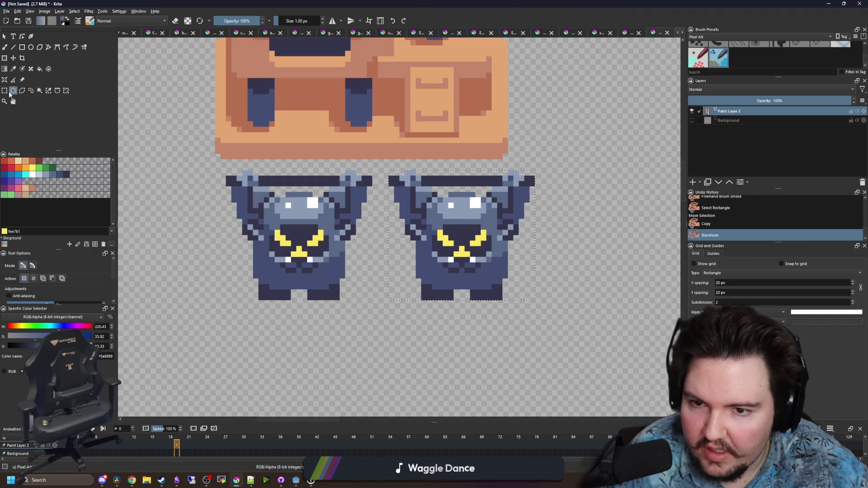
Select both creatures and shift them left about 36 px
left_click(559, 329)
left_click_drag(568, 329, 204, 171)
key("t")
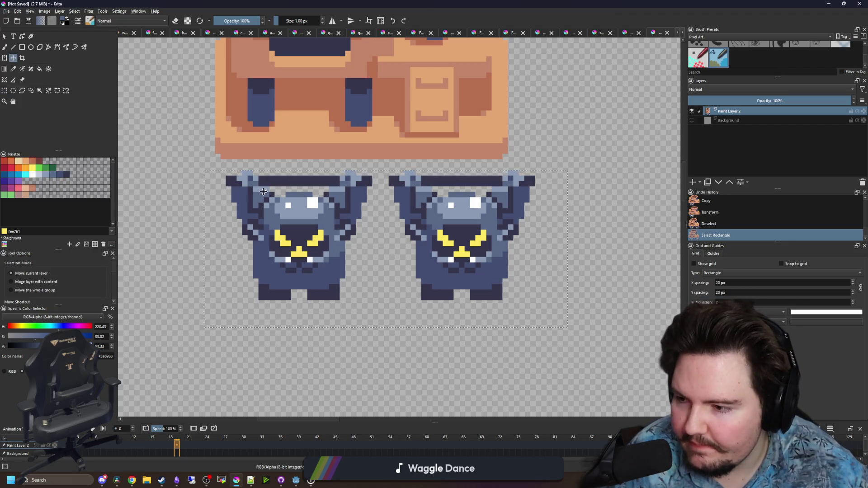
left_click_drag(300, 218, 282, 218)
key("ctrl+shift+a")
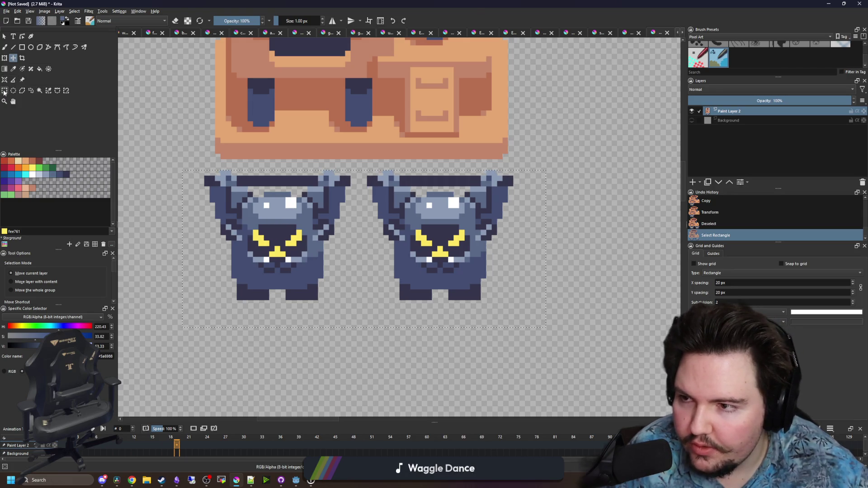
Nudge the right creature one pixel to the right
key("ctrl+r")
left_click_drag(568, 338, 361, 175)
key("t")
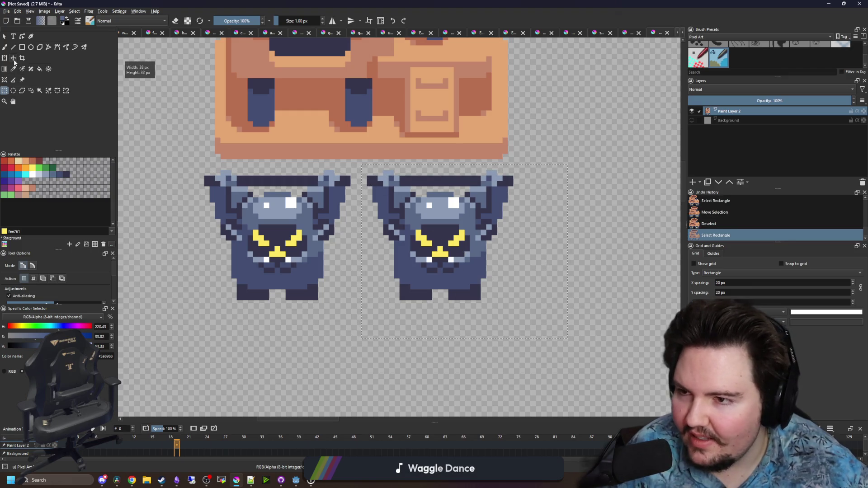
left_click_drag(458, 230, 463, 229)
key("ctrl+shift+a")
Sample the creature's dark blue #434e72 as the painting colour
key("p")
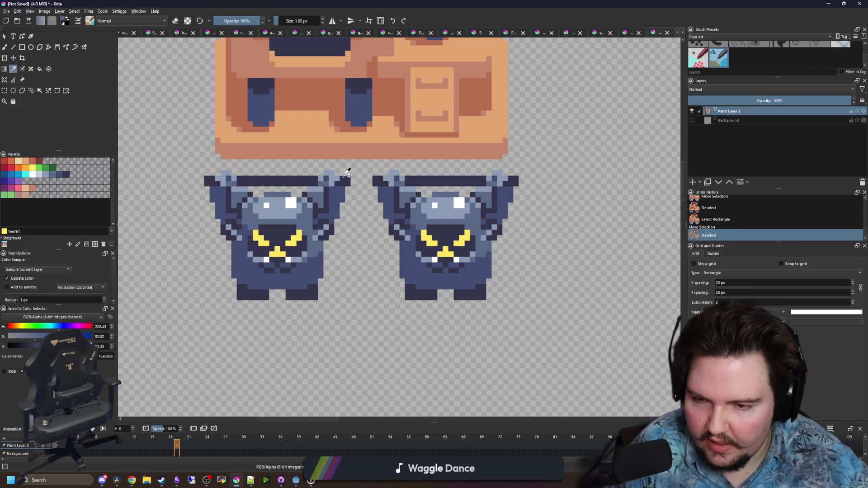
scroll(280, 170, "up", 4)
left_click(498, 266)
scroll(497, 267, "down", 3)
scroll(330, 204, "up", 1)
key("b")
Paint three-pixel-wide dark-blue columns from the building's underside down to both creatures' heads
mouse_move(319, 233)
left_mouse_down()
mouse_move(319, 183)
mouse_move(348, 226)
left_mouse_up()
key("ctrl+z")
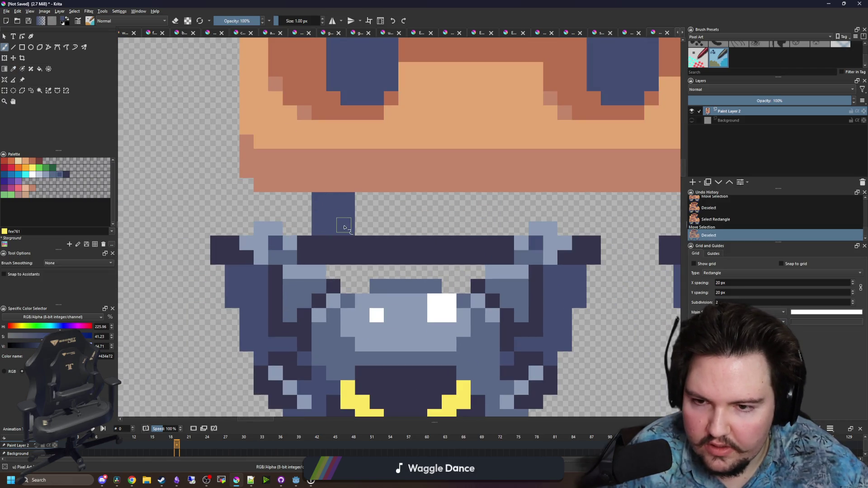
left_click(492, 229)
mouse_move(492, 213)
left_mouse_down()
mouse_move(463, 223)
mouse_move(183, 202)
mouse_move(515, 195)
left_mouse_up()
left_click_drag(582, 242, 342, 246)
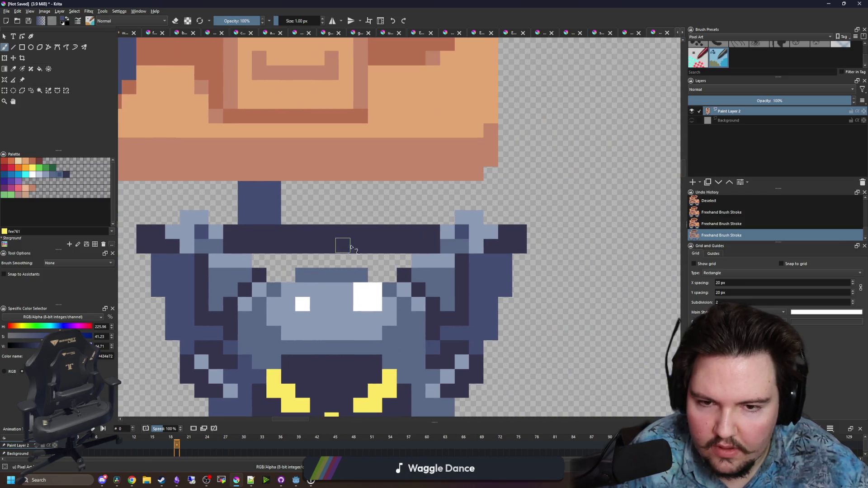
left_click_drag(424, 220, 408, 184)
Recentre the sprites and add a new empty paint layer, Paint Layer 3
scroll(393, 194, "down", 6)
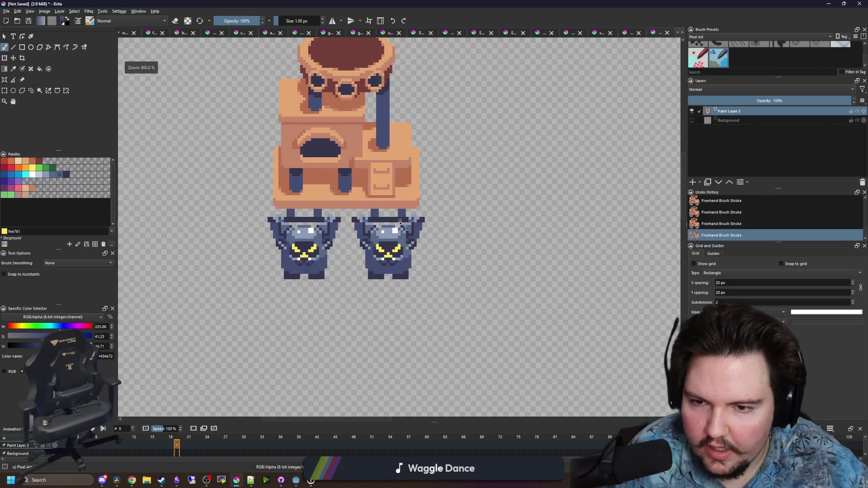
left_click_drag(382, 258, 261, 265)
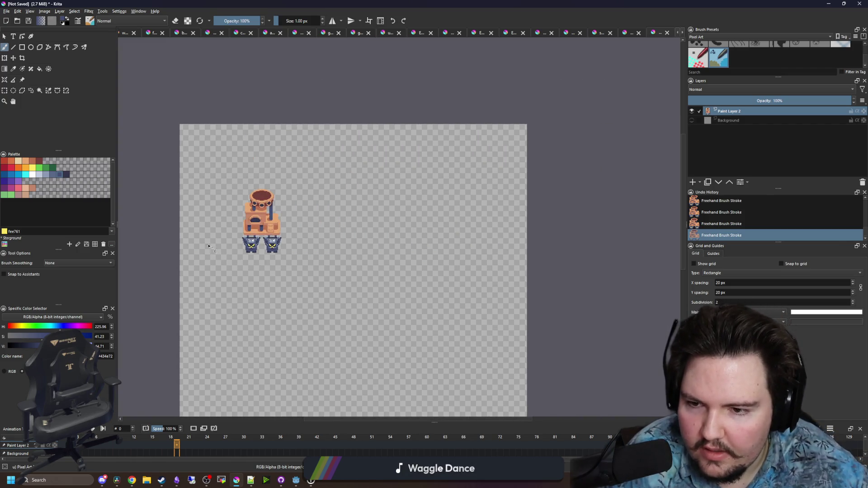
scroll(226, 239, "up", 2)
scroll(251, 209, "up", 3)
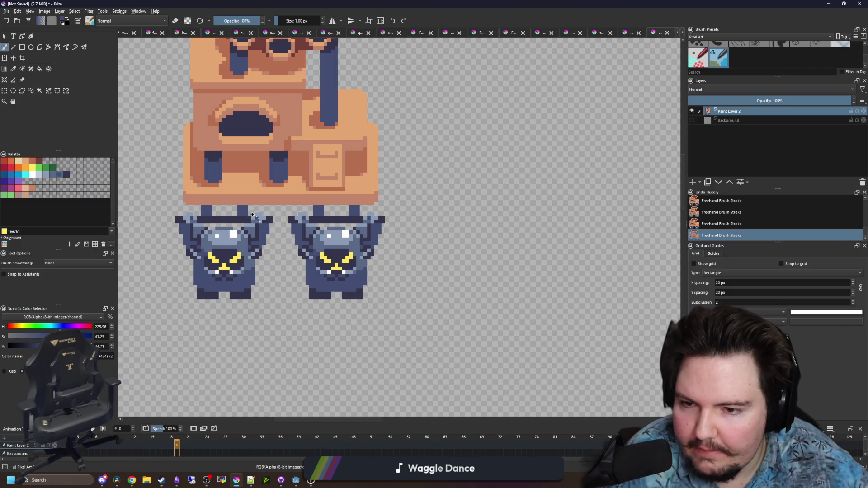
scroll(317, 262, "down", 3)
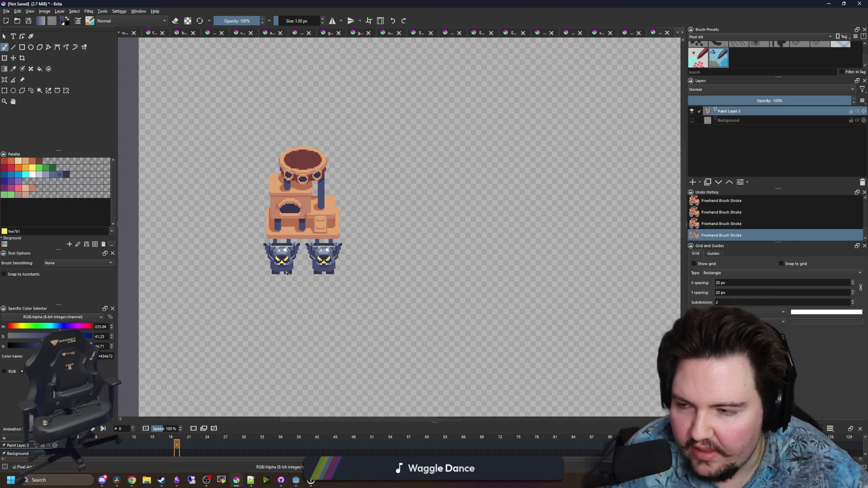
scroll(287, 273, "up", 2)
left_click(21, 47)
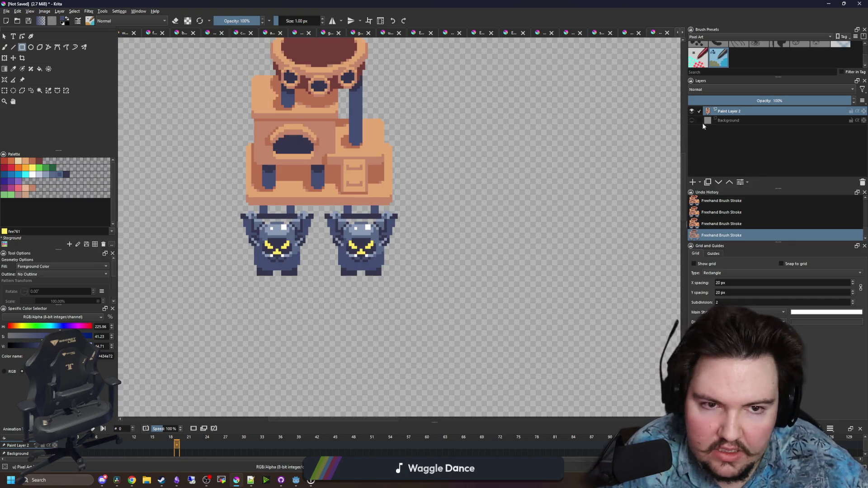
left_click(692, 182)
Move the new layer below Paint Layer 2 and draw a filled dark-blue rectangle behind the creatures
left_click_drag(729, 111, 729, 127)
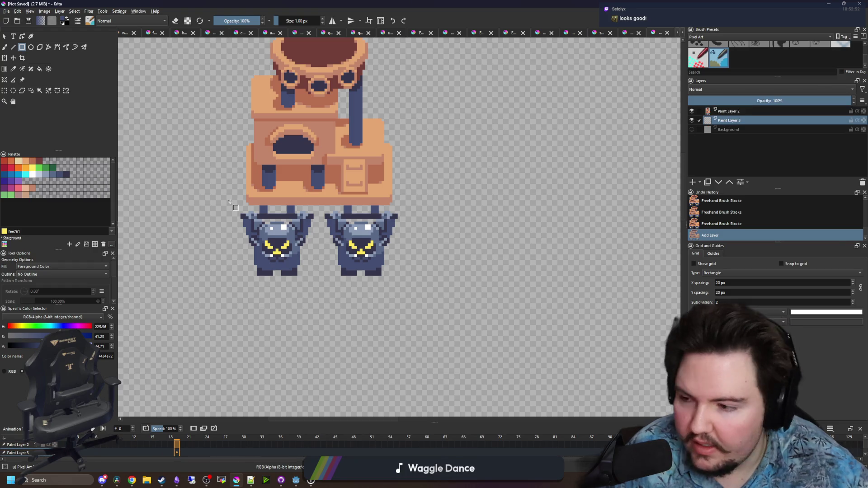
scroll(239, 227, "up", 1)
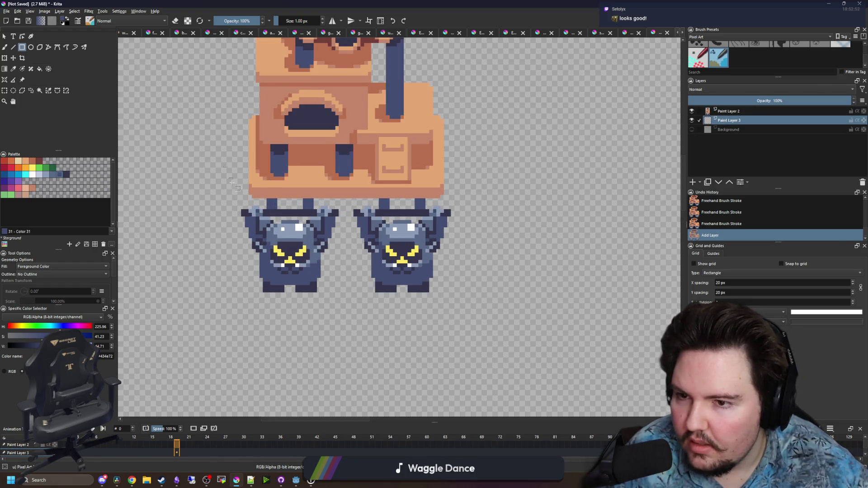
mouse_move(242, 177)
left_mouse_down()
mouse_move(255, 242)
mouse_move(452, 261)
left_mouse_up()
scroll(387, 236, "down", 1)
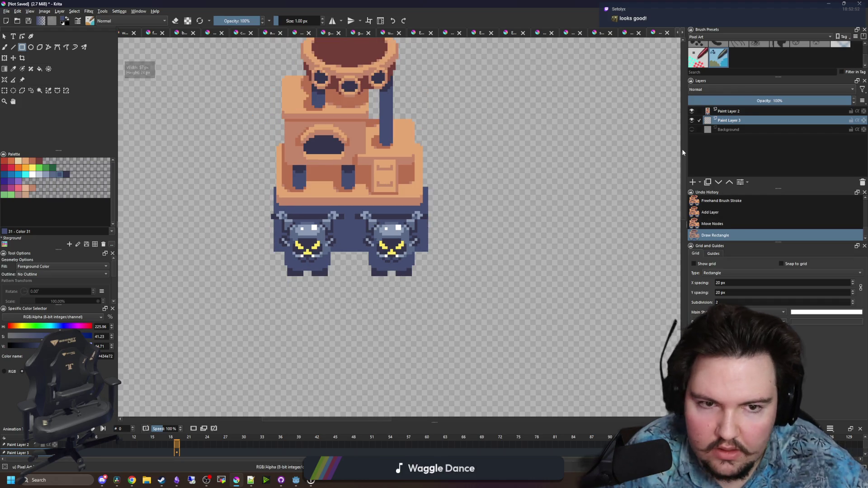
Lower the rectangle layer's opacity to 35% and make Paint Layer 2 active again
left_click(731, 101)
scroll(314, 245, "down", 1)
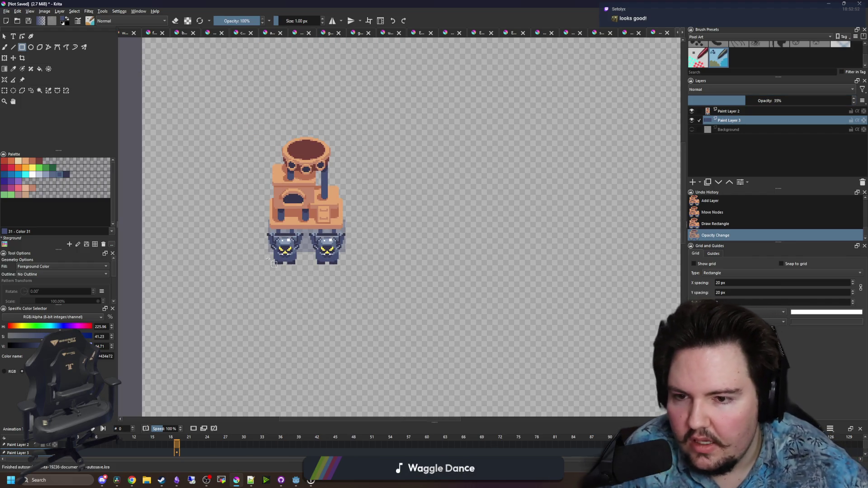
scroll(298, 218, "up", 1)
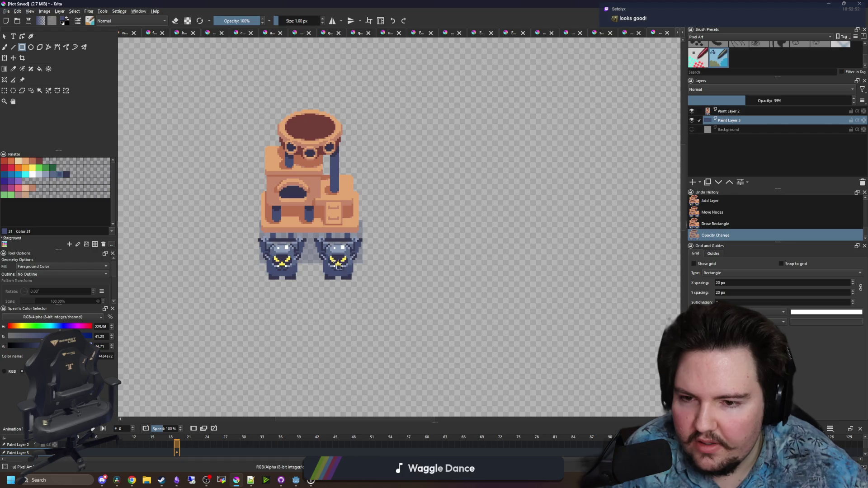
scroll(304, 221, "down", 3)
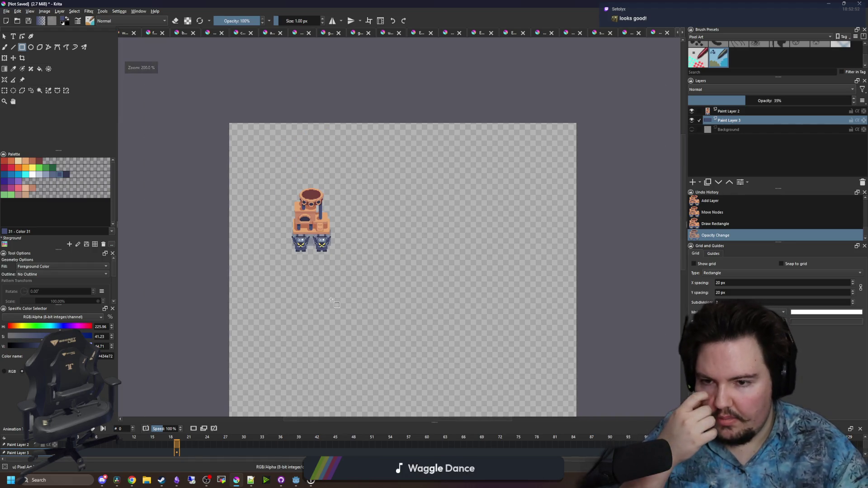
scroll(307, 265, "up", 3)
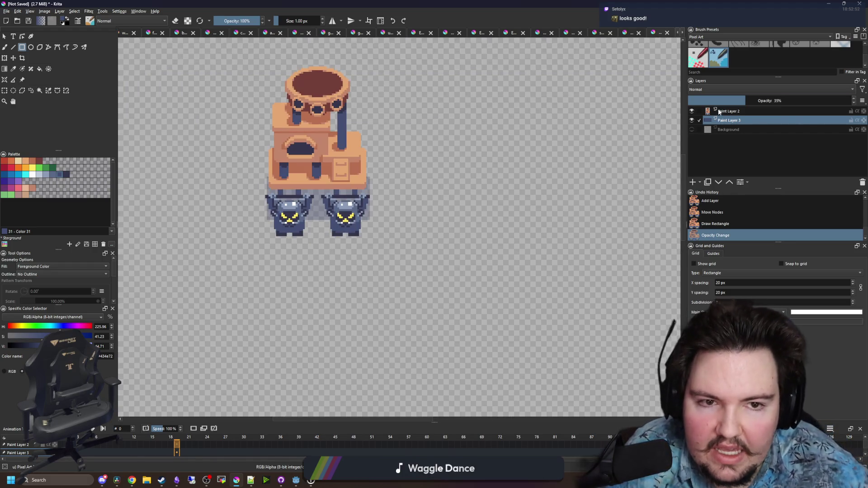
left_click(719, 112)
scroll(275, 189, "up", 3)
left_click(4, 90)
Cut both creatures out of Paint Layer 2 and paste them in place on new Paint Layer 4
left_click_drag(221, 348, 580, 195)
key("ctrl+x")
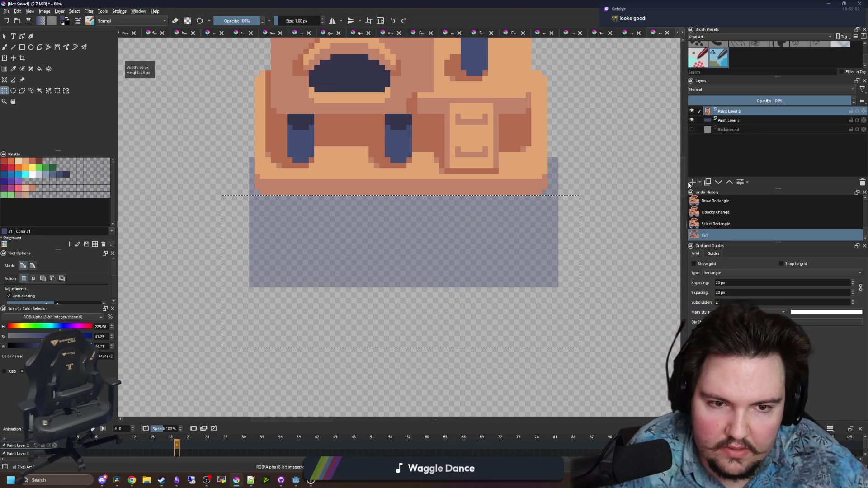
key("ctrl+v")
key("ctrl+t")
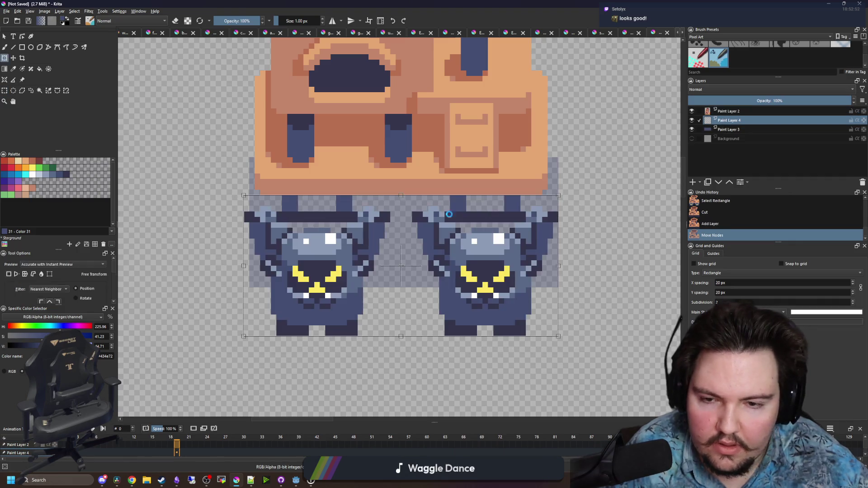
scroll(213, 249, "down", 3)
key("Return")
key("ctrl+c")
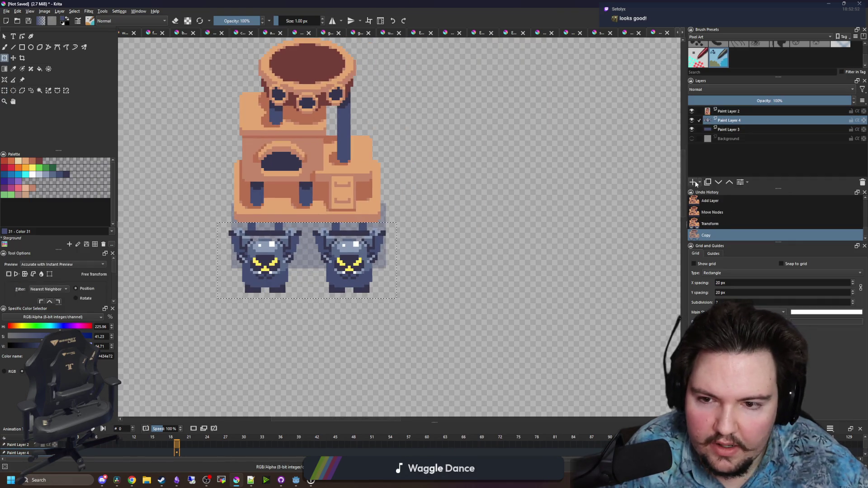
Move the creature pair upward, hiding the building layer briefly to check placement
left_click(691, 111)
left_click_drag(331, 235, 355, 188)
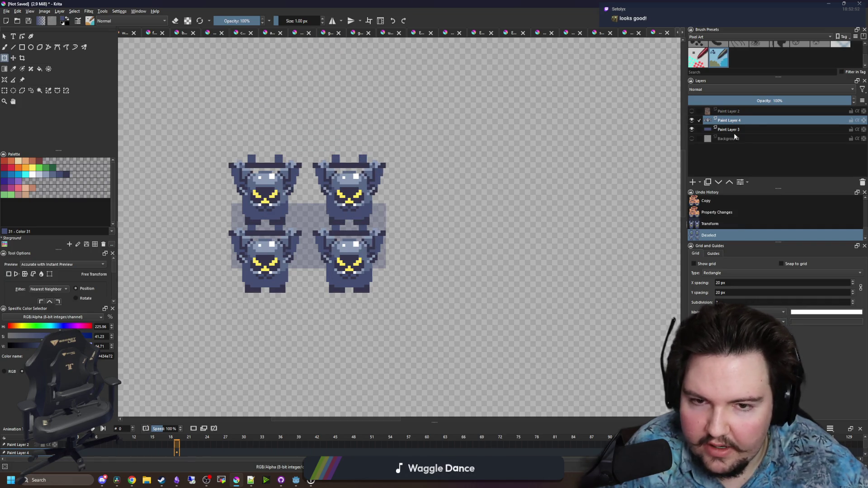
left_click(691, 111)
scroll(318, 215, "down", 4)
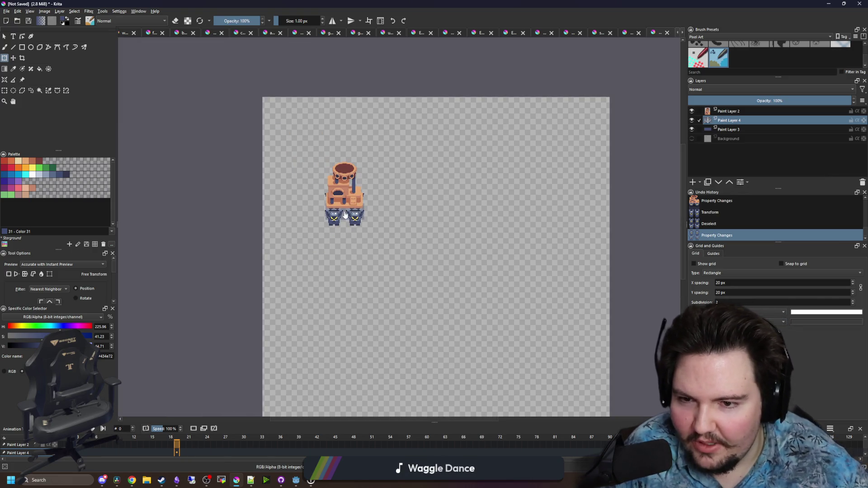
scroll(345, 214, "up", 5)
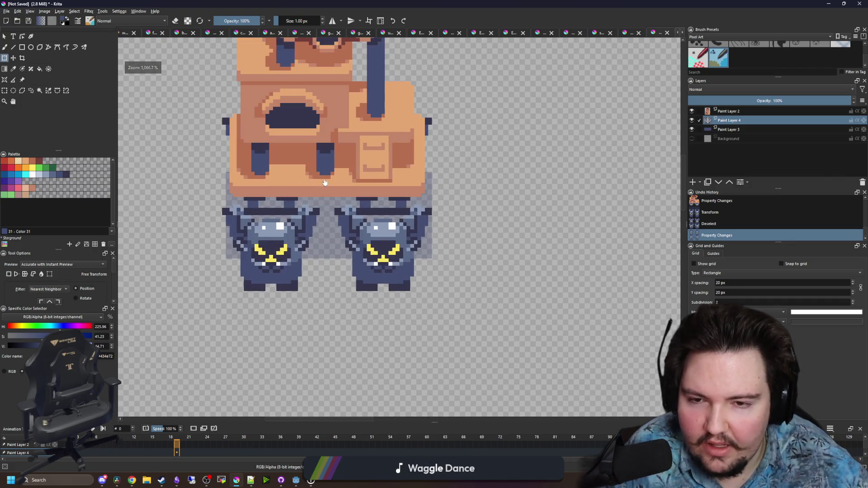
Select the right creature and shift it a few pixels to the right
key("ctrl+r")
mouse_move(505, 334)
left_mouse_down()
mouse_move(353, 67)
mouse_move(329, 64)
left_mouse_up()
left_click(13, 58)
left_click_drag(375, 226, 384, 229)
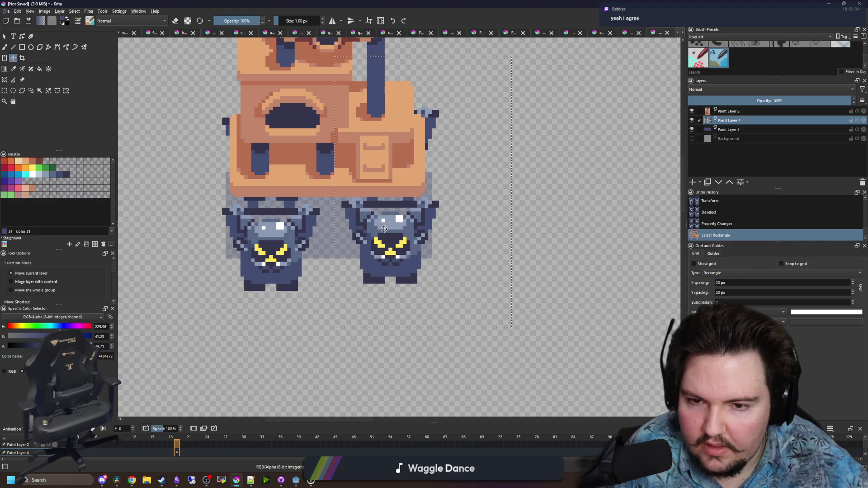
left_click(5, 91)
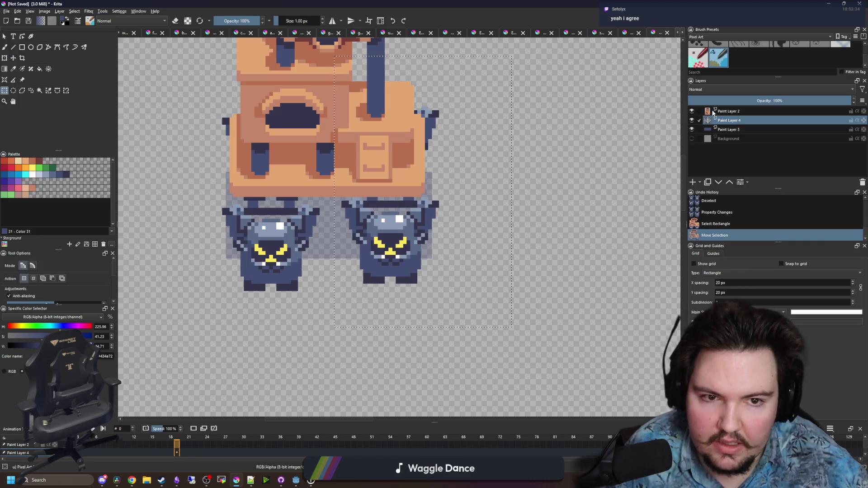
Erase the legs of the upper creatures by selecting and deleting them
left_click(692, 111)
scroll(426, 235, "up", 4)
left_click(415, 270)
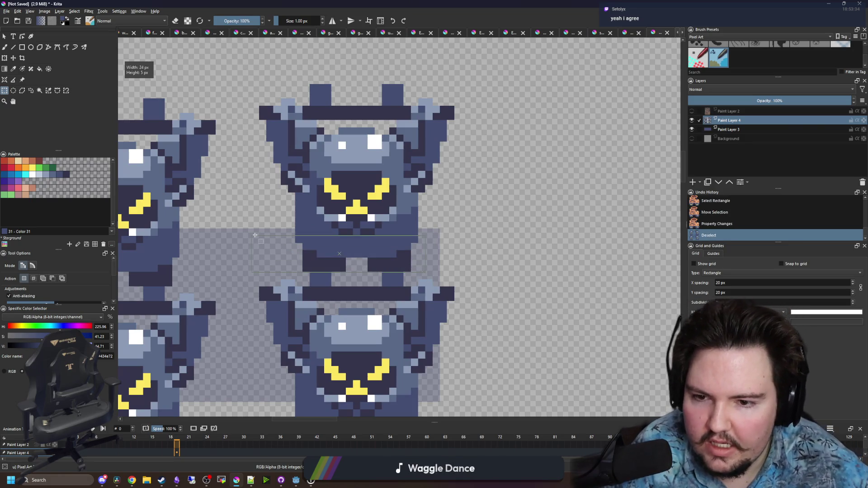
left_click_drag(255, 235, 255, 234)
key("Delete")
left_click(294, 278)
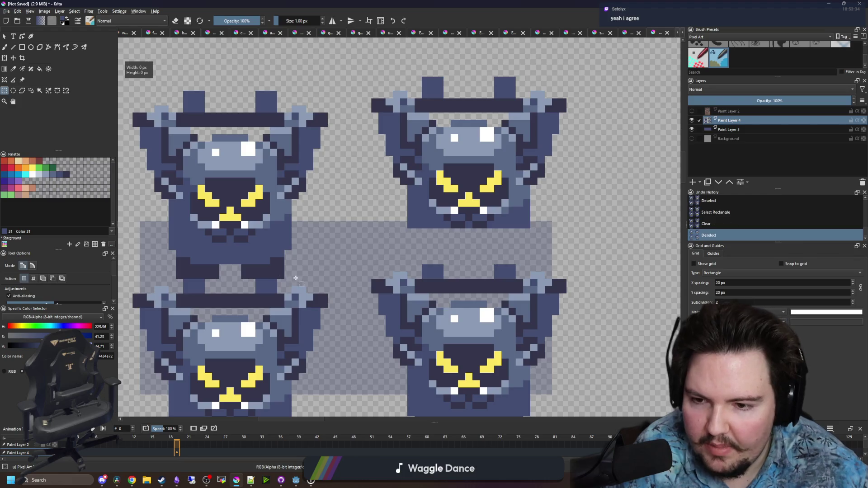
left_click_drag(166, 250, 125, 229)
key("Delete")
left_click(507, 222)
key("minus")
Move the top row of creatures down
left_click_drag(524, 113, 173, 227)
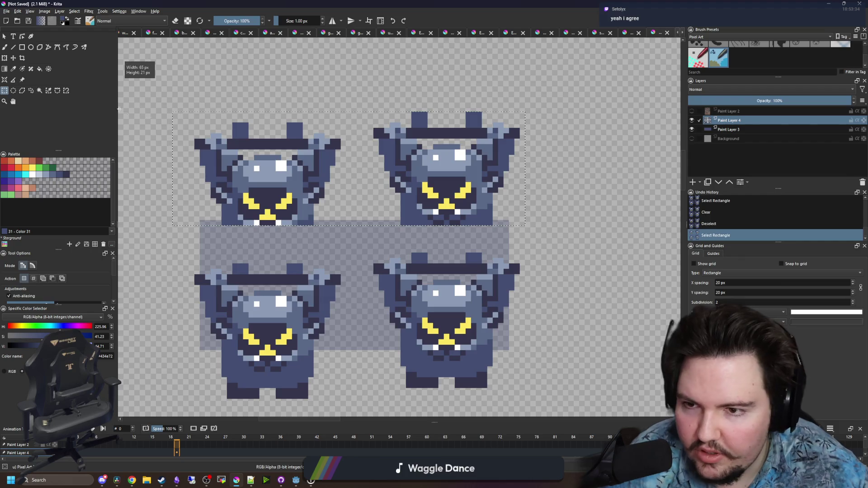
key("t")
mouse_move(256, 173)
left_mouse_down()
mouse_move(257, 220)
mouse_move(257, 183)
mouse_move(259, 198)
left_mouse_up()
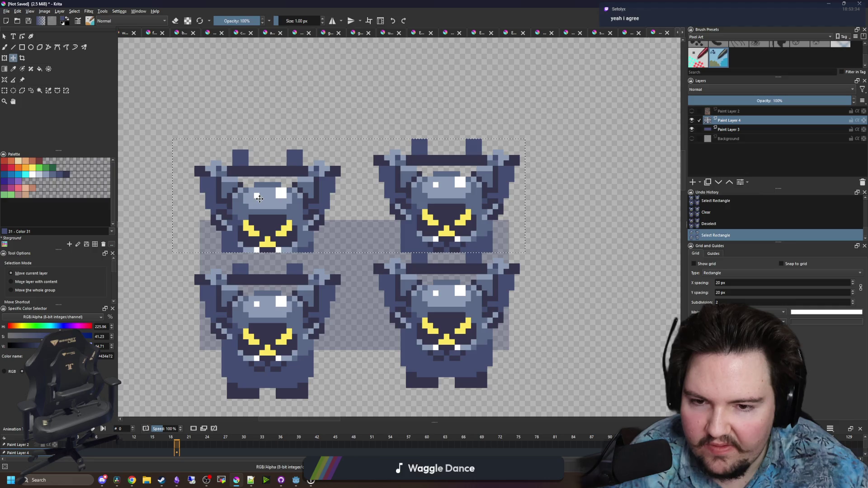
key("ctrl+shift+a")
Raise the lower-left creature a few pixels
left_click(5, 90)
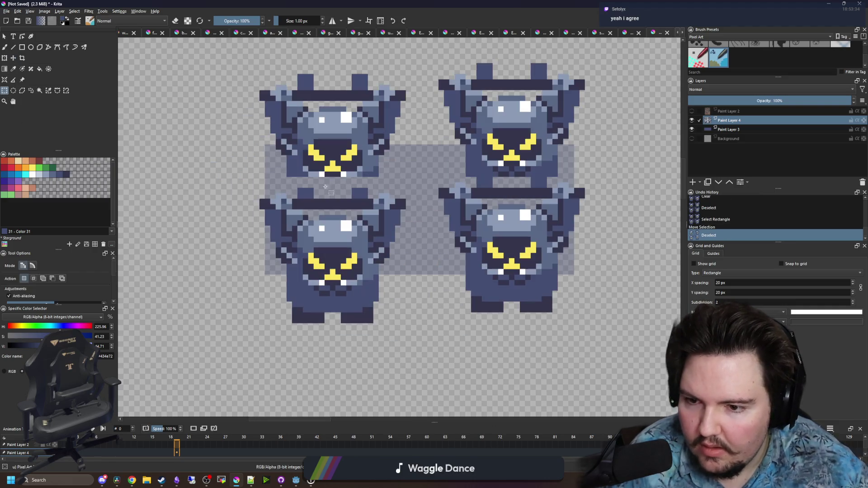
left_click_drag(221, 188, 406, 345)
left_click(13, 58)
left_click_drag(331, 252, 331, 241)
key("ctrl+shift+a")
scroll(494, 216, "down", 5)
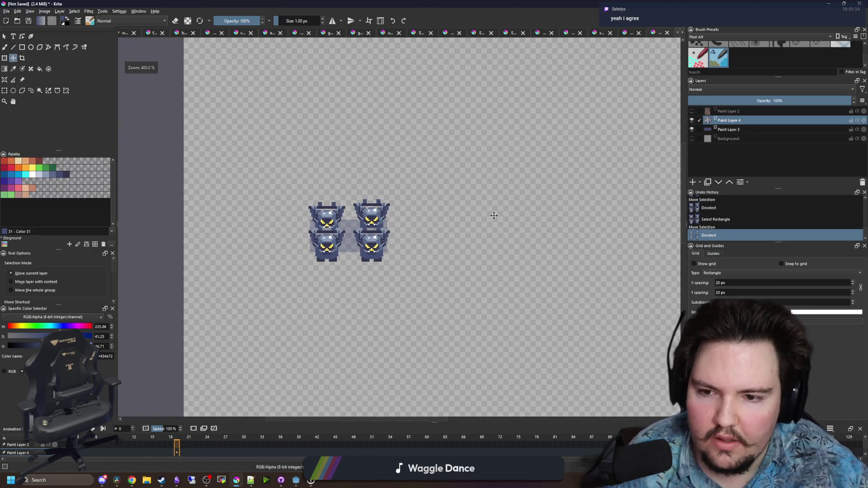
scroll(544, 177, "up", 5)
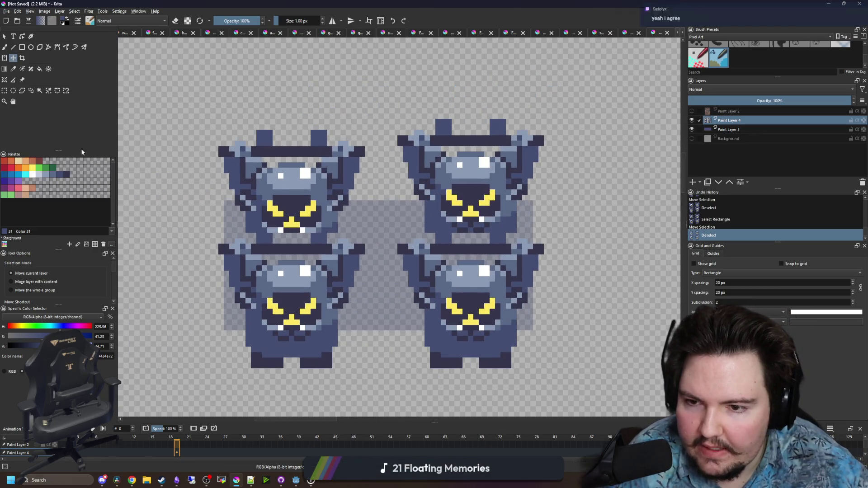
Lower the upper-right creature to match its neighbour and show the orange building layer again
left_click(5, 90)
mouse_move(376, 103)
left_mouse_down()
mouse_move(566, 196)
mouse_move(570, 222)
left_mouse_up()
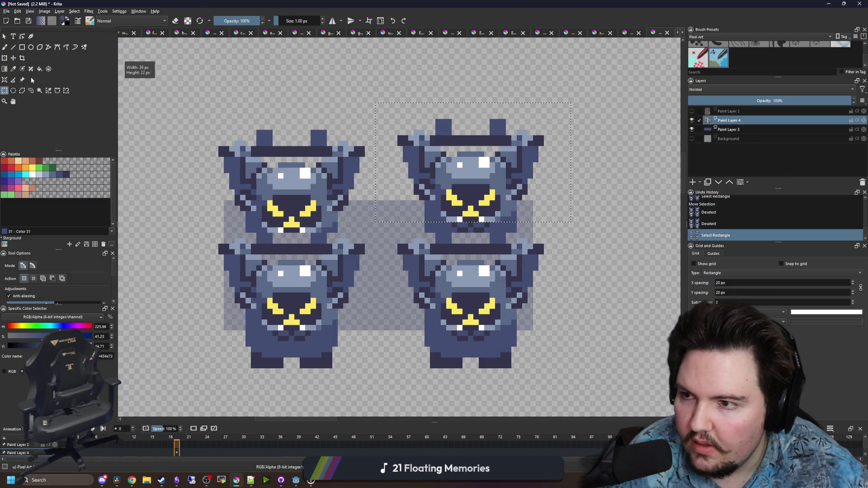
key("t")
left_click_drag(489, 184, 489, 195)
key("ctrl+shift+a")
left_click(691, 111)
scroll(343, 182, "down", 4)
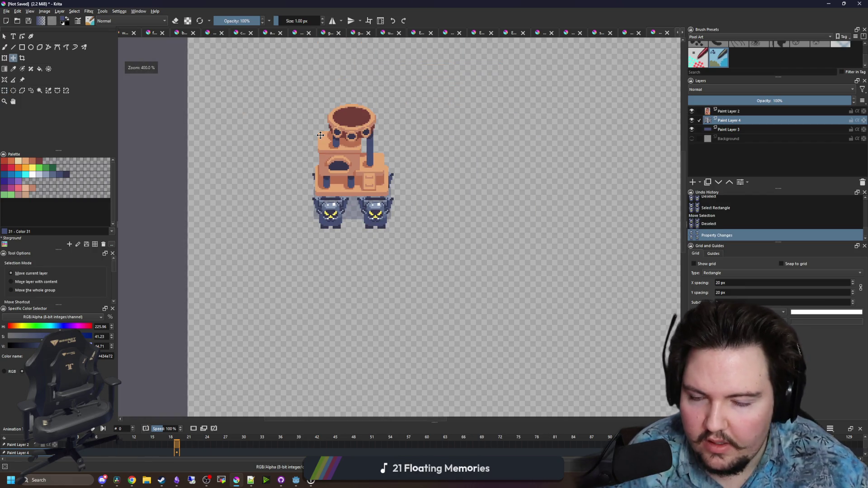
Select the left creature and nudge it two pixels to the left
scroll(328, 198, "up", 4)
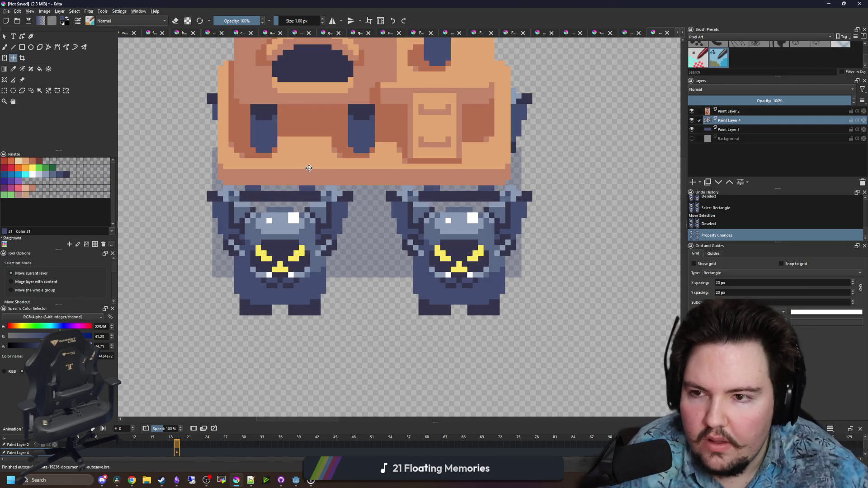
left_click(5, 90)
mouse_move(375, 359)
left_mouse_down()
mouse_move(190, 48)
mouse_move(197, 69)
left_mouse_up()
left_click(396, 356)
left_click_drag(359, 176, 152, 38)
key("t")
key("Left")
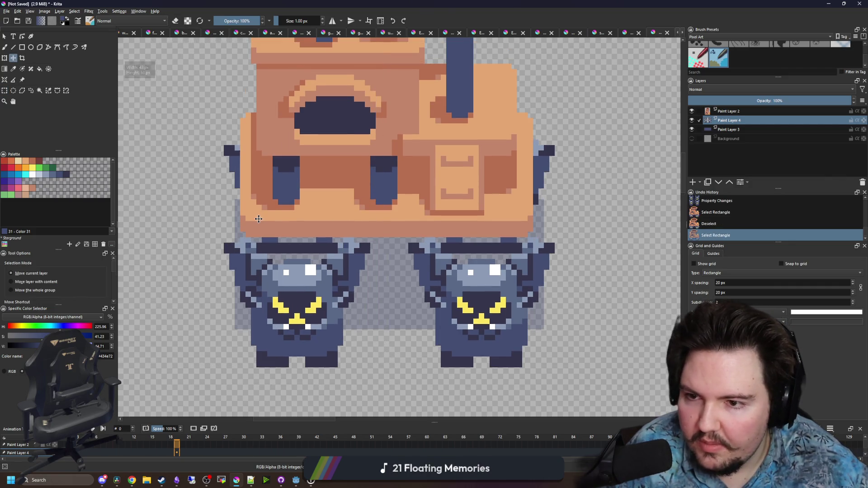
key("Left")
key("ctrl+shift+a")
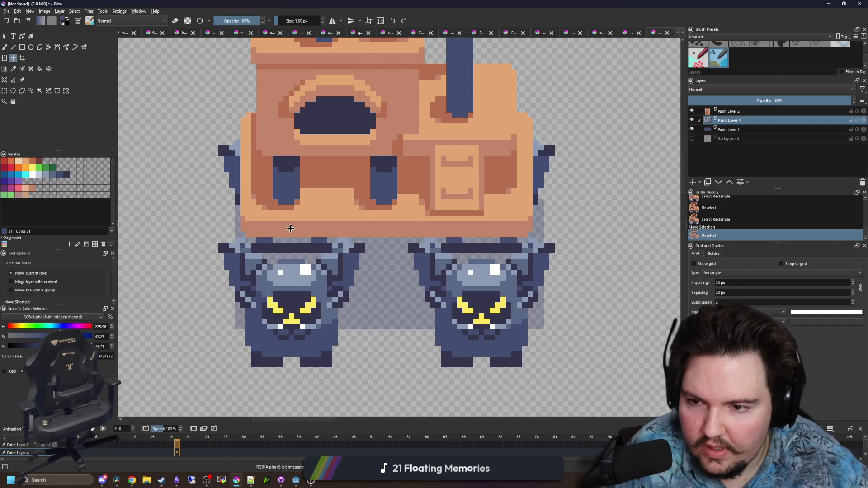
Hide the grey backdrop layer behind the creatures after comparing with the building layer
scroll(280, 221, "down", 1)
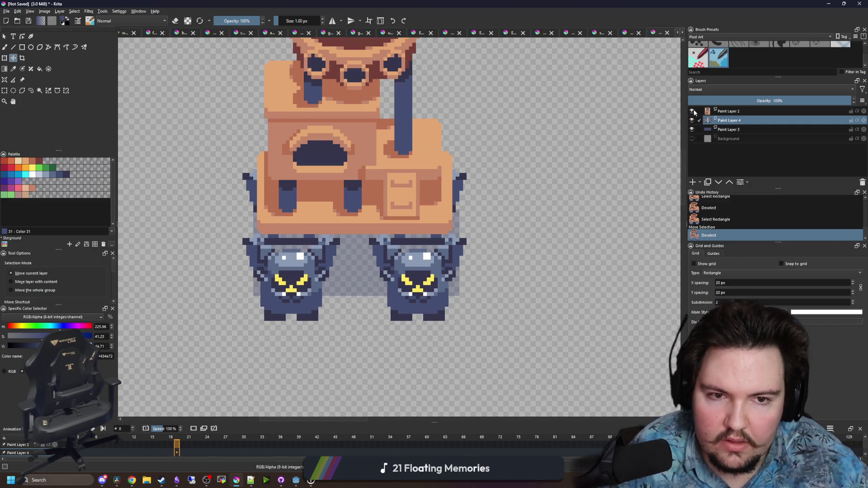
left_click(692, 111)
left_click(692, 110)
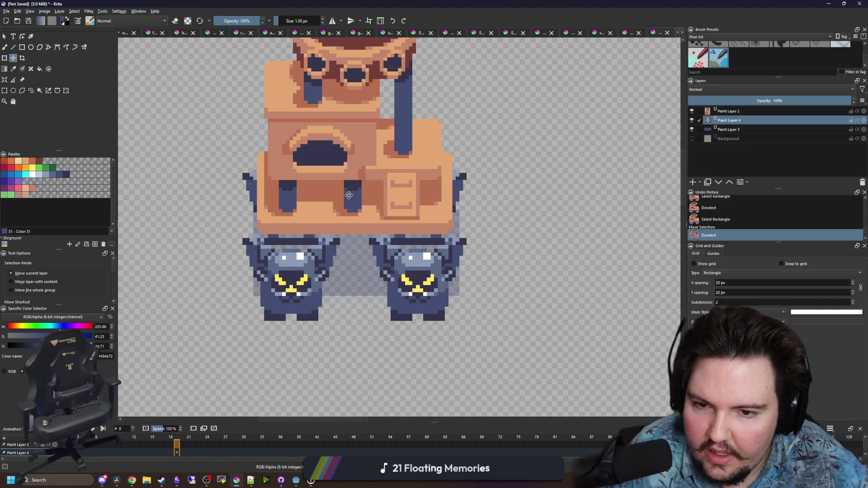
scroll(370, 238, "down", 4)
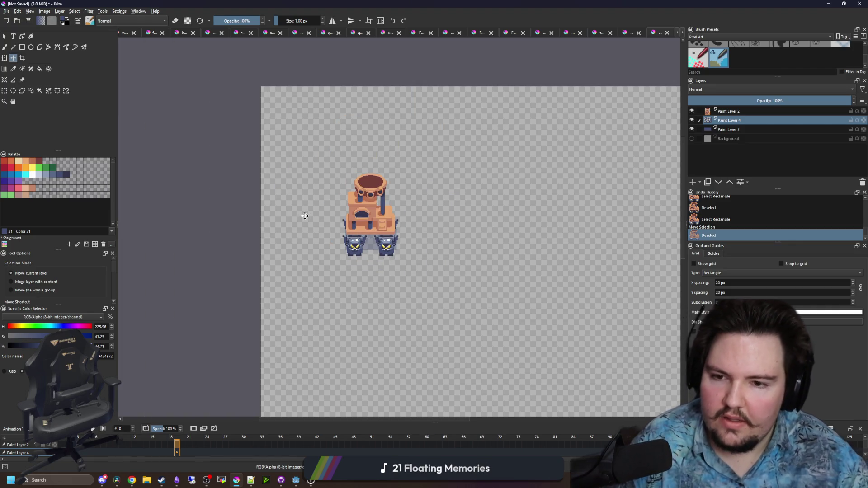
scroll(306, 195, "down", 1)
scroll(360, 232, "up", 5)
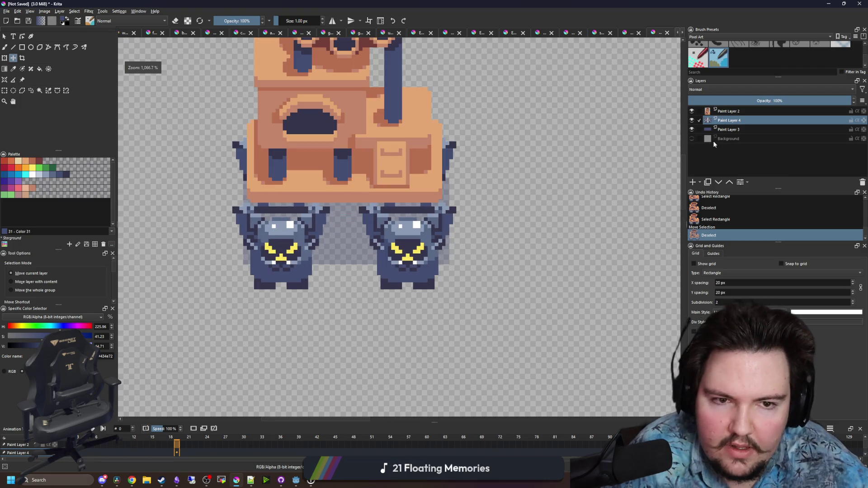
left_click(692, 129)
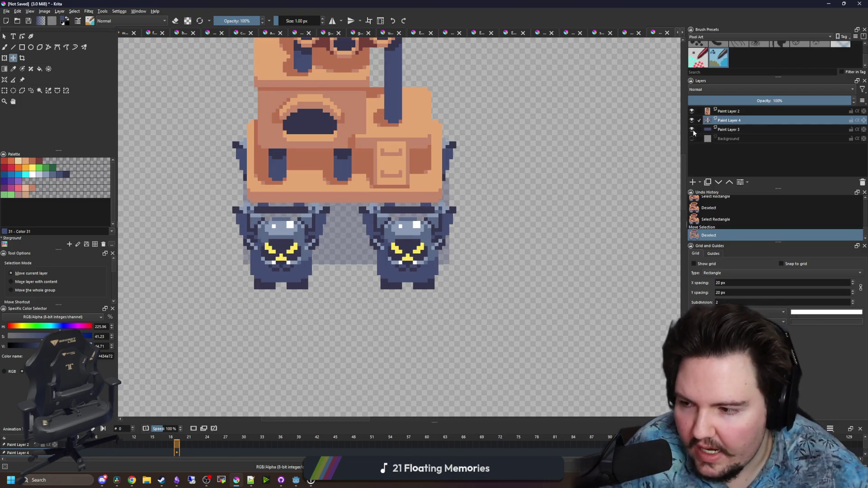
scroll(345, 247, "down", 4)
scroll(381, 214, "up", 2)
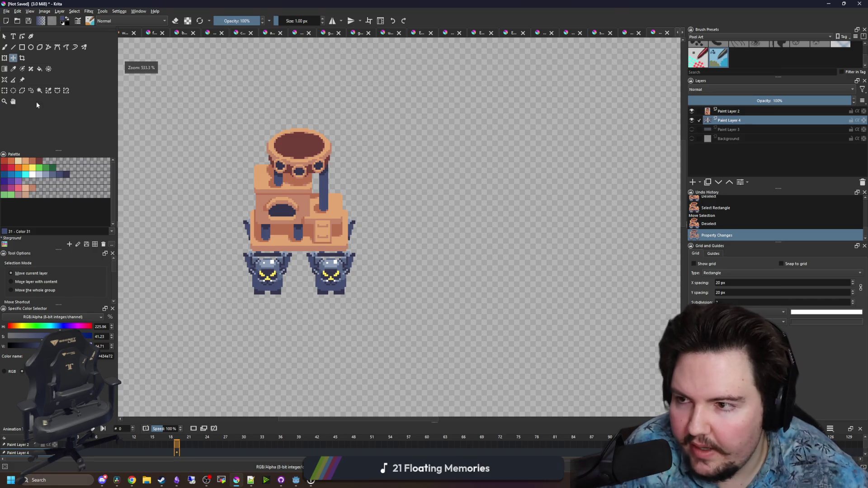
Paint dark navy pixels along the left creature's legs, extending them one row down
left_click(4, 90)
left_click(343, 299)
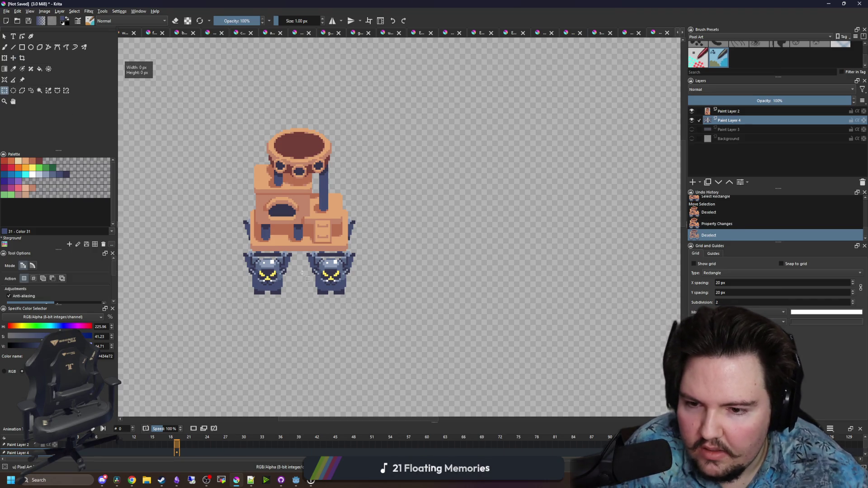
scroll(261, 290, "up", 4)
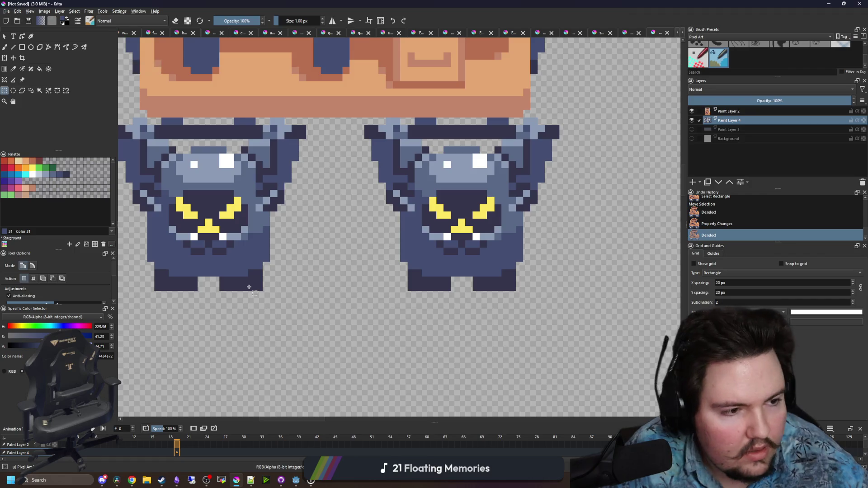
left_click_drag(248, 286, 346, 261)
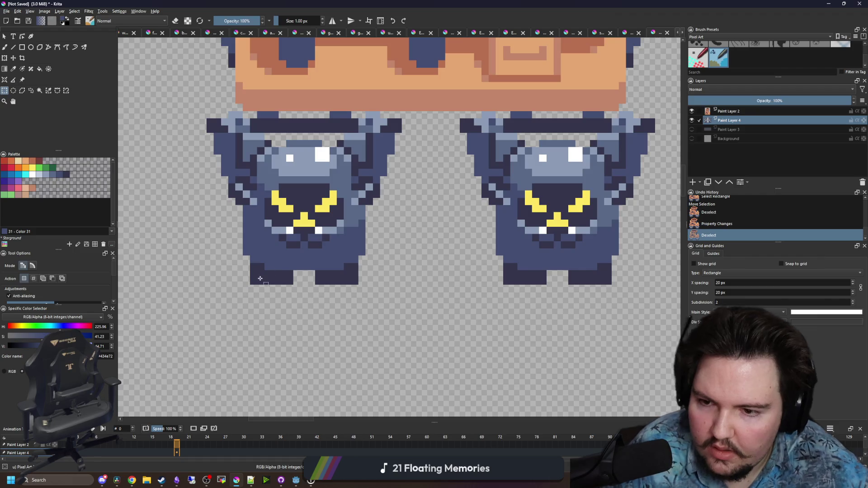
scroll(263, 253, "up", 3)
key("b")
mouse_move(219, 276)
left_mouse_down()
mouse_move(219, 303)
mouse_move(375, 304)
left_mouse_up()
mouse_move(387, 275)
left_mouse_down()
mouse_move(478, 308)
mouse_move(563, 258)
mouse_move(568, 226)
left_mouse_up()
key("ctrl+z")
mouse_move(565, 264)
left_mouse_down()
mouse_move(564, 284)
mouse_move(412, 304)
mouse_move(367, 296)
mouse_move(385, 294)
left_mouse_up()
scroll(322, 285, "down", 8)
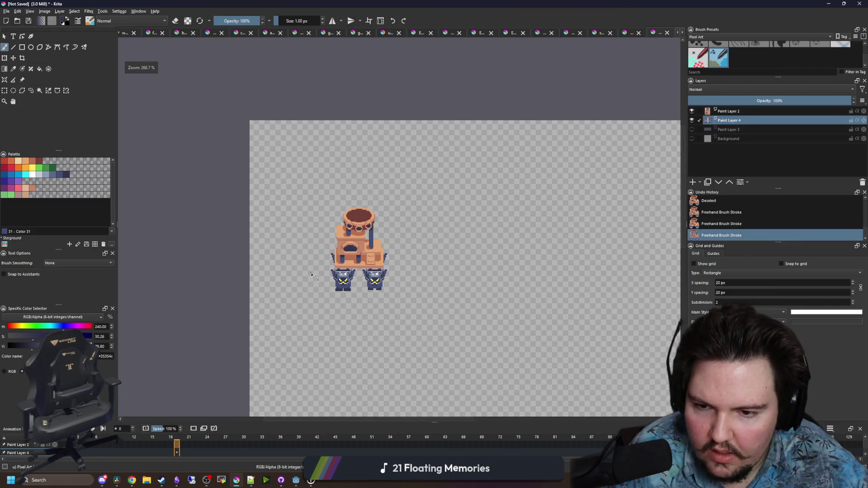
scroll(325, 280, "up", 10)
key("p")
left_click(314, 141)
key("b")
mouse_move(331, 292)
left_mouse_down()
mouse_move(221, 296)
mouse_move(332, 275)
mouse_move(222, 253)
left_mouse_up()
mouse_move(405, 280)
left_mouse_down()
mouse_move(520, 296)
mouse_move(450, 276)
mouse_move(525, 260)
left_mouse_up()
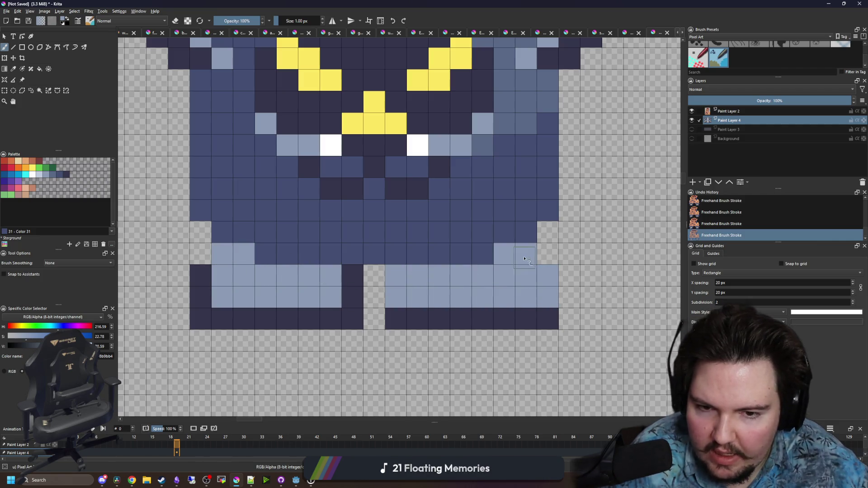
left_click_drag(213, 297, 200, 280)
mouse_move(337, 294)
left_mouse_down()
mouse_move(353, 281)
mouse_move(267, 267)
left_mouse_up()
key("p")
left_click(352, 188)
key("b")
key("ctrl+z")
left_click_drag(354, 275, 228, 261)
mouse_move(393, 280)
left_mouse_down()
mouse_move(508, 254)
mouse_move(515, 262)
left_mouse_up()
scroll(279, 234, "down", 4)
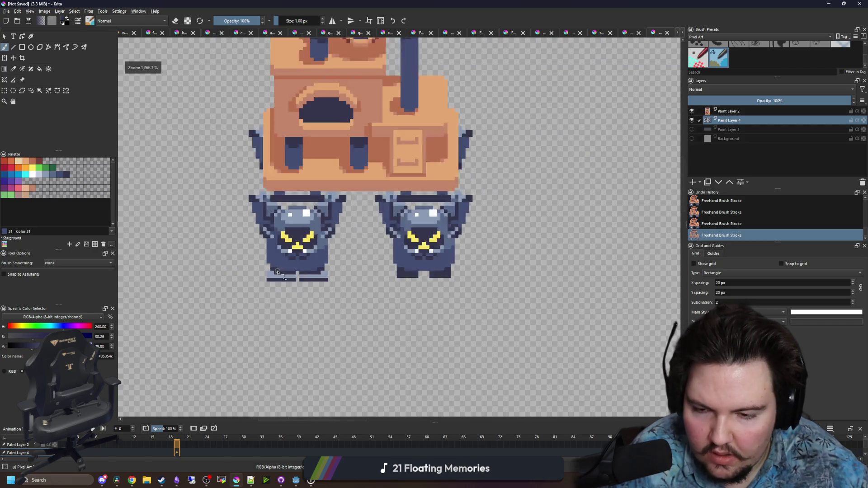
key("ctrl+z")
key("ctrl+z")
key("ctrl+z")
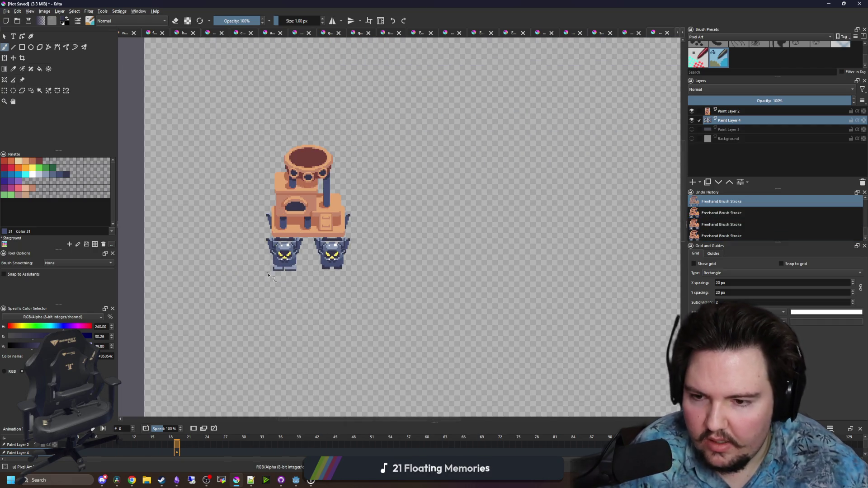
key("ctrl+shift+a")
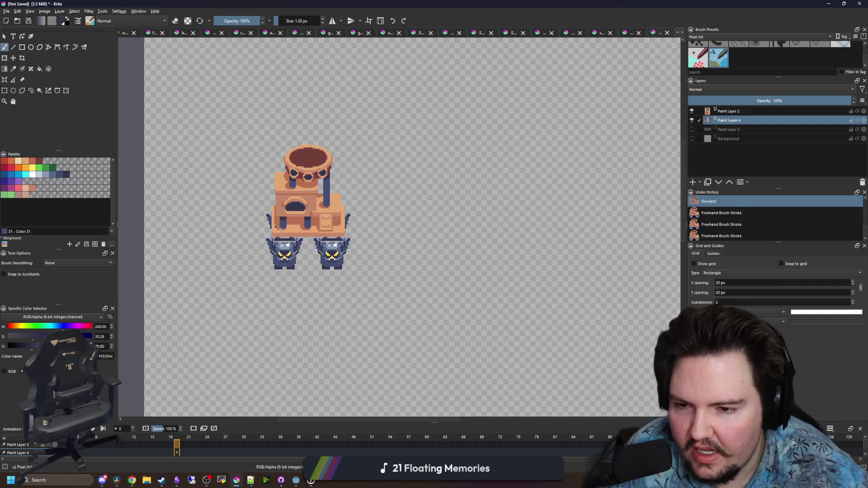
key("ctrl+z")
scroll(287, 261, "up", 2)
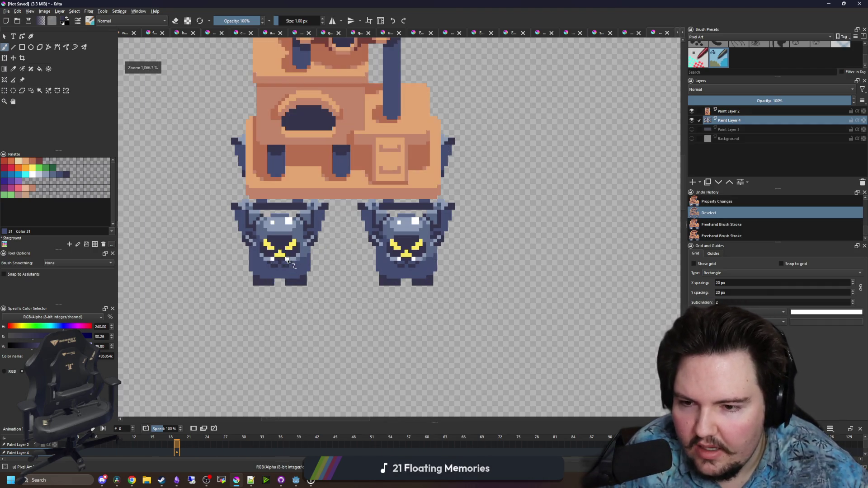
scroll(290, 244, "down", 2)
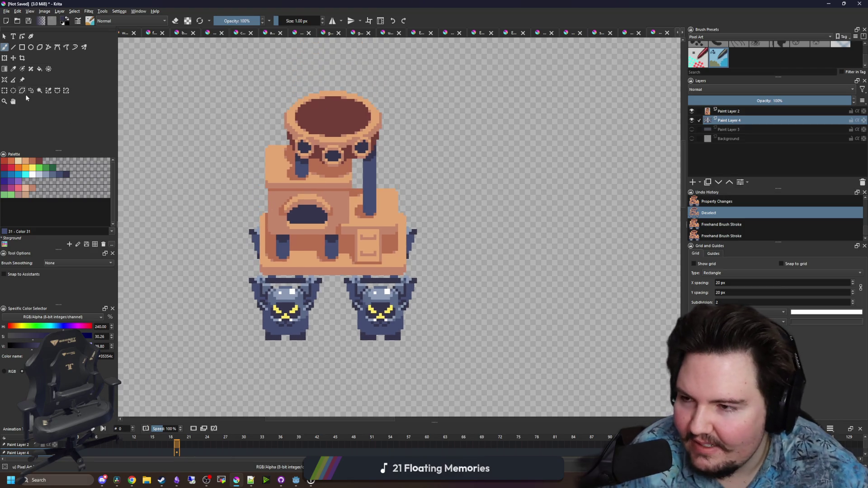
left_click(5, 90)
scroll(454, 212, "down", 2)
scroll(372, 195, "up", 3)
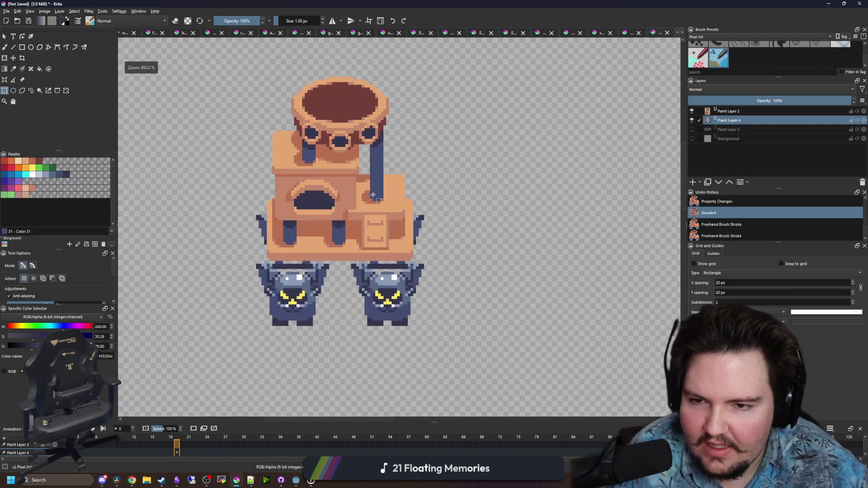
left_click(691, 138)
left_click_drag(726, 139, 726, 109)
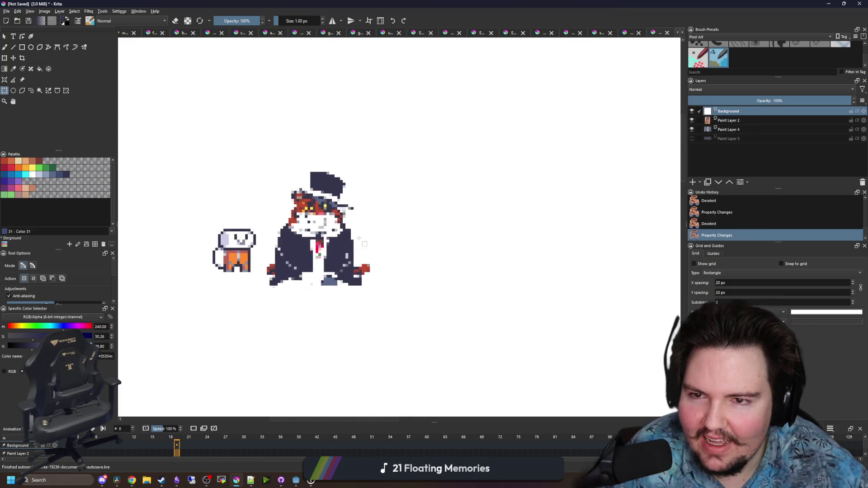
Add a new paint layer and set the freehand brush size to 2 px
scroll(367, 258, "up", 3)
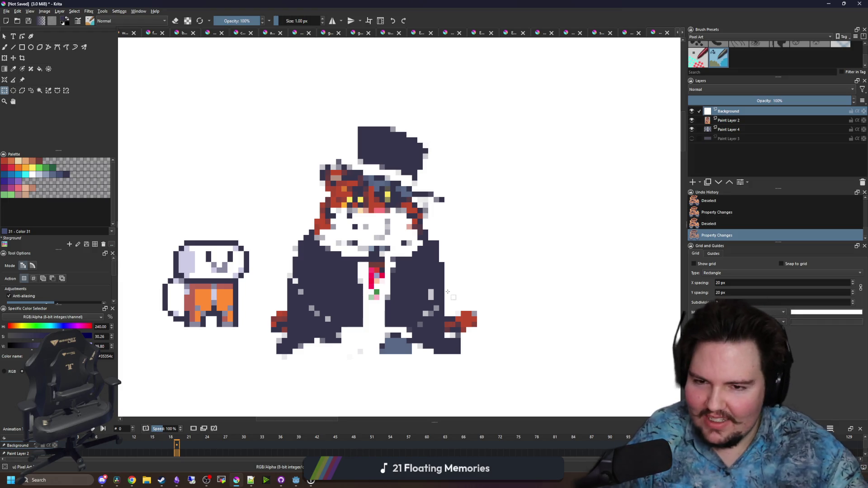
key("b")
scroll(345, 365, "up", 1)
scroll(346, 365, "up", 1)
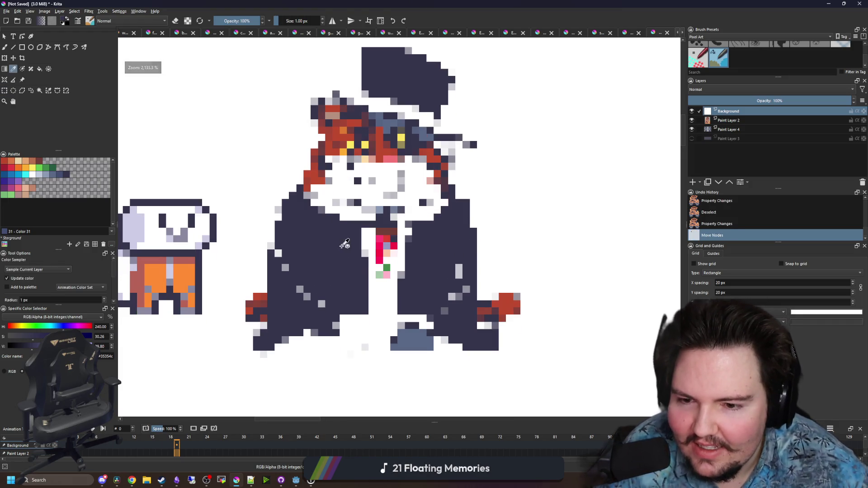
left_click(693, 182)
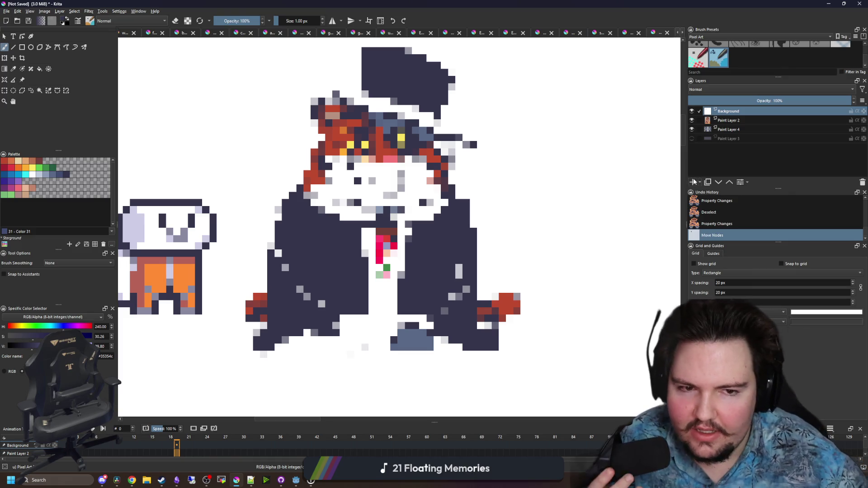
key("bracketright")
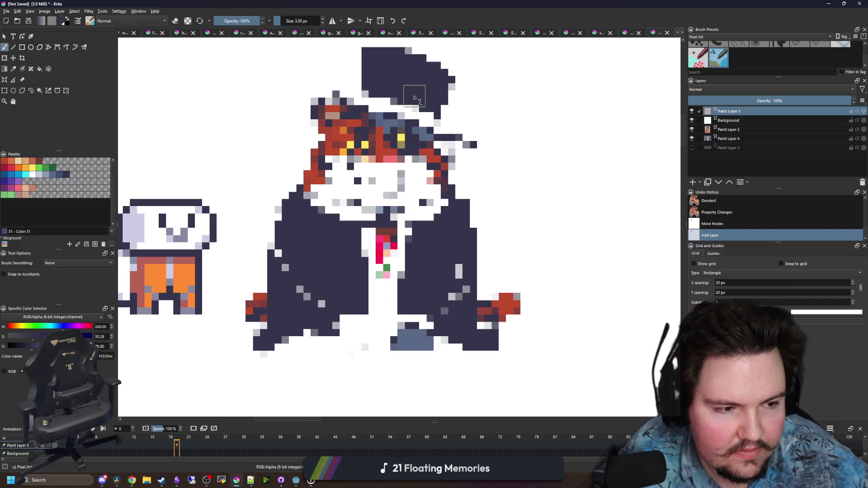
scroll(358, 223, "up", 2)
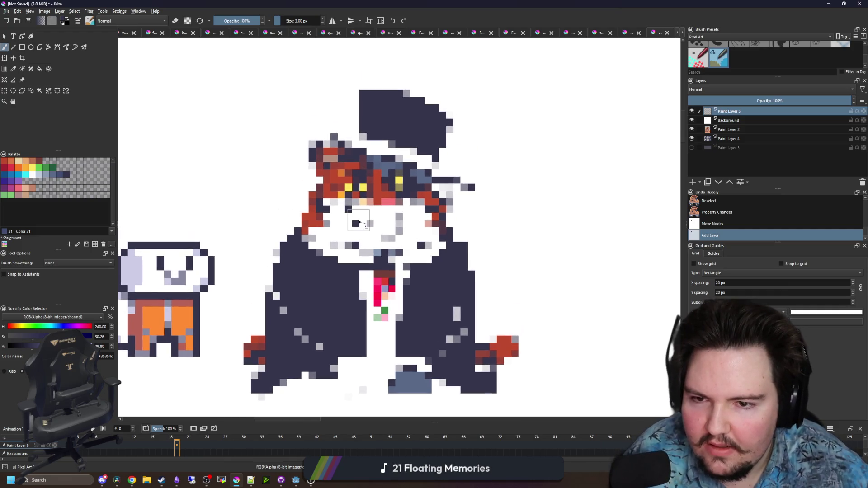
scroll(386, 193, "up", 1)
scroll(136, 165, "down", 1)
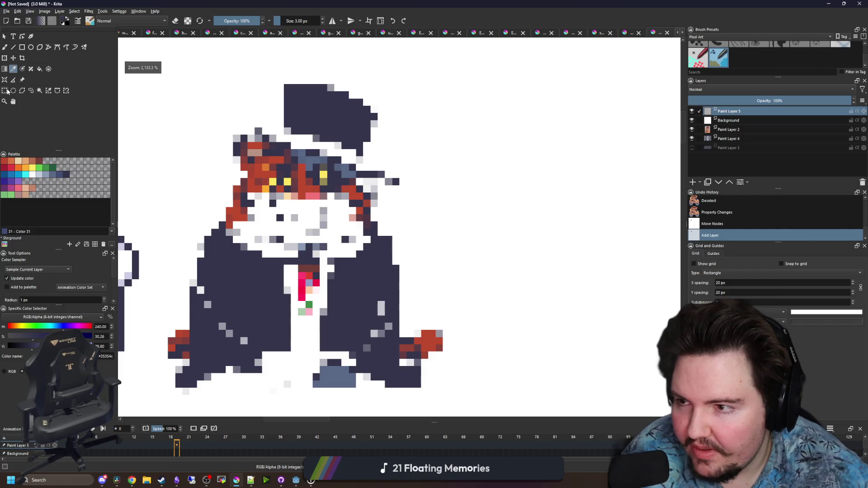
Paint a dark stroke over the cat's nose row, then undo it
left_click(6, 90)
scroll(324, 189, "down", 1)
scroll(324, 189, "up", 2)
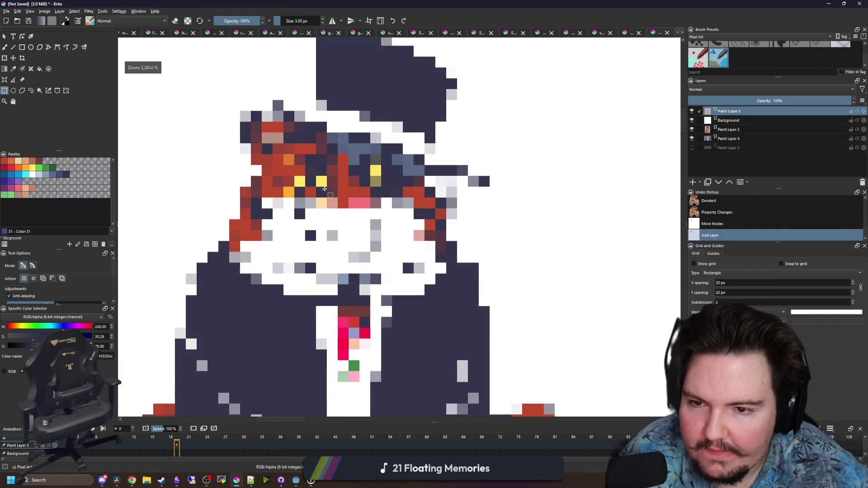
scroll(324, 189, "down", 3)
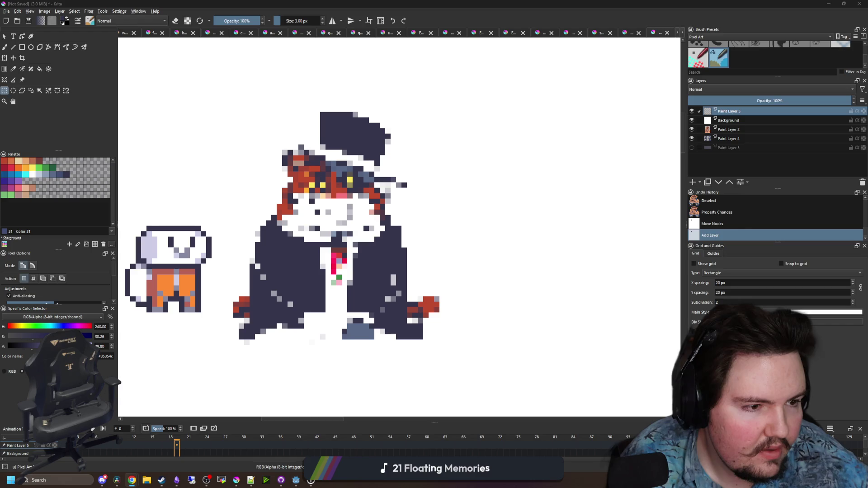
scroll(341, 197, "up", 4)
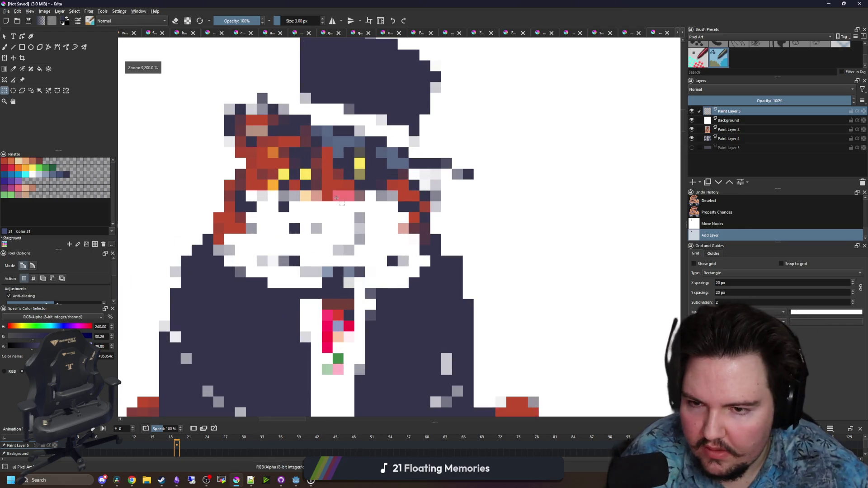
key("p")
key("b")
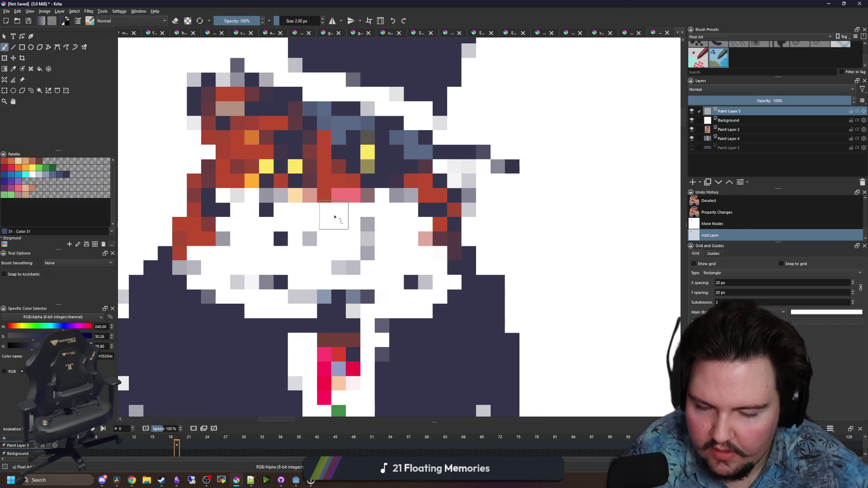
left_click_drag(344, 195, 308, 195)
key("p")
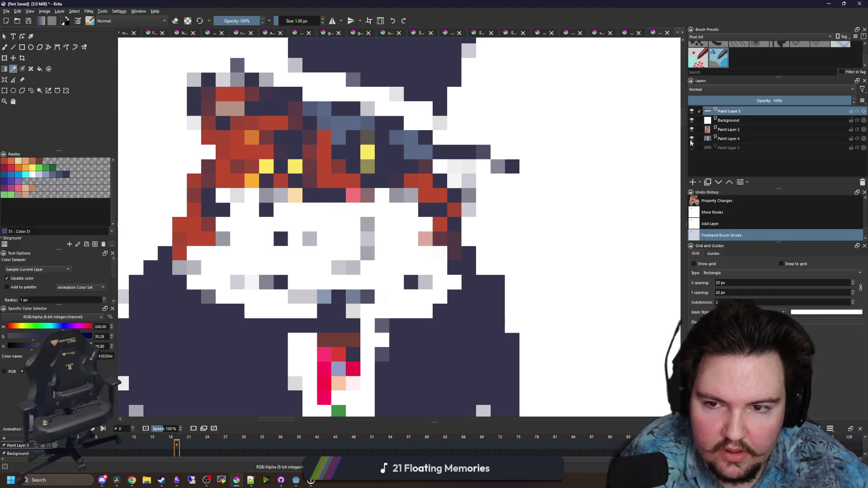
key("ctrl+z")
Move the Background layer above Paint Layer 5 and paint a pixel near the cat's nose
left_click_drag(744, 122, 720, 114)
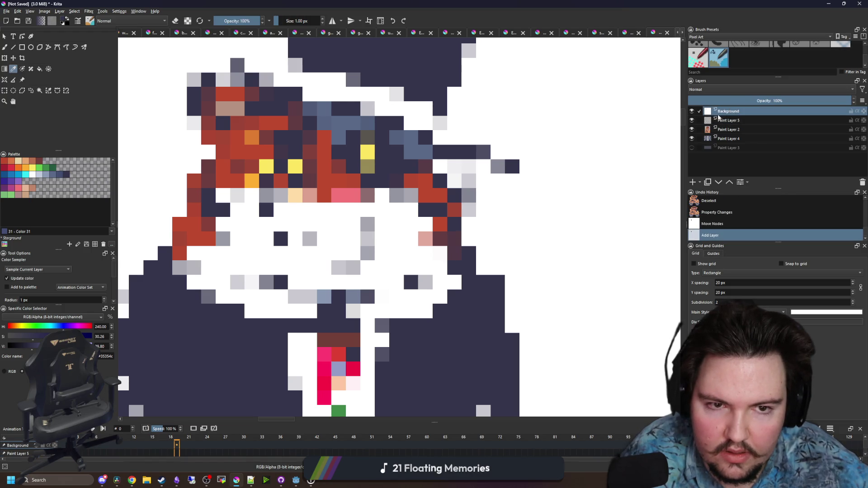
left_click(725, 121)
left_click(346, 190)
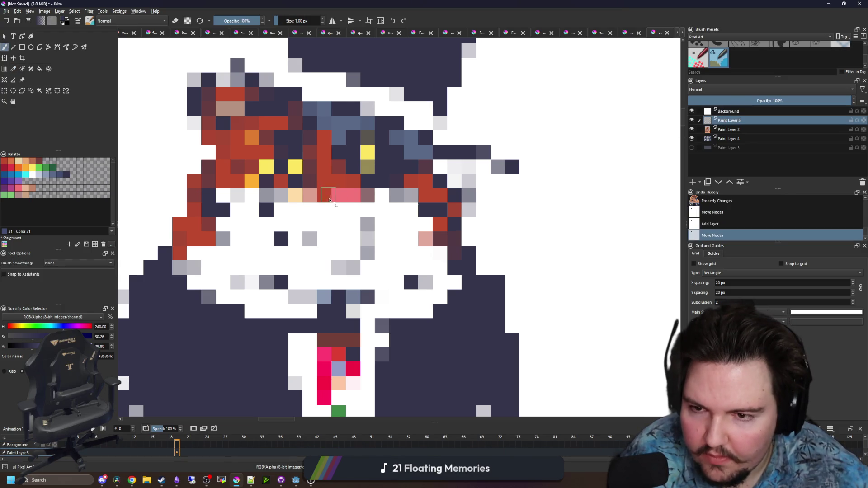
On the Background layer, paint the cat's nose larger and lower with its own sampled pink
left_click(314, 195)
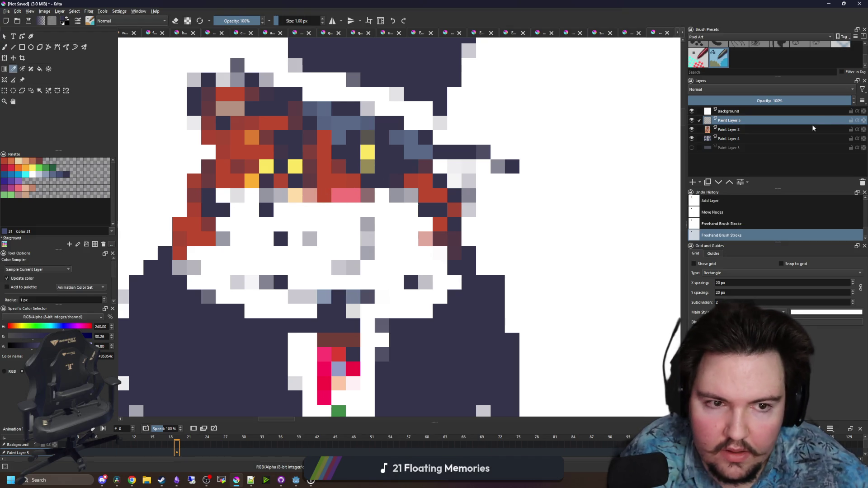
left_click(747, 114)
left_click(347, 194)
key("b")
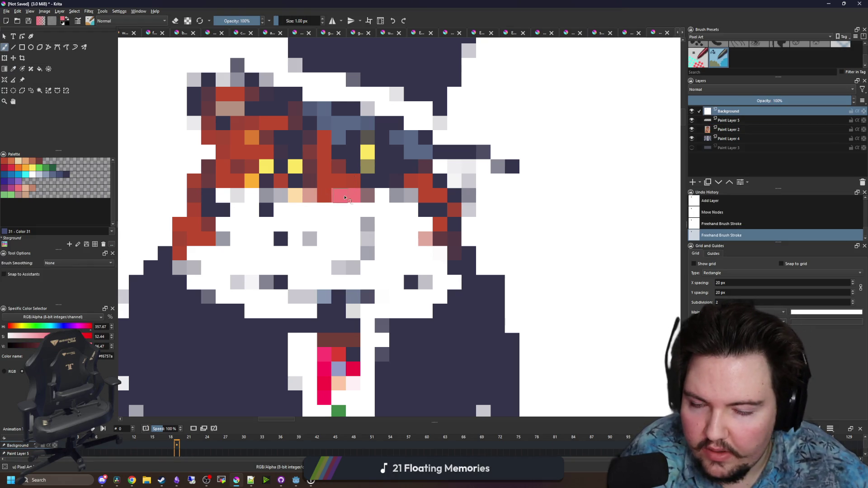
scroll(379, 209, "down", 5)
scroll(380, 210, "up", 4)
mouse_move(388, 176)
left_mouse_down()
mouse_move(361, 176)
mouse_move(362, 186)
left_mouse_up()
mouse_move(361, 186)
left_mouse_down()
mouse_move(393, 189)
mouse_move(372, 199)
left_mouse_up()
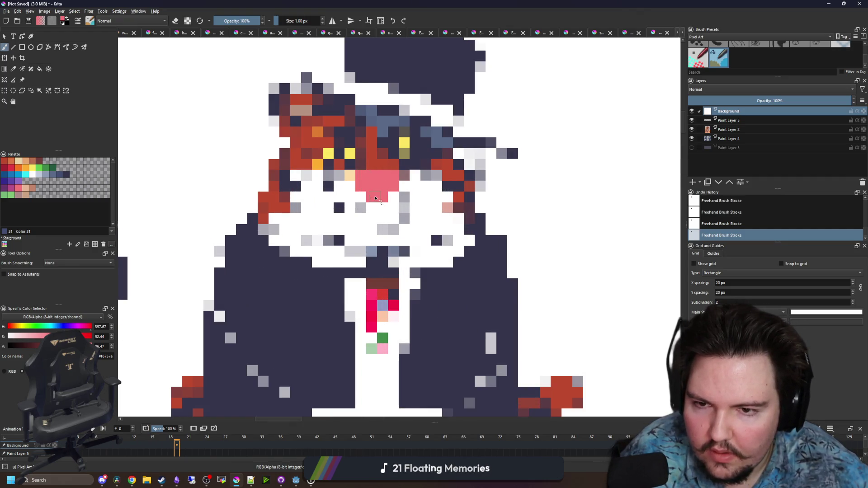
Add a white pixel just below the enlarged pink nose
scroll(378, 213, "down", 5)
scroll(377, 213, "up", 5)
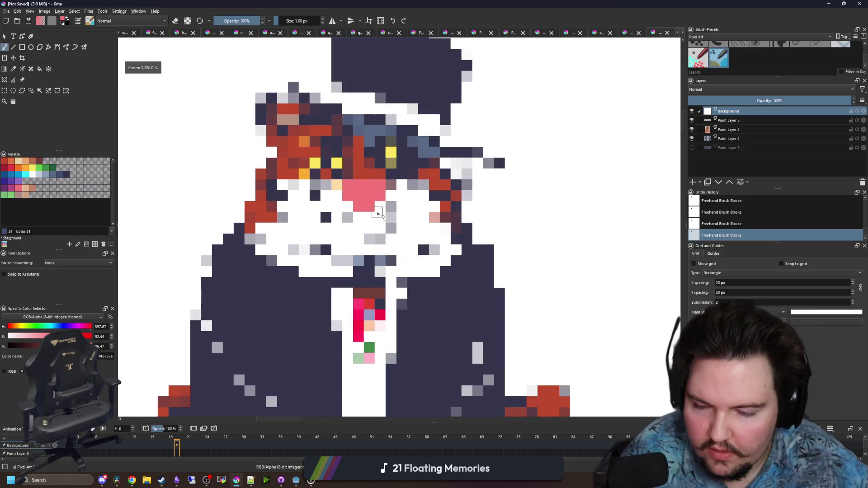
scroll(378, 213, "up", 1)
left_click(337, 204, "ctrl")
mouse_move(337, 175)
left_mouse_down()
mouse_move(375, 175)
mouse_move(372, 217)
mouse_move(383, 238)
left_mouse_up()
key("ctrl+z")
key("ctrl+z")
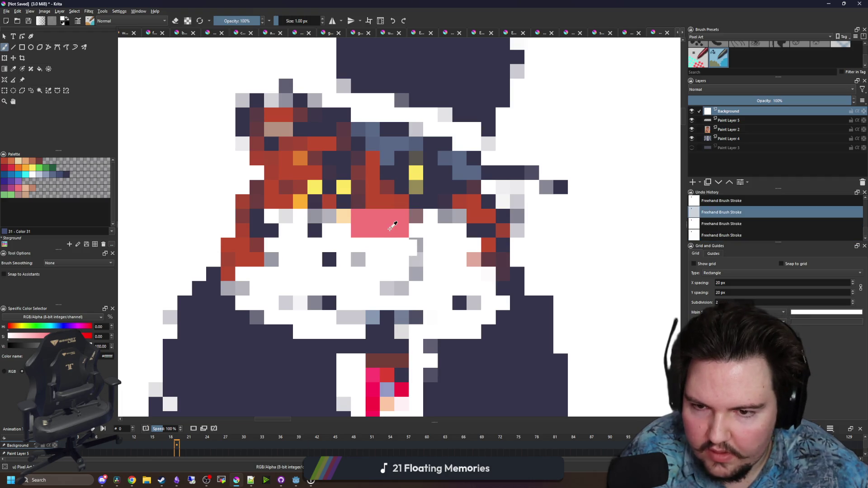
left_click(389, 243)
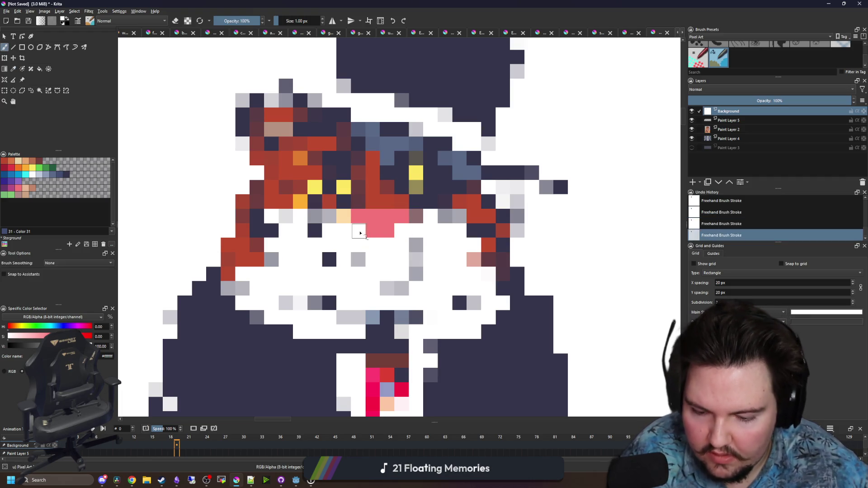
Draw a dark navy mouth line, sampled from the suit, across the muzzle under the nose
key("p")
left_click(499, 365)
key("b")
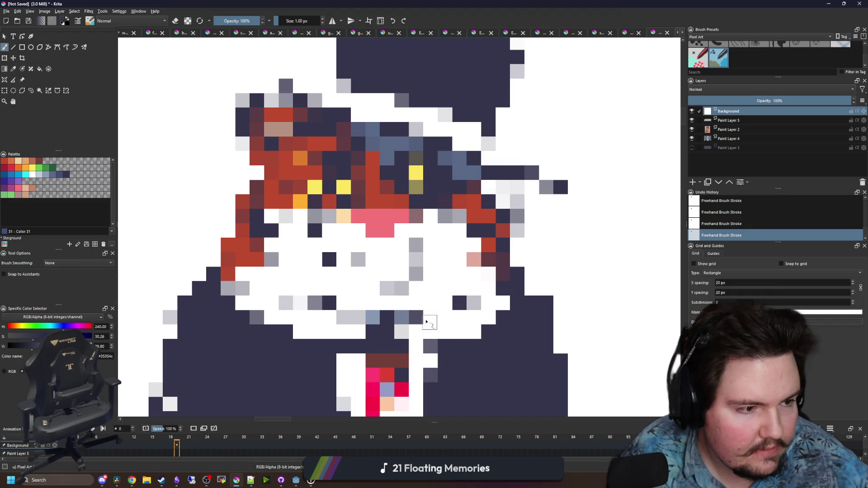
scroll(396, 257, "up", 2)
mouse_move(393, 196)
left_mouse_down()
mouse_move(380, 188)
mouse_move(354, 205)
mouse_move(283, 209)
mouse_move(225, 190)
left_mouse_up()
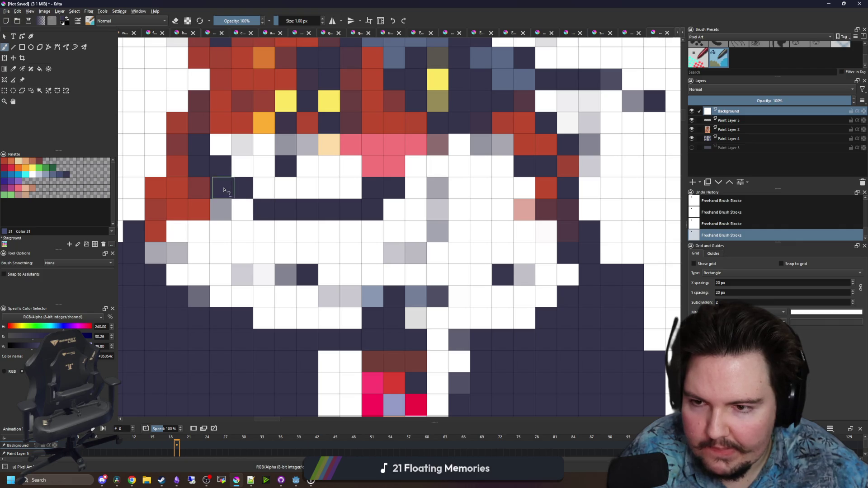
Extend the navy mouth line to the right
mouse_move(391, 212)
left_mouse_down()
mouse_move(480, 208)
mouse_move(520, 190)
mouse_move(527, 207)
mouse_move(524, 234)
mouse_move(454, 292)
mouse_move(286, 291)
mouse_move(262, 271)
mouse_move(221, 207)
mouse_move(255, 249)
left_mouse_up()
left_click_drag(382, 246, 379, 268)
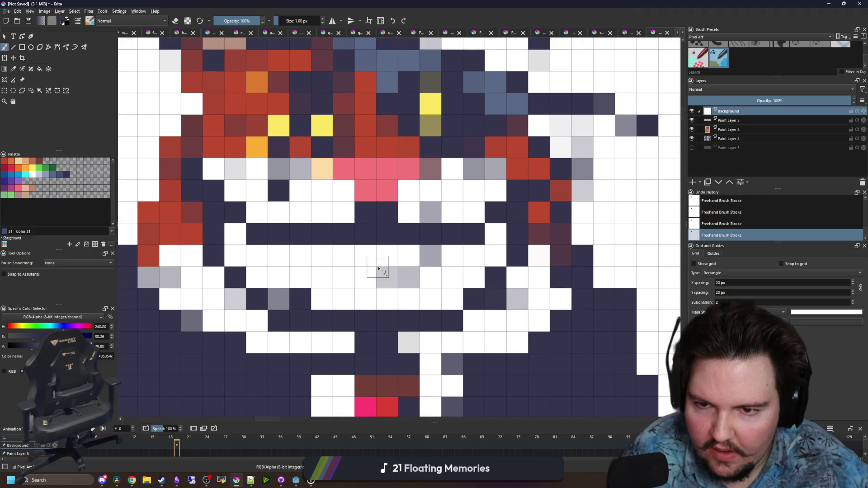
scroll(363, 270, "down", 5)
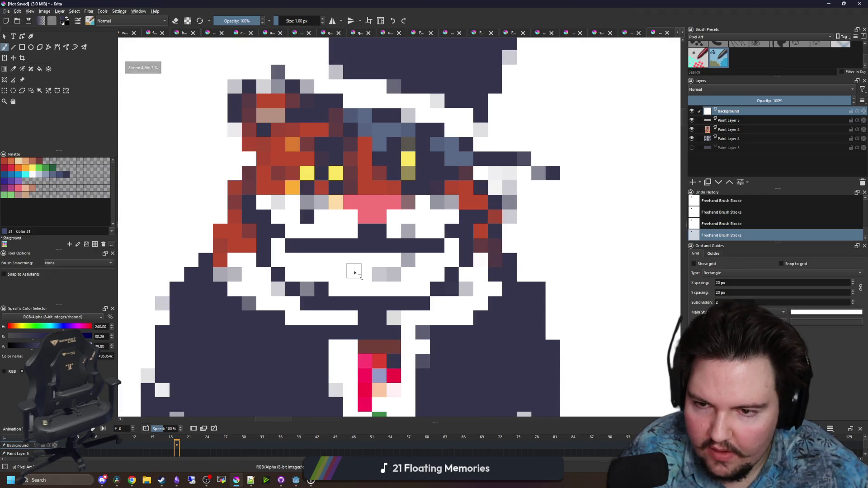
scroll(363, 270, "up", 5)
key("p")
left_click(371, 270)
key("b")
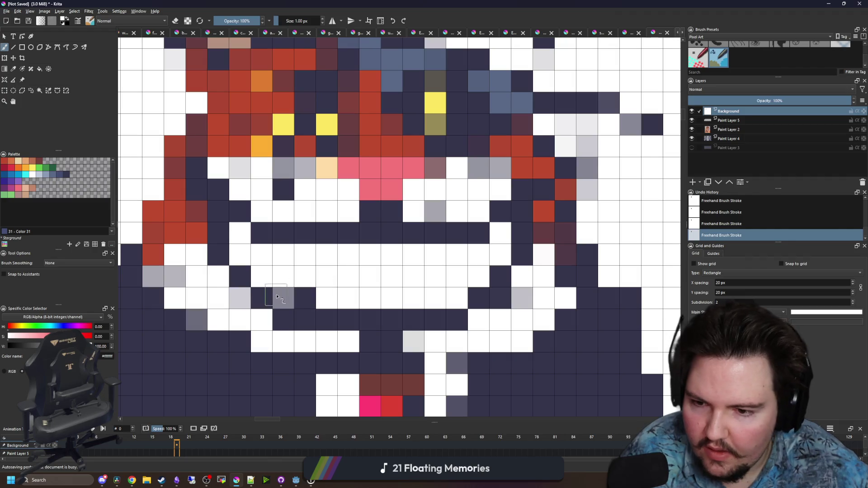
Fill the white row inside the mouth with navy and add navy pixels at both mouth edges
key("p")
left_click_drag(305, 299, 391, 294)
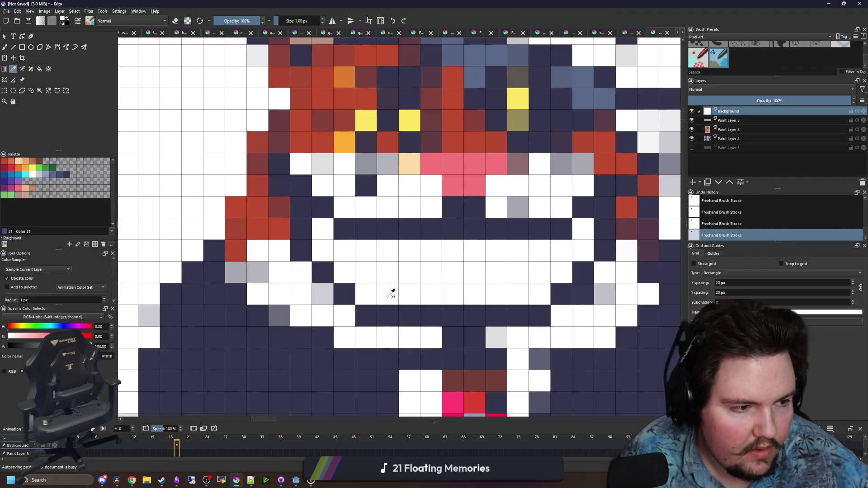
left_click(470, 306)
left_click_drag(470, 306, 445, 308)
key("b")
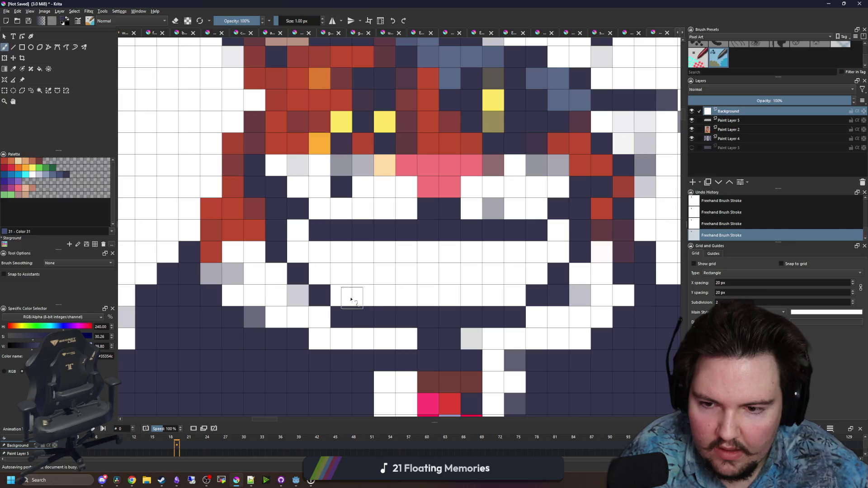
mouse_move(345, 298)
left_mouse_down()
mouse_move(397, 291)
mouse_move(515, 296)
left_mouse_up()
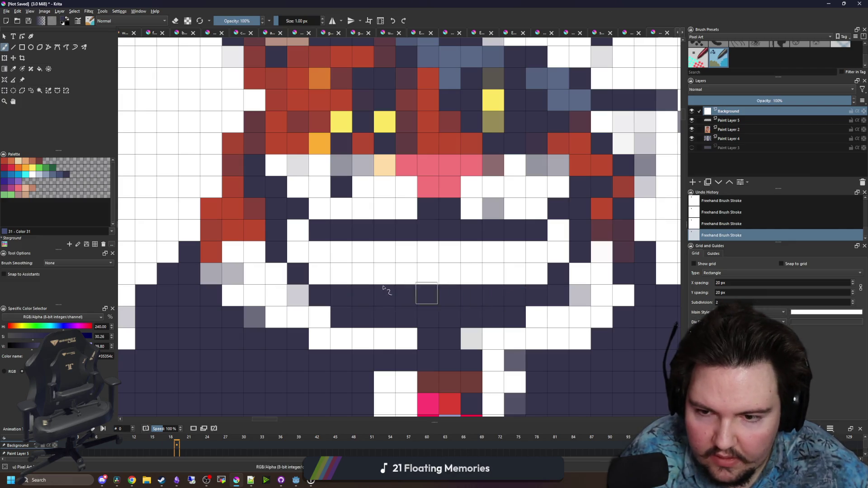
left_click(319, 274)
left_click_drag(292, 244, 296, 230)
mouse_move(569, 277)
left_mouse_down()
mouse_move(561, 235)
mouse_move(539, 276)
mouse_move(524, 275)
left_mouse_up()
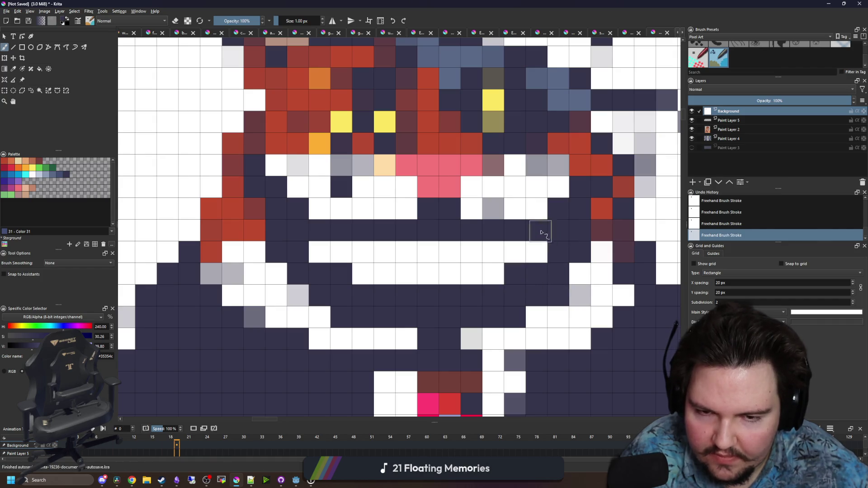
Rework the mouth's left corner by swapping several cells between navy and white
left_click(537, 209)
left_click(320, 209)
left_click(368, 208, "ctrl")
left_click_drag(297, 215, 294, 241)
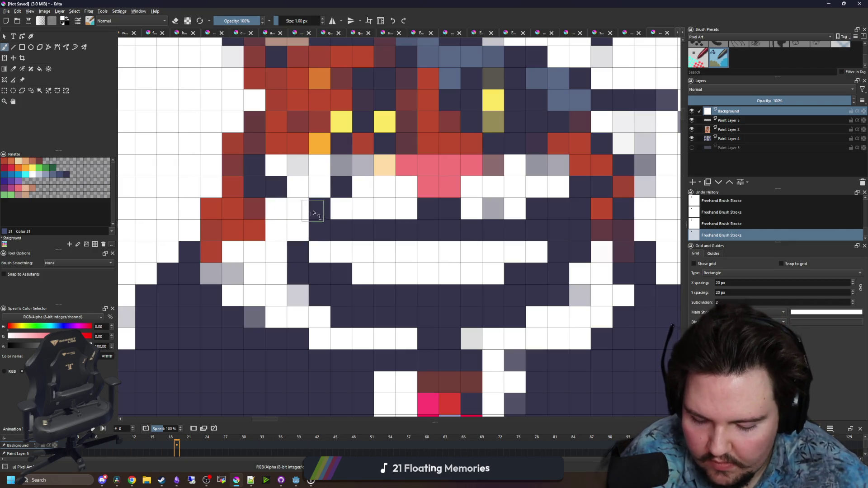
key("p")
key("b")
left_click(320, 230)
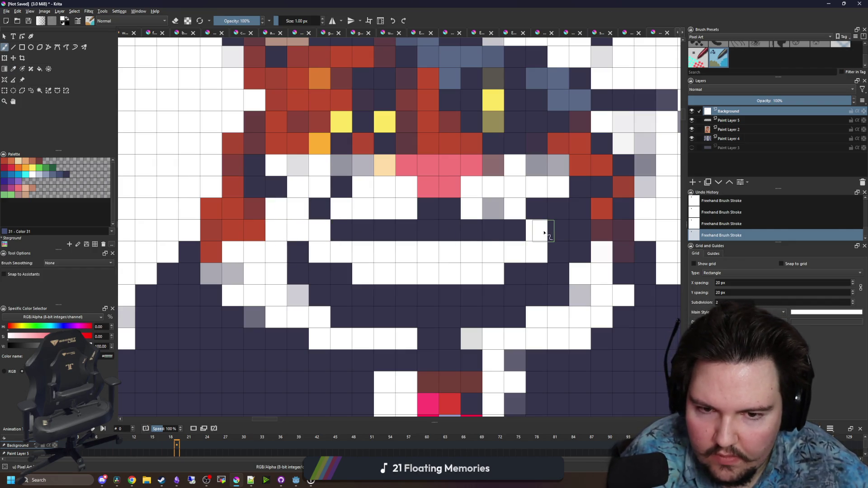
key("p")
left_click(319, 209)
key("b")
left_click_drag(294, 209, 298, 231)
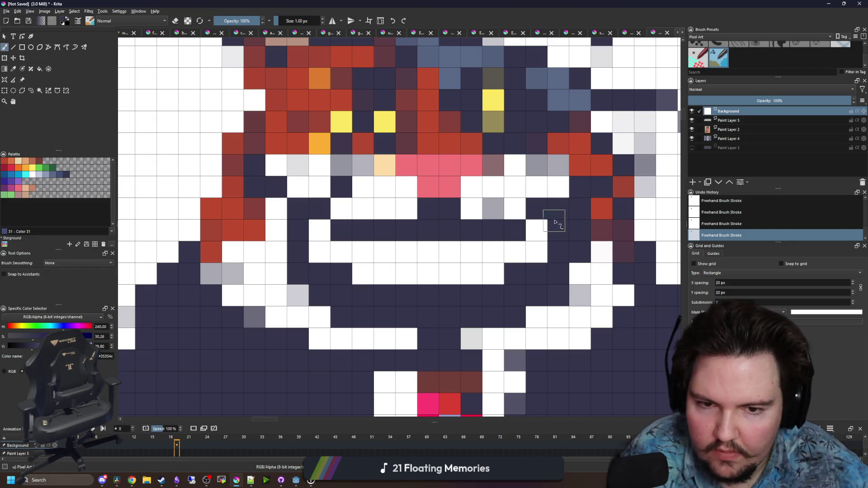
Paint the navy cells to the right of the mouth white
key("p")
left_click(580, 272)
key("b")
mouse_move(580, 230)
left_mouse_down()
mouse_move(562, 271)
mouse_move(531, 299)
mouse_move(430, 316)
mouse_move(339, 300)
mouse_move(292, 279)
left_mouse_up()
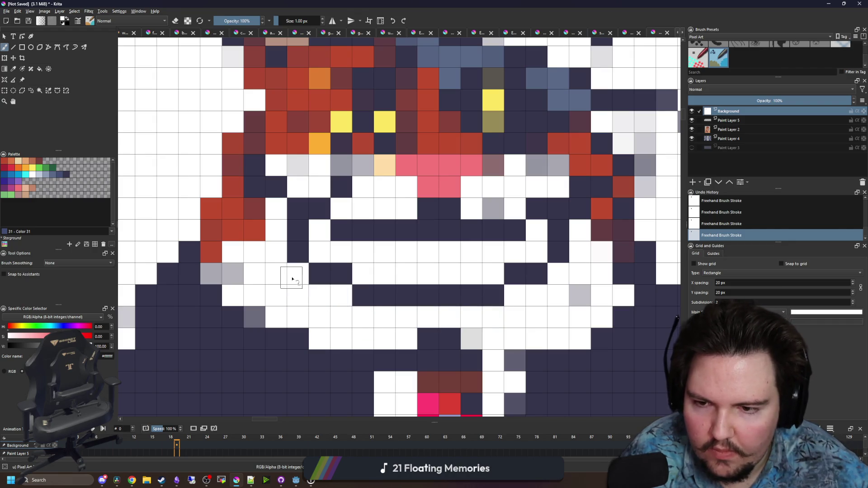
scroll(326, 317, "down", 2)
scroll(310, 295, "up", 2)
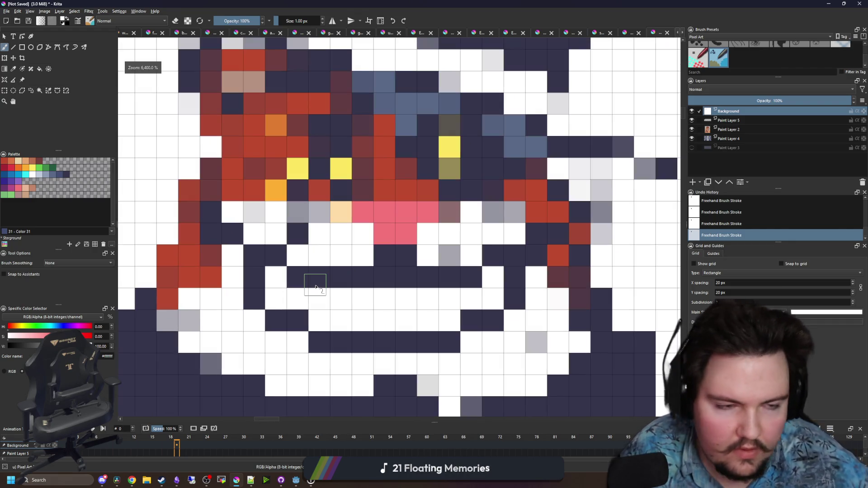
scroll(316, 229, "up", 1)
Enlarge both the left and right eyes with the eye's sampled yellow
key("p")
left_click(346, 190)
key("b")
mouse_move(323, 199)
left_mouse_down()
mouse_move(310, 209)
mouse_move(341, 226)
mouse_move(281, 211)
left_mouse_up()
mouse_move(460, 233)
left_mouse_down()
mouse_move(465, 188)
mouse_move(510, 206)
mouse_move(503, 234)
left_mouse_up()
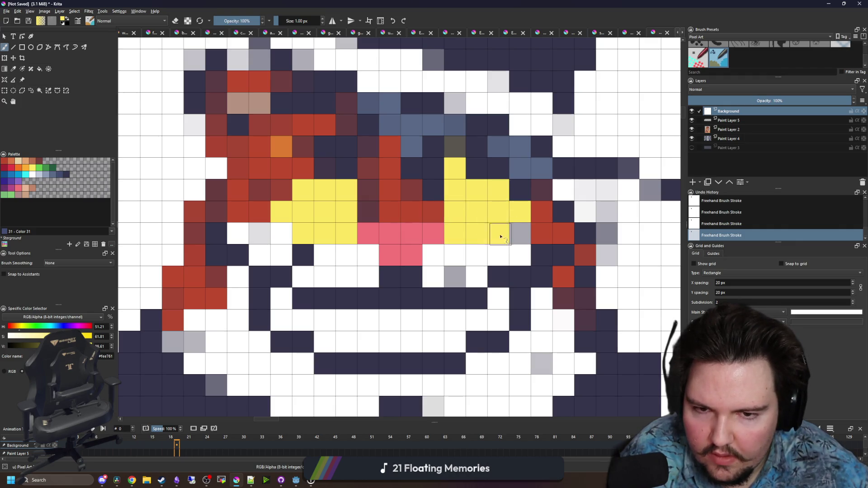
Paint navy cells into the corners of both yellow eyes
left_click(484, 171, "ctrl")
left_click(453, 176)
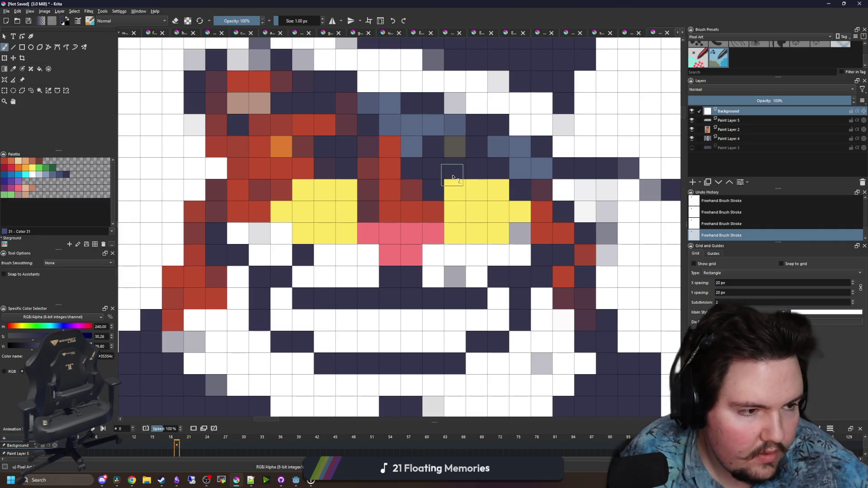
left_click(454, 189)
left_click(346, 189)
scroll(372, 289, "down", 2)
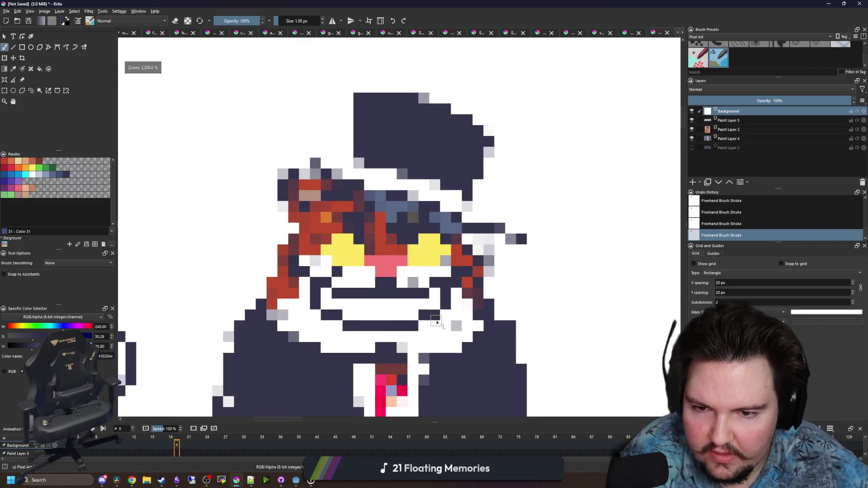
scroll(406, 321, "up", 2)
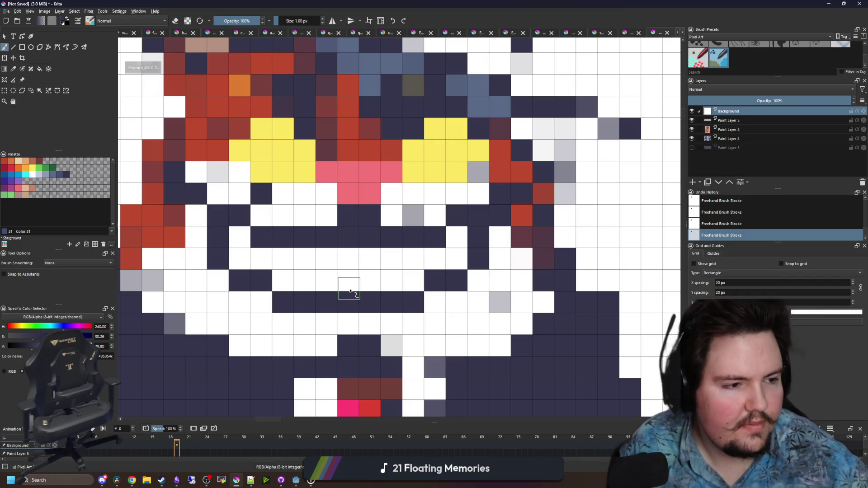
Sample white from the face and paint the pixels left of the mouth white
left_click_drag(322, 255, 350, 244)
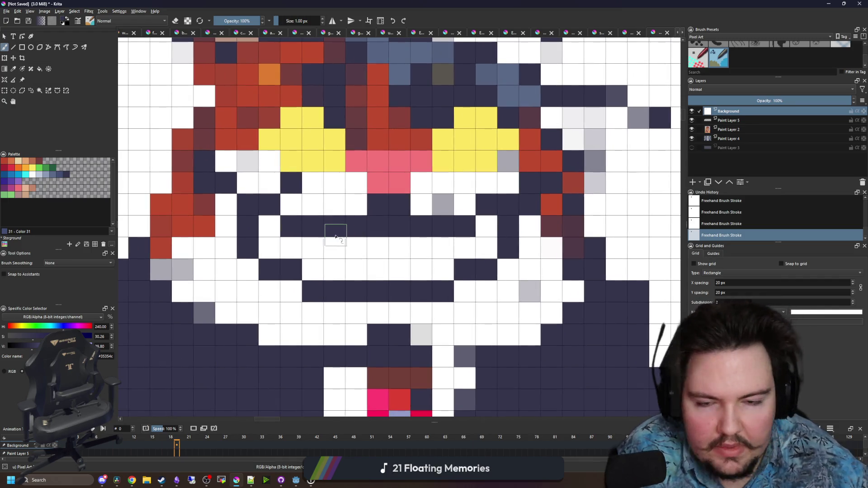
key("p")
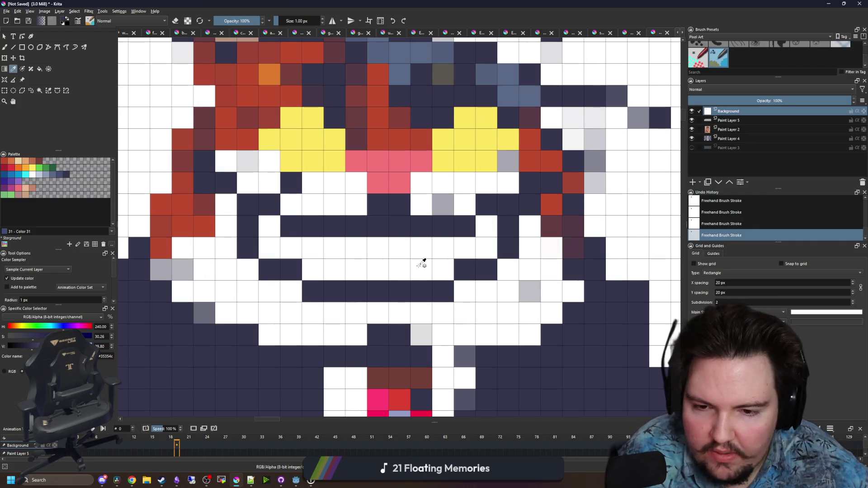
scroll(407, 269, "down", 1)
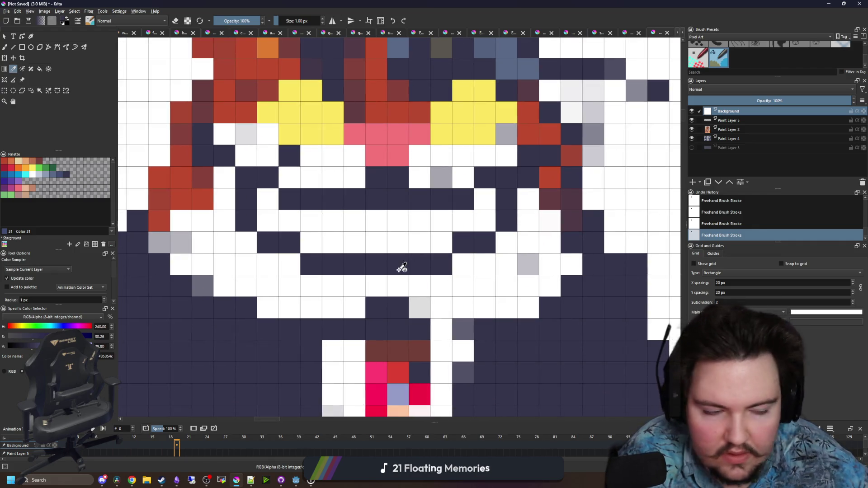
scroll(376, 276, "down", 2)
scroll(375, 277, "up", 1)
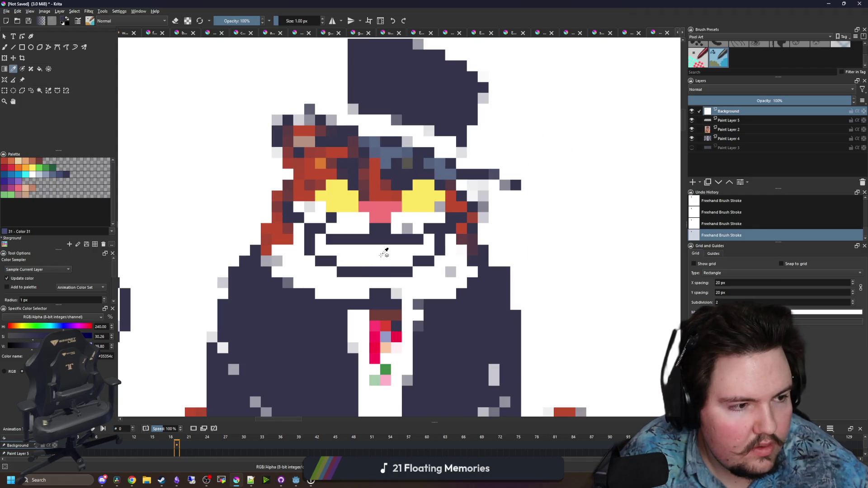
scroll(384, 253, "down", 1)
left_click(353, 221)
scroll(310, 206, "up", 2)
key("b")
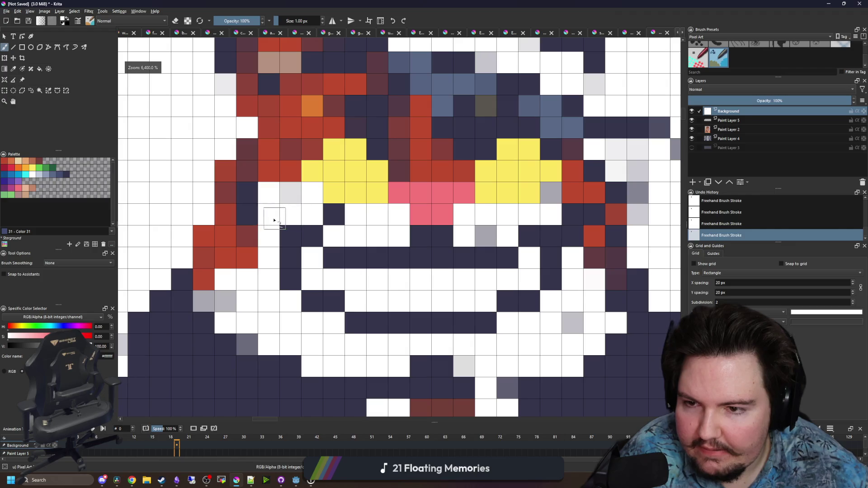
scroll(285, 194, "down", 3)
mouse_move(248, 228)
left_mouse_down()
mouse_move(238, 253)
mouse_move(229, 219)
left_mouse_up()
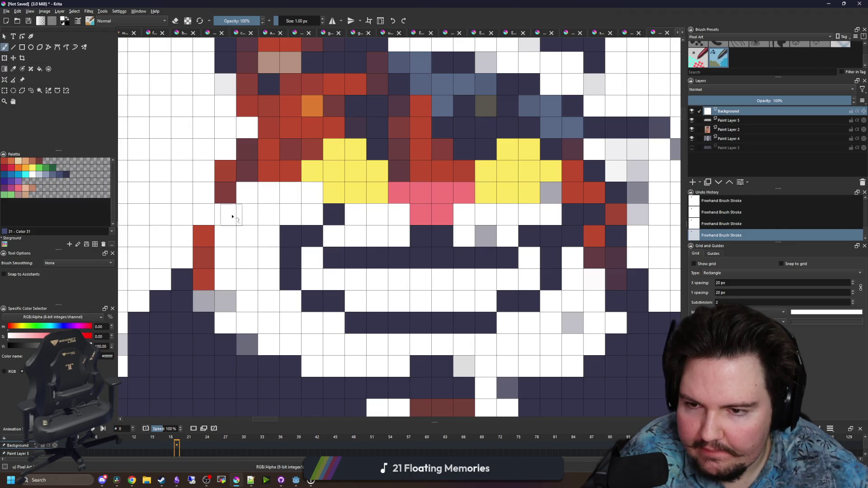
Paint the dark pixels right of the mouth white
scroll(272, 238, "up", 2)
scroll(485, 234, "up", 1)
mouse_move(476, 242)
left_mouse_down()
mouse_move(461, 229)
mouse_move(498, 205)
mouse_move(499, 295)
left_mouse_up()
Sample the cheek red and extend the red cheek columns downward
scroll(507, 265, "down", 1)
key("p")
left_click(228, 244)
scroll(229, 244, "up", 2)
key("b")
left_click_drag(276, 229, 291, 228)
left_click(313, 206)
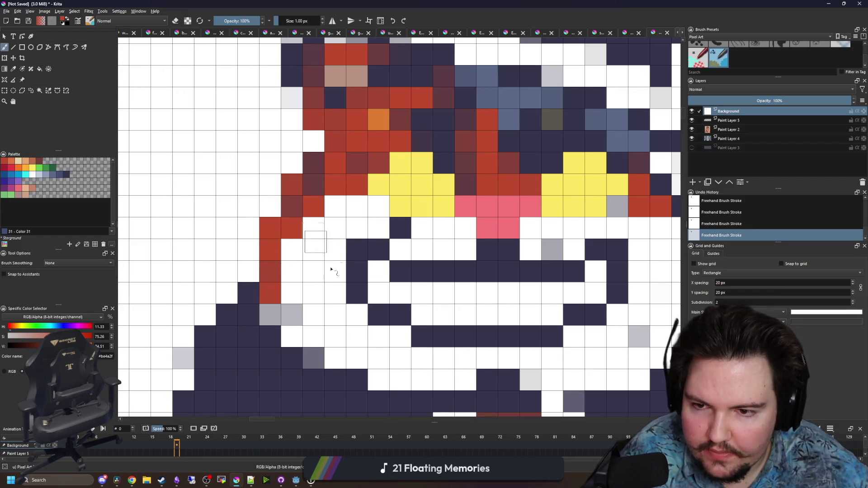
scroll(269, 298, "down", 1)
scroll(568, 270, "up", 1)
scroll(547, 290, "down", 1)
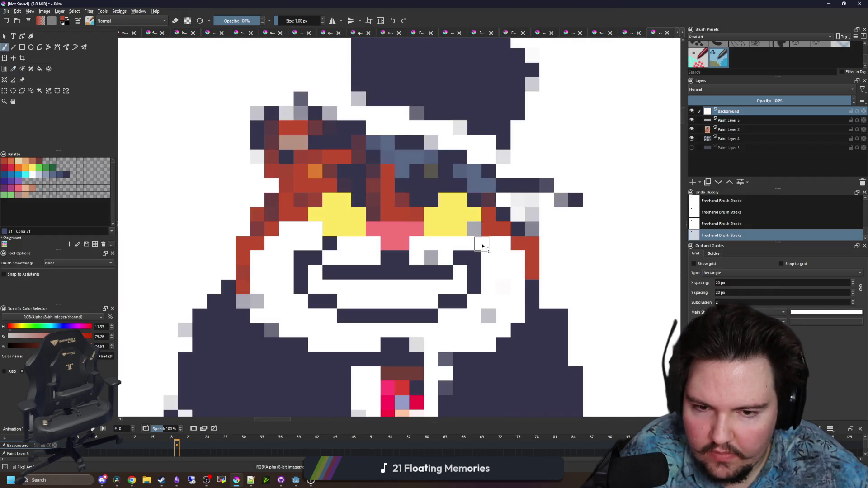
left_click_drag(532, 286, 534, 303)
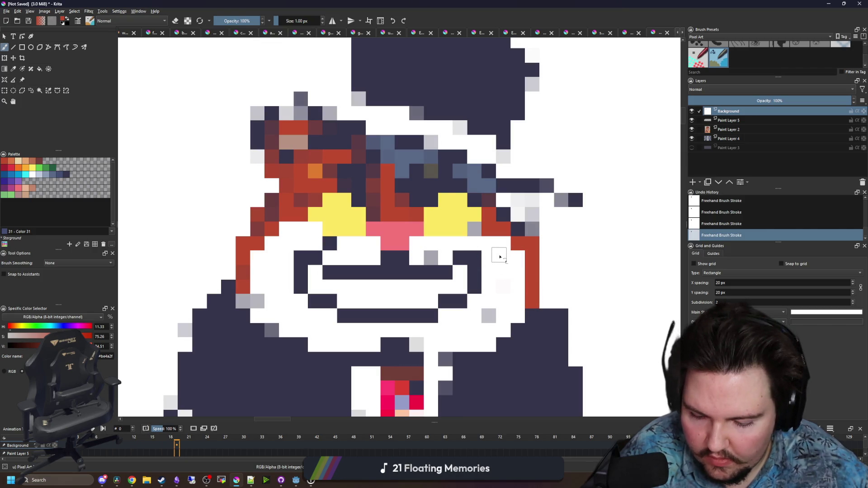
Whiten the cells near the right cheek, then paint a red outline and band up the face's right side
left_click(500, 256, "ctrl")
mouse_move(490, 235)
left_mouse_down()
mouse_move(473, 230)
mouse_move(500, 231)
mouse_move(533, 265)
mouse_move(531, 299)
left_mouse_up()
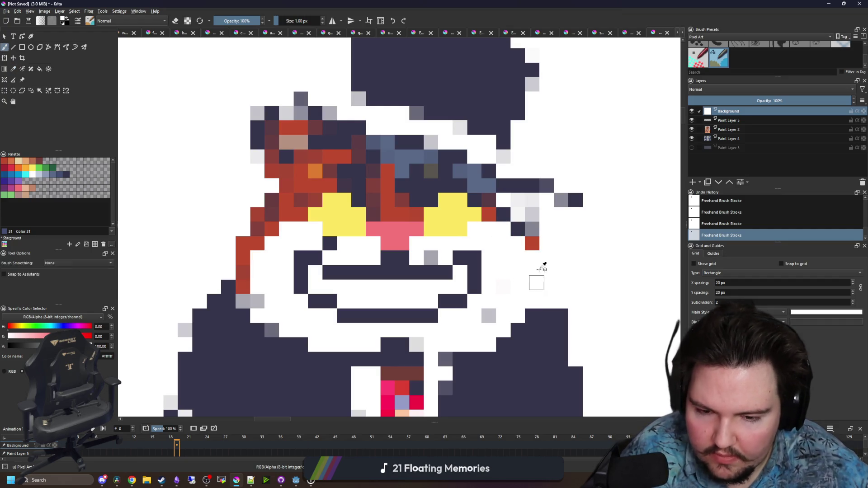
left_click(532, 243, "ctrl")
left_click_drag(546, 253, 547, 305)
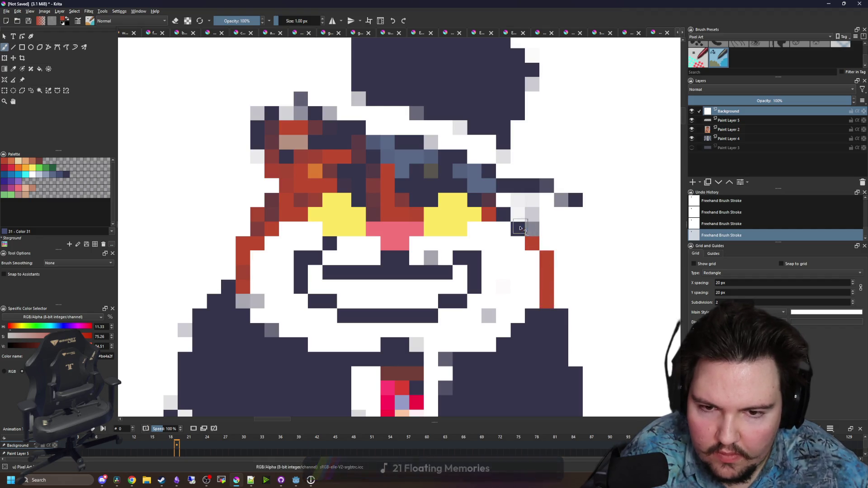
mouse_move(522, 228)
left_mouse_down()
mouse_move(461, 185)
mouse_move(315, 186)
mouse_move(317, 201)
mouse_move(271, 204)
mouse_move(260, 223)
left_mouse_up()
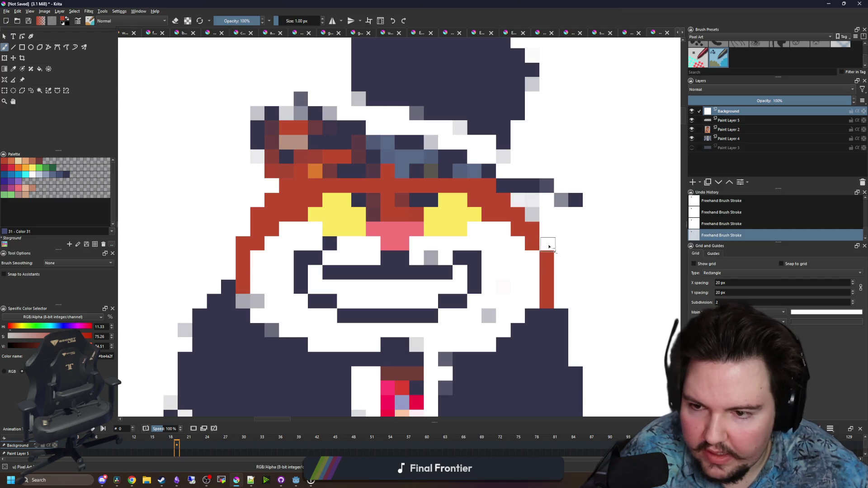
left_click_drag(535, 222, 518, 204)
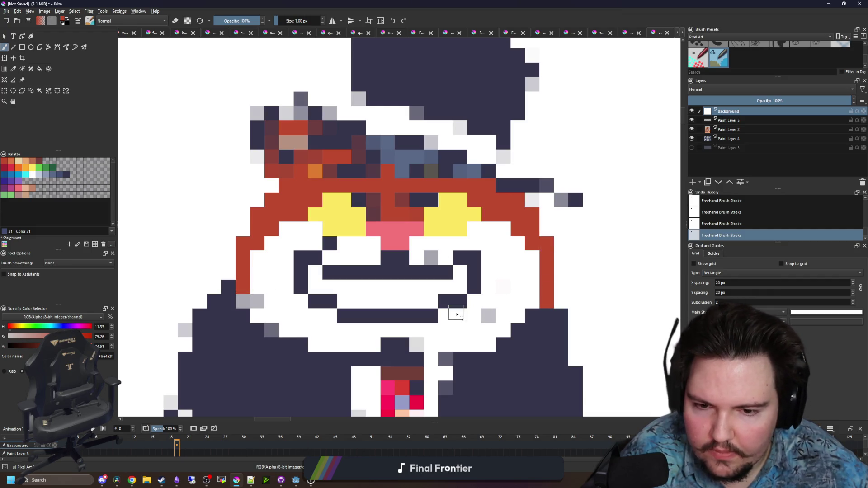
Paint stray grey and dark cells around the mouth white
left_click(513, 288, "ctrl")
left_click(488, 315)
left_click(431, 258)
left_click(330, 243)
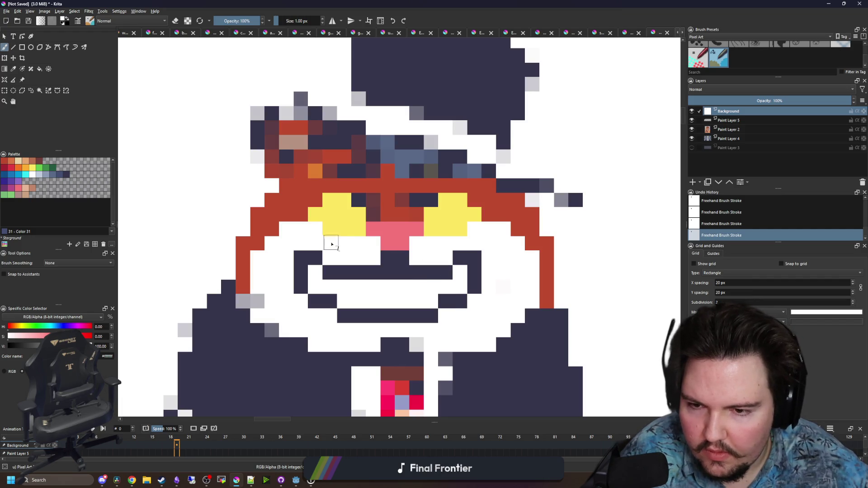
left_click(257, 302)
left_click_drag(300, 331, 304, 295)
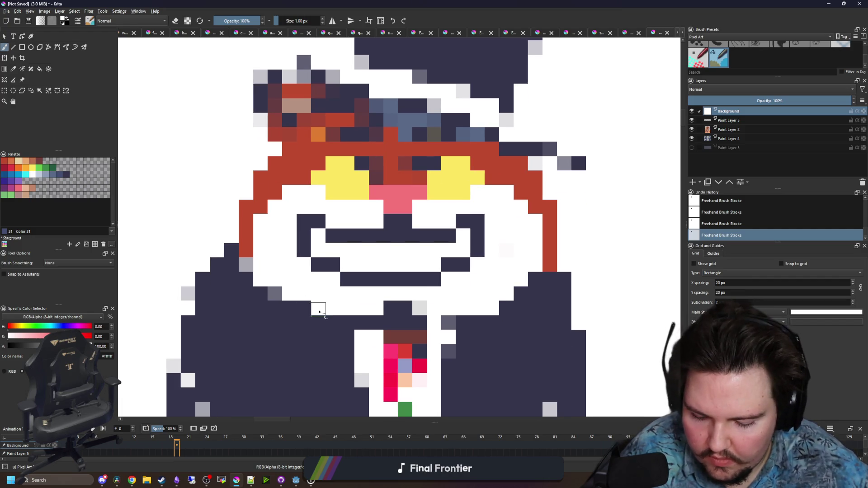
Whiten the cells under the mouth and add a navy row beneath it
left_click(329, 336, "ctrl")
left_click(435, 307, "ctrl")
mouse_move(420, 308)
left_mouse_down()
mouse_move(388, 308)
mouse_move(375, 296)
mouse_move(383, 280)
mouse_move(320, 277)
mouse_move(271, 261)
mouse_move(259, 246)
left_mouse_up()
left_click(339, 310, "ctrl")
mouse_move(371, 275)
left_mouse_down()
mouse_move(507, 271)
mouse_move(522, 258)
left_mouse_up()
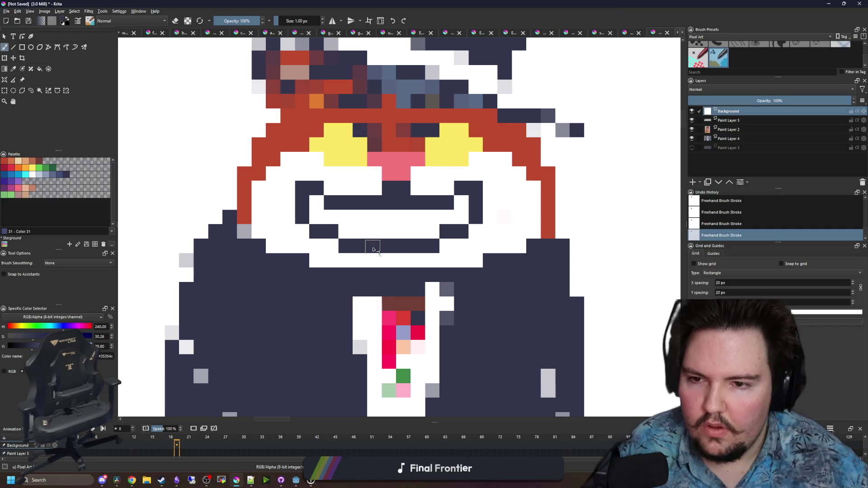
Repaint the collar area, the row below the mouth and stray edge pixels white
key("p")
left_click(343, 250)
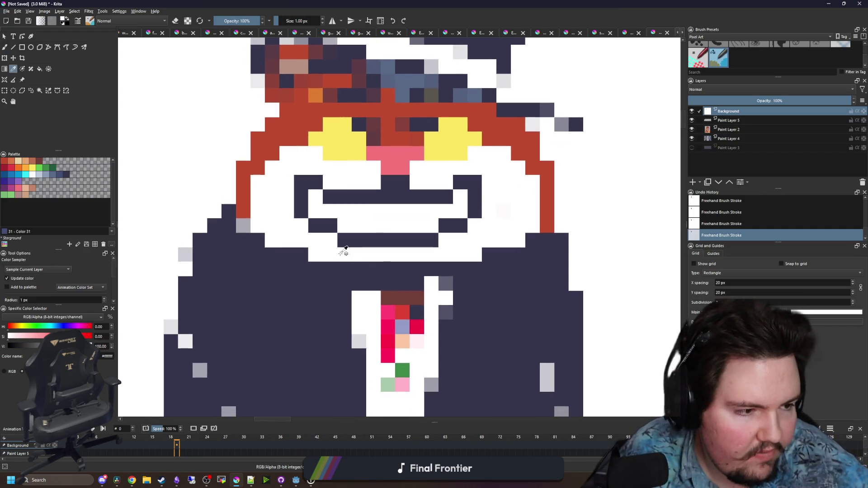
key("b")
mouse_move(323, 278)
left_mouse_down()
mouse_move(310, 290)
mouse_move(344, 292)
mouse_move(335, 314)
mouse_move(256, 270)
mouse_move(298, 273)
left_mouse_up()
mouse_move(445, 312)
left_mouse_down()
mouse_move(445, 296)
mouse_move(444, 305)
mouse_move(371, 284)
mouse_move(466, 281)
mouse_move(474, 291)
mouse_move(545, 262)
mouse_move(262, 288)
left_mouse_up()
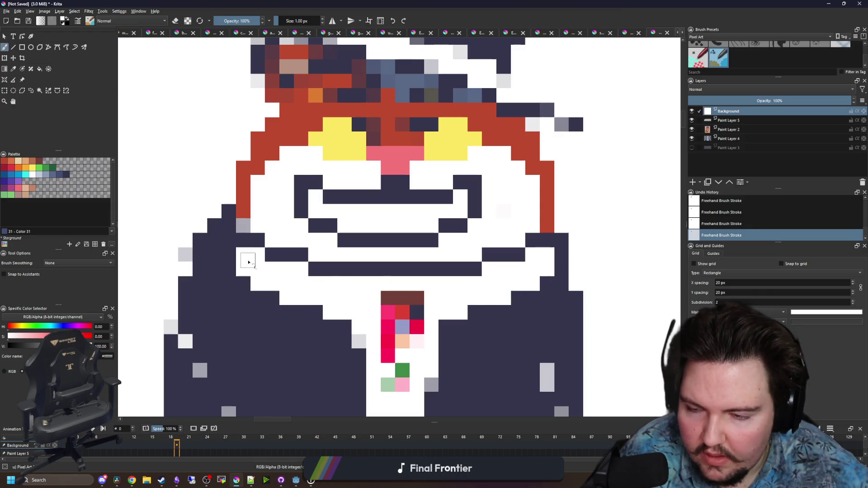
left_click_drag(242, 241, 231, 227)
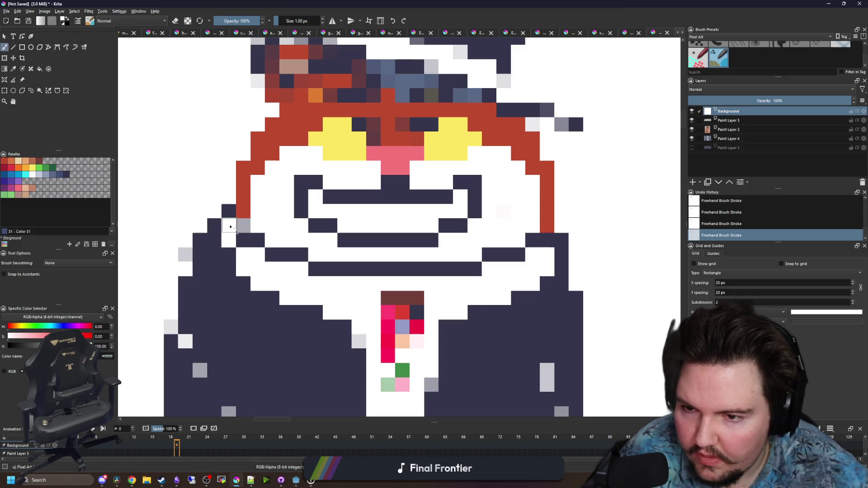
left_click_drag(547, 244, 546, 226)
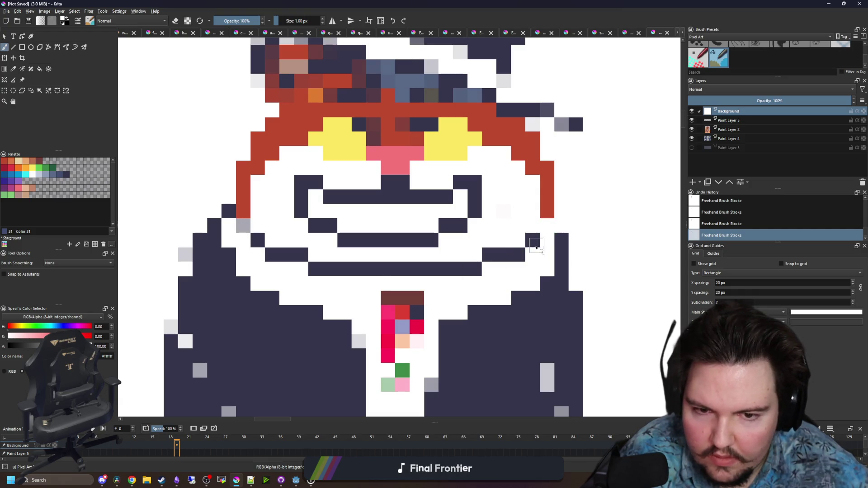
Add a face-grey pixel below the right cheek
key("p")
left_click(240, 236)
key("b")
left_click(539, 236)
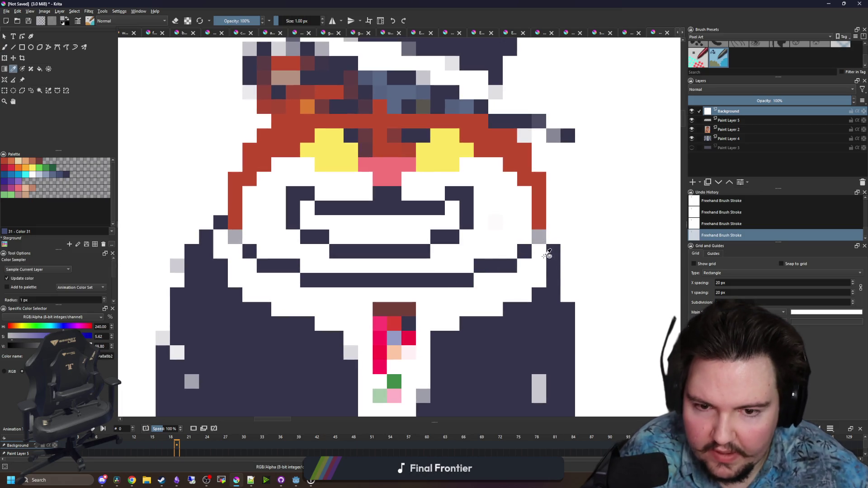
Paint two navy columns down the suit's right edge
left_click(559, 252, "ctrl")
left_click_drag(554, 223, 568, 296)
left_click_drag(583, 251, 581, 409)
Continue the navy pixels down the cat's right edge, then re-sample the dark navy
scroll(552, 367, "down", 1)
left_click_drag(588, 267, 593, 326)
scroll(595, 351, "down", 3)
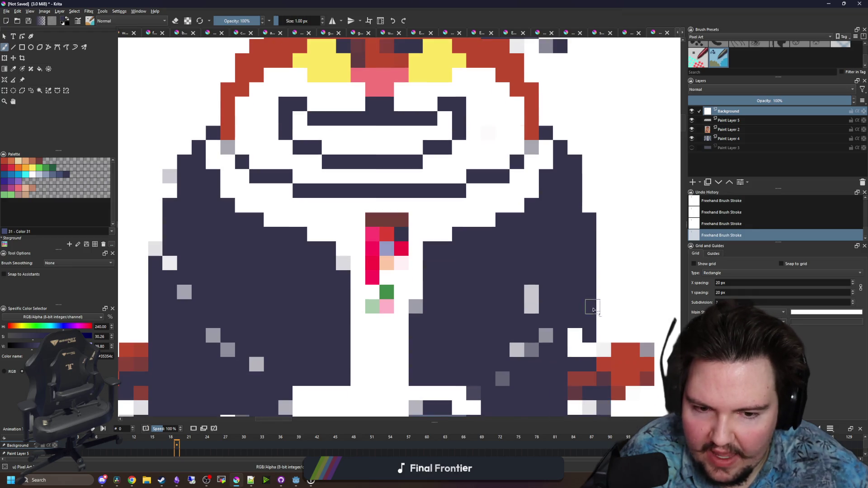
scroll(396, 233, "up", 3)
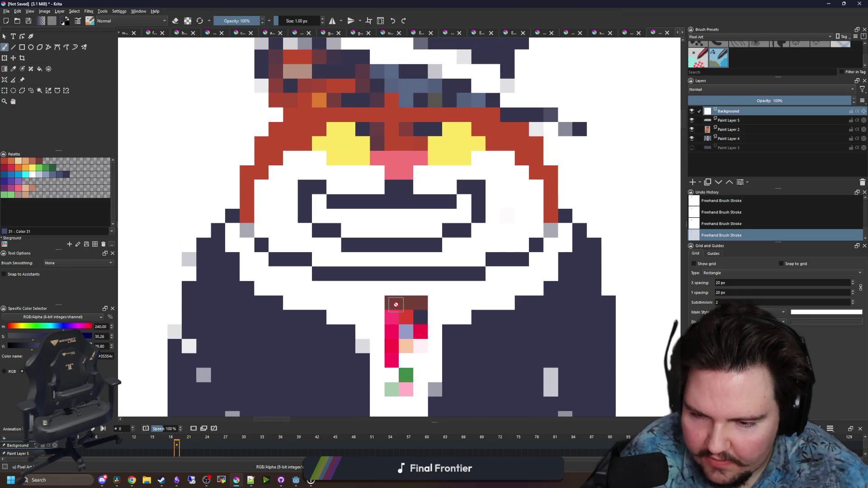
key("p")
left_click(337, 299)
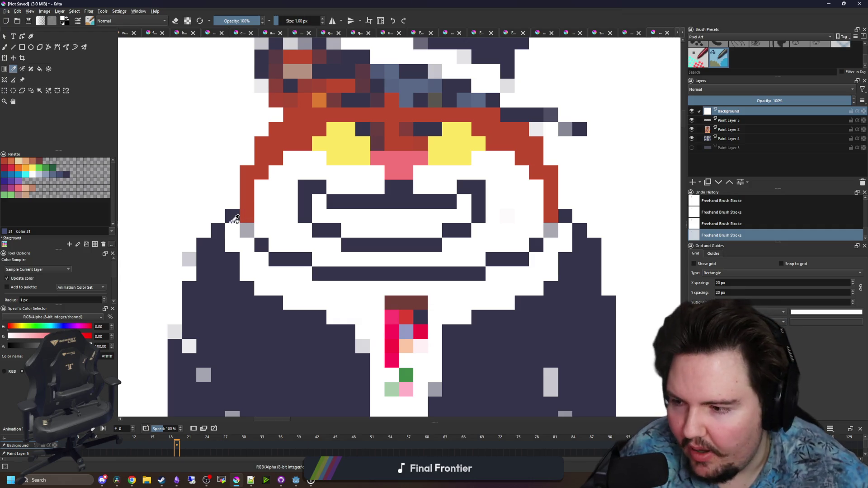
scroll(234, 219, "down", 2)
scroll(344, 254, "up", 2)
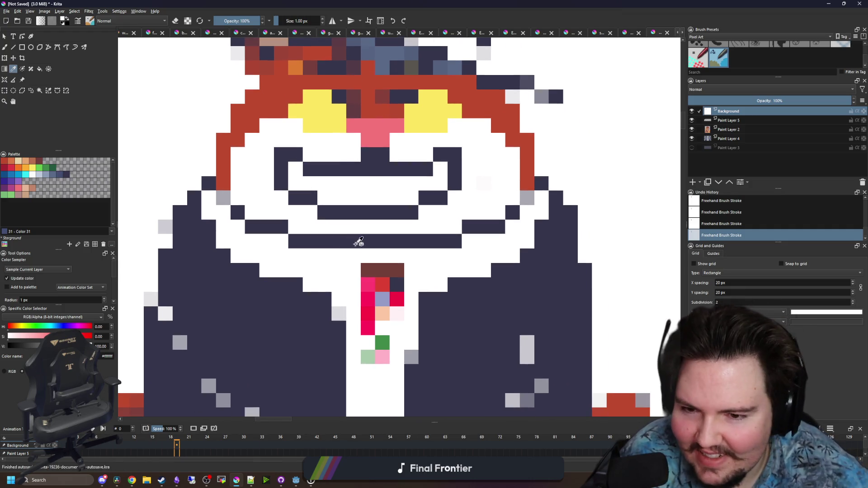
left_click(359, 243)
Paint dark navy pixels below the mouth, at the collar and right of the tie
key("b")
left_click(353, 255)
left_click(339, 270)
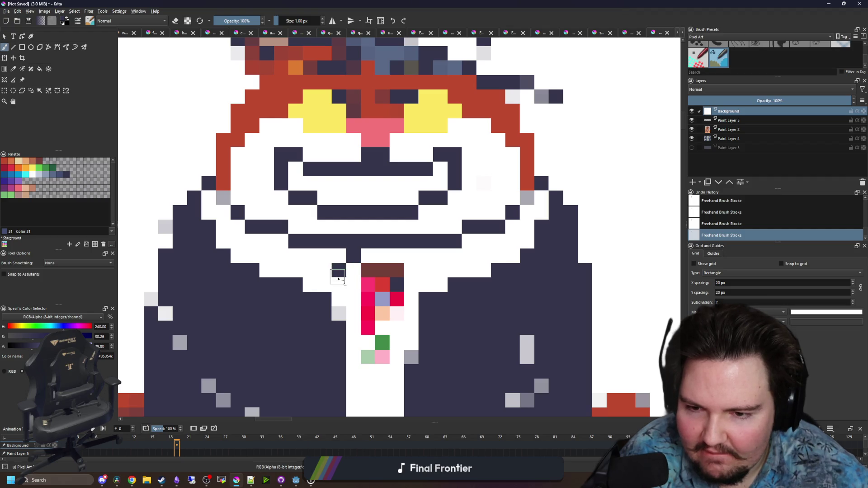
left_click(338, 284)
left_click(411, 256)
left_click(426, 270)
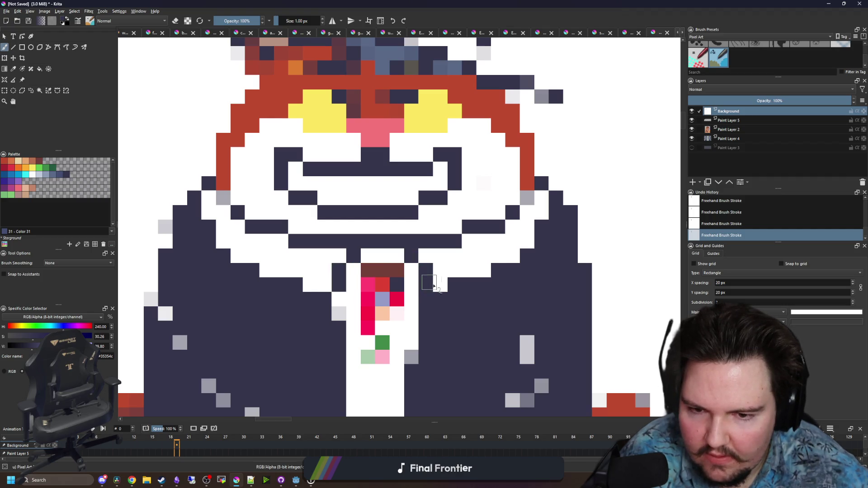
Sample grey and paint grey pixels on the suit, along the lapels and near the shoulder
left_click(527, 198, "ctrl")
left_click(455, 285)
left_click(469, 285)
left_click_drag(297, 285, 277, 285)
left_click(209, 227)
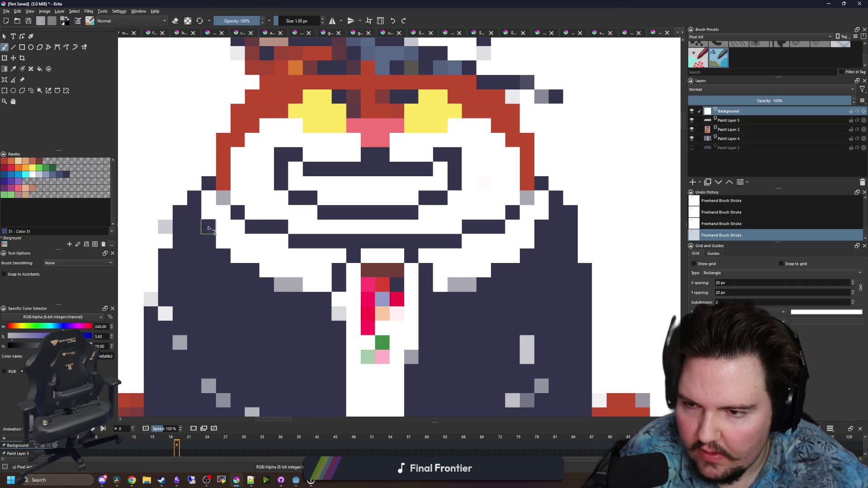
scroll(338, 317, "up", 2)
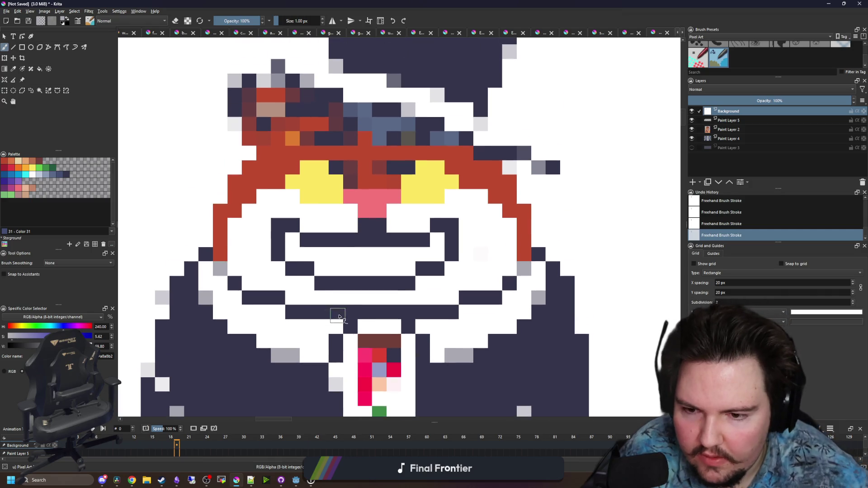
scroll(362, 312, "up", 1)
scroll(320, 310, "down", 1)
Paint a grey row beneath the mouth, recolouring dark pixels at its right end
mouse_move(298, 311)
left_mouse_down()
mouse_move(229, 300)
mouse_move(213, 282)
left_mouse_up()
mouse_move(315, 310)
left_mouse_down()
mouse_move(429, 310)
mouse_move(486, 292)
mouse_move(442, 299)
left_mouse_up()
left_click(447, 297)
left_click(500, 252, "ctrl")
Sample white and paint stray grey pixels near the lapel back to white
left_click(473, 285)
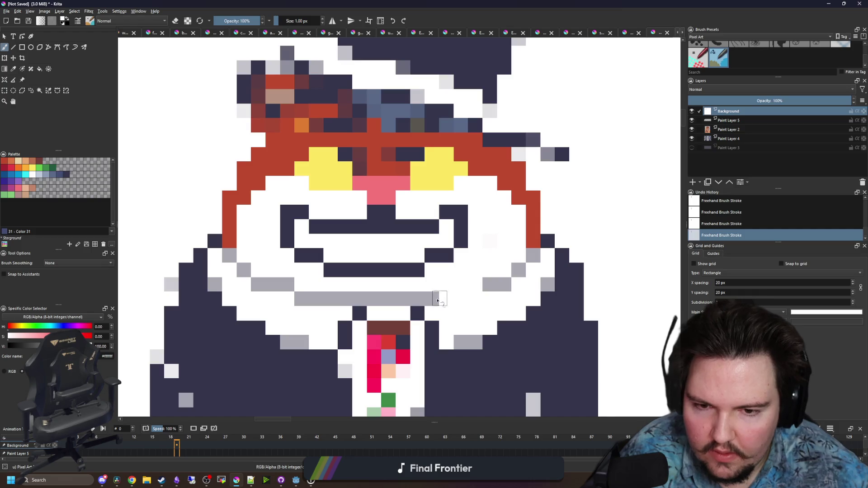
left_click_drag(302, 295, 277, 288)
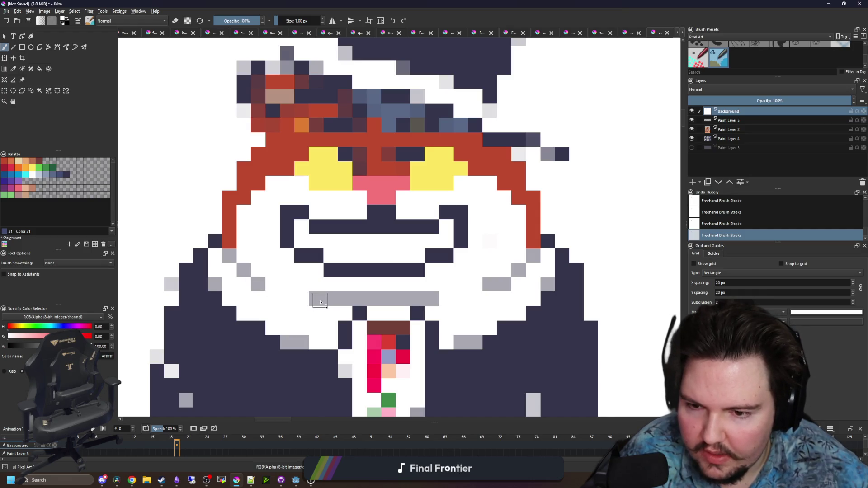
scroll(320, 301, "down", 5)
scroll(282, 271, "up", 4)
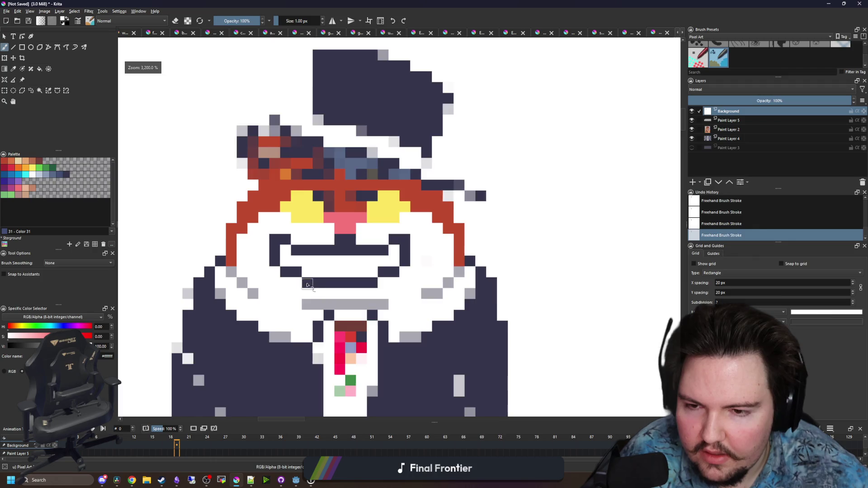
scroll(308, 285, "up", 1)
key("p")
scroll(312, 279, "down", 1)
scroll(345, 306, "up", 3)
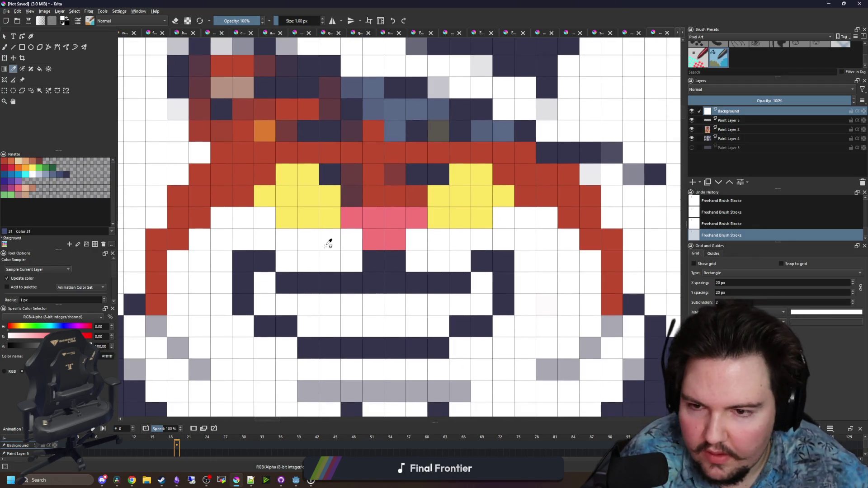
Sample the red fur colour and fill white cheek cells with red
left_click(247, 183)
key("b")
mouse_move(538, 224)
left_mouse_down()
mouse_move(566, 233)
mouse_move(521, 246)
mouse_move(443, 239)
left_mouse_up()
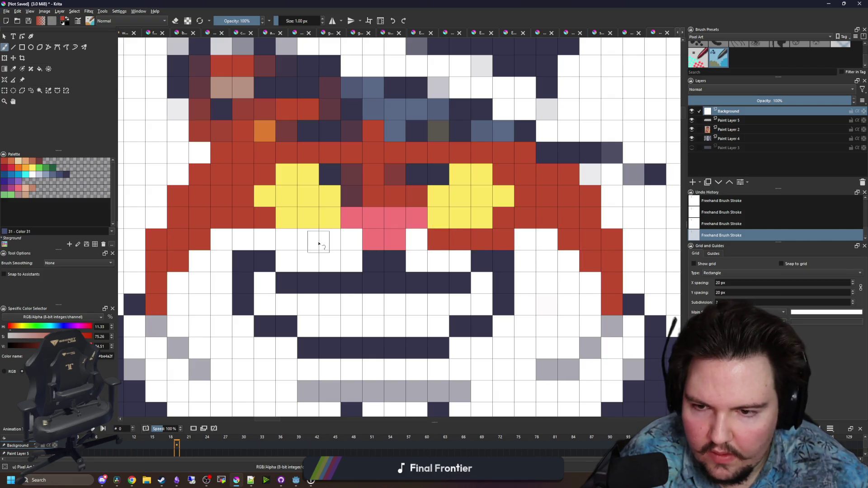
left_click_drag(319, 244, 265, 240)
scroll(294, 267, "down", 2)
scroll(320, 259, "up", 1)
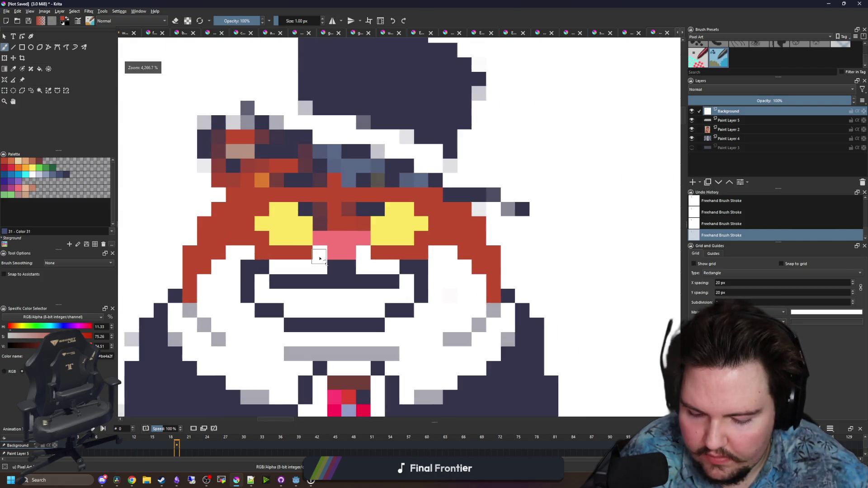
scroll(319, 258, "up", 2)
Paint dark navy pupils into the left and right eyes
left_click(334, 277, "ctrl")
left_click_drag(281, 226, 277, 207)
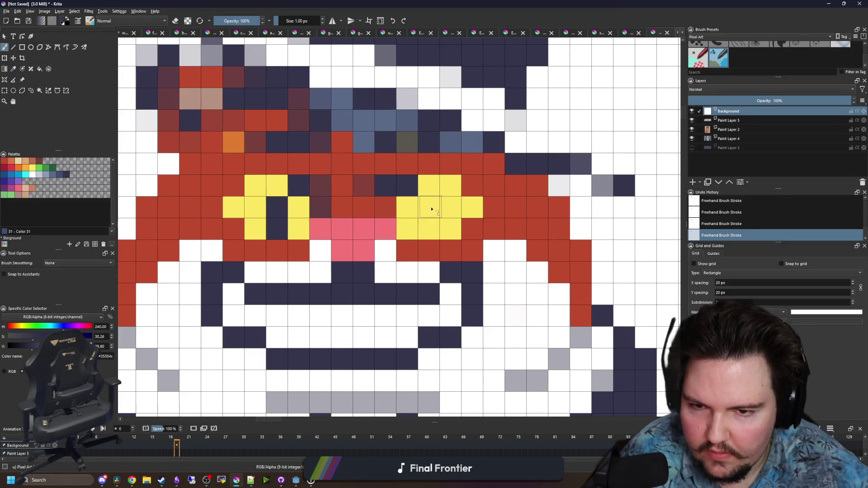
left_click_drag(431, 209, 432, 230)
scroll(431, 230, "down", 2)
scroll(339, 291, "up", 1)
scroll(378, 286, "up", 1)
Add dark navy cells below the eyes and beside the mouth's right side
key("p")
scroll(392, 259, "up", 1)
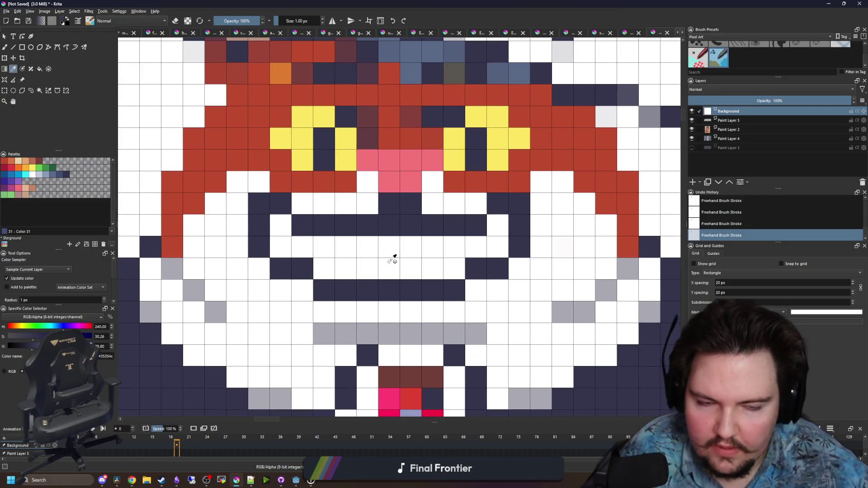
key("b")
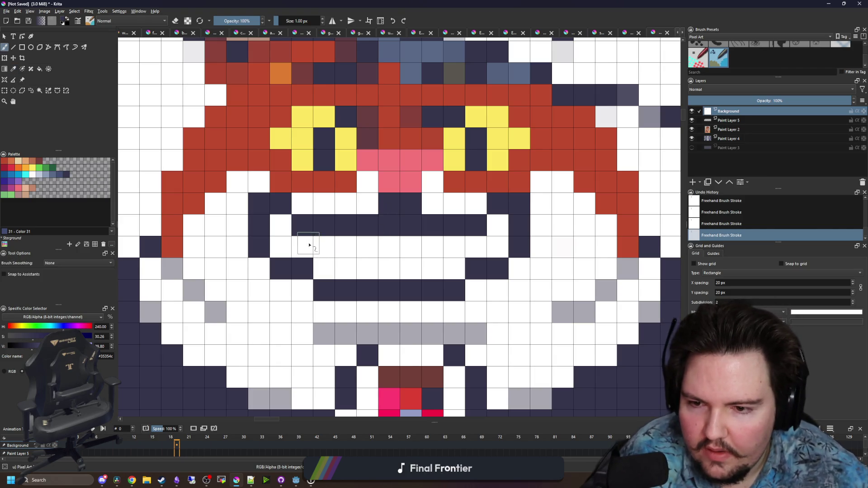
left_click(302, 247)
left_click_drag(368, 247, 367, 269)
mouse_move(437, 247)
left_mouse_down()
mouse_move(490, 243)
mouse_move(460, 246)
left_mouse_up()
scroll(459, 246, "down", 3)
scroll(398, 232, "down", 2)
scroll(380, 233, "up", 4)
scroll(357, 233, "up", 1)
Sample grey and paint a broad grey patch up from the mouth row
key("p")
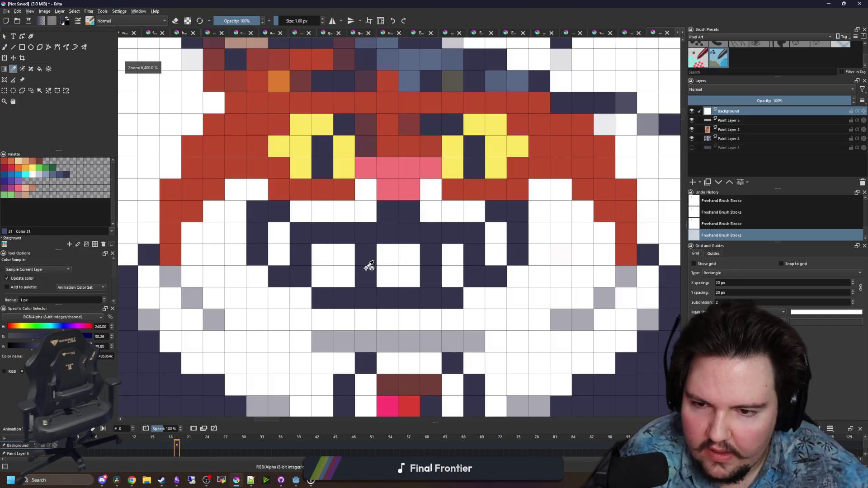
left_click(572, 324)
key("b")
mouse_move(366, 298)
left_mouse_down()
mouse_move(322, 298)
mouse_move(332, 267)
mouse_move(319, 241)
mouse_move(278, 266)
mouse_move(258, 217)
mouse_move(362, 236)
mouse_move(453, 232)
mouse_move(425, 267)
mouse_move(389, 289)
mouse_move(452, 299)
mouse_move(518, 210)
mouse_move(517, 253)
mouse_move(507, 275)
left_mouse_up()
Try a navy column through the mouth, then undo it
key("p")
left_click(636, 260)
key("b")
left_click_drag(344, 228, 350, 295)
key("ctrl+z")
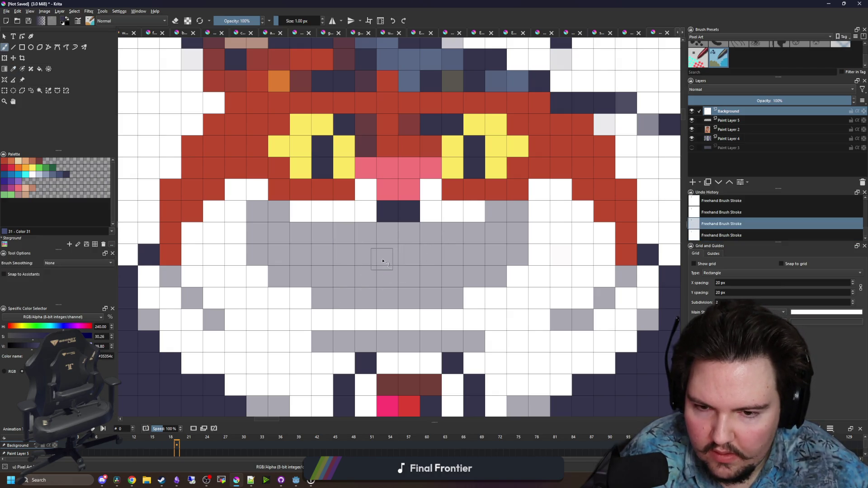
Extend the grey muzzle with a column and whiten a stray grey pixel
key("p")
left_click(503, 315)
key("ctrl+shift+z")
scroll(413, 296, "down", 5)
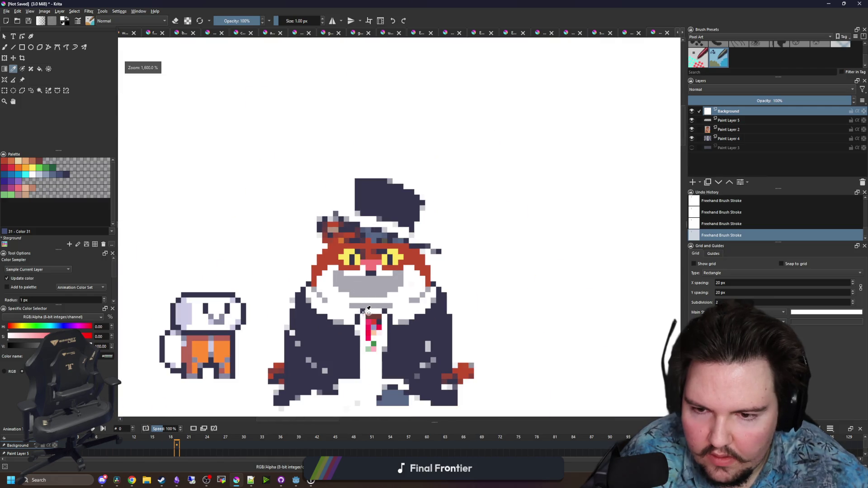
scroll(372, 291, "up", 3)
scroll(373, 291, "up", 2)
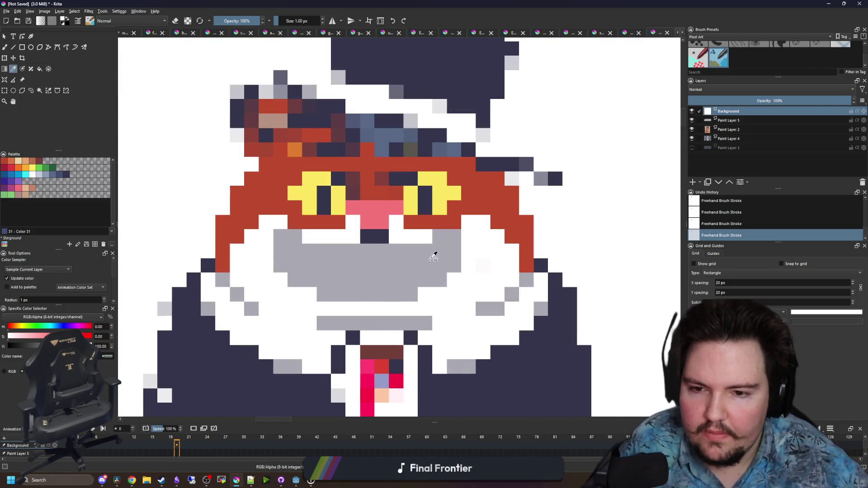
left_click(438, 247)
key("b")
left_click_drag(471, 241, 469, 267)
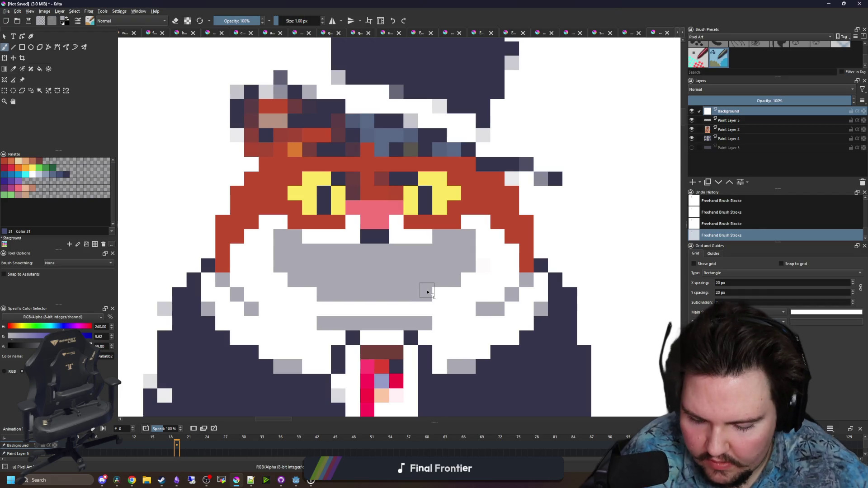
left_click(457, 302, "ctrl")
left_click(439, 236)
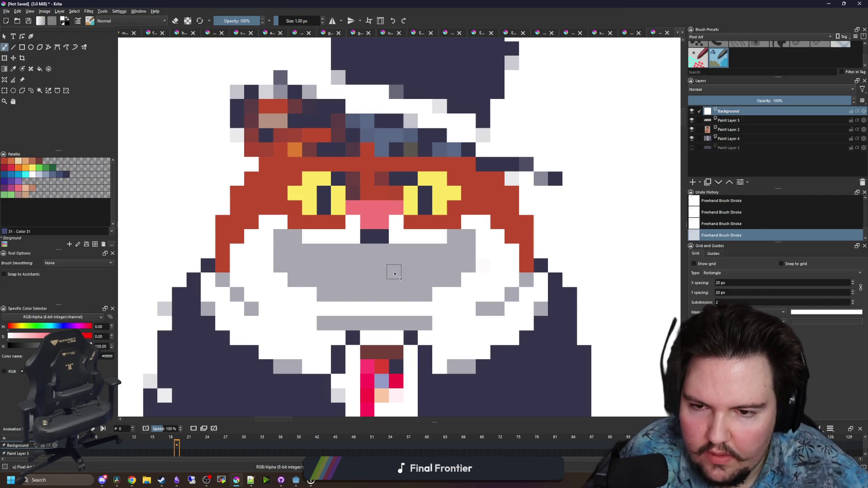
Tidy the shirt edge beside the tie with navy and white pixels
scroll(392, 257, "down", 2)
left_click(416, 274, "ctrl")
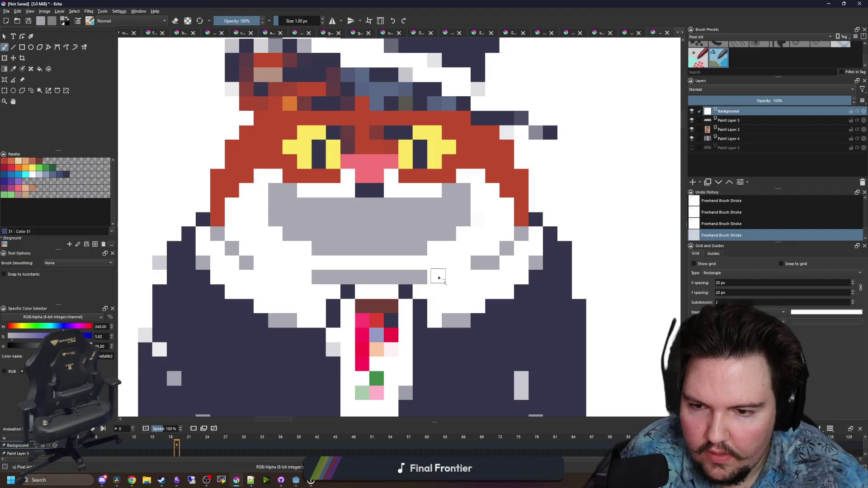
mouse_move(417, 289)
left_mouse_down()
mouse_move(422, 271)
mouse_move(428, 362)
left_mouse_up()
left_click(417, 262, "ctrl")
left_click(458, 250, "ctrl")
left_click(422, 255)
left_click(470, 282)
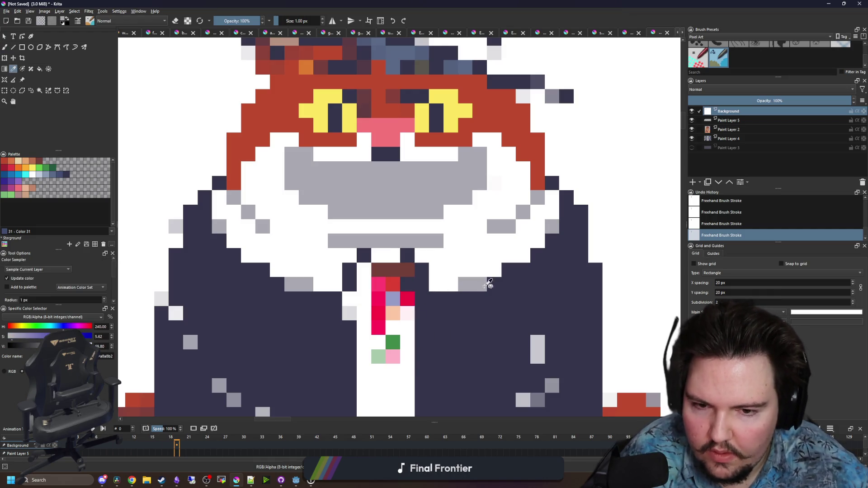
left_click(499, 286)
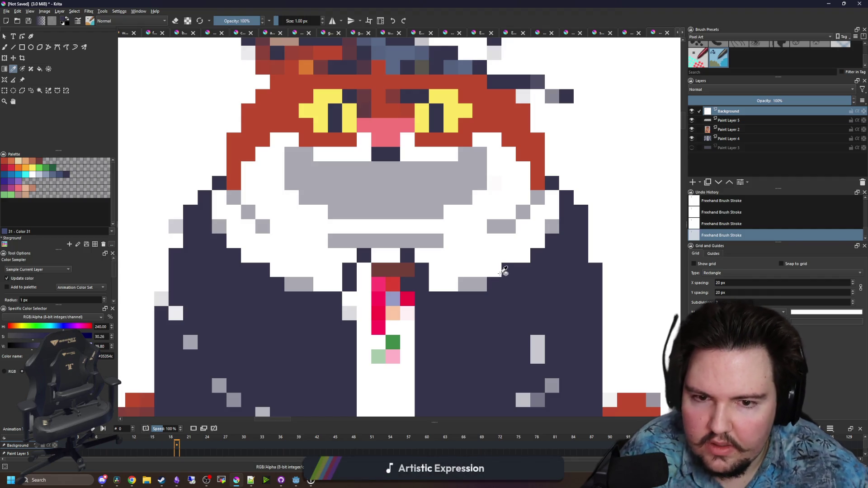
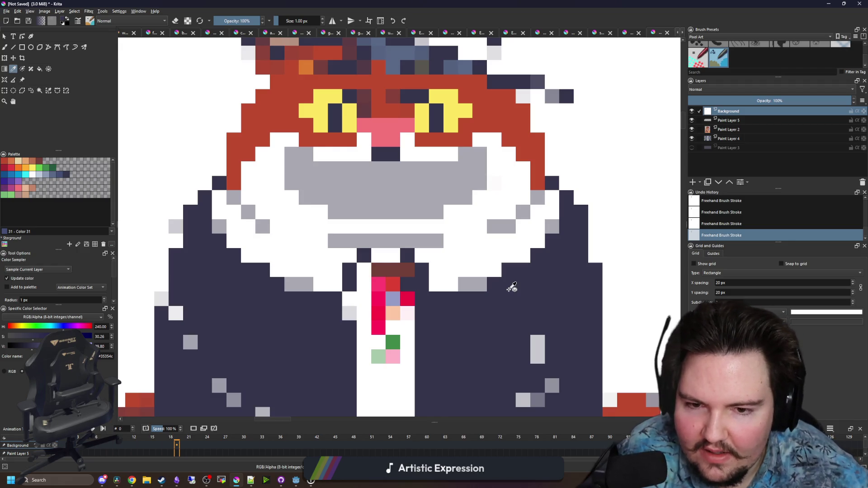
Paint two white cheek cells with the light grey sampled from the face
left_click(470, 287)
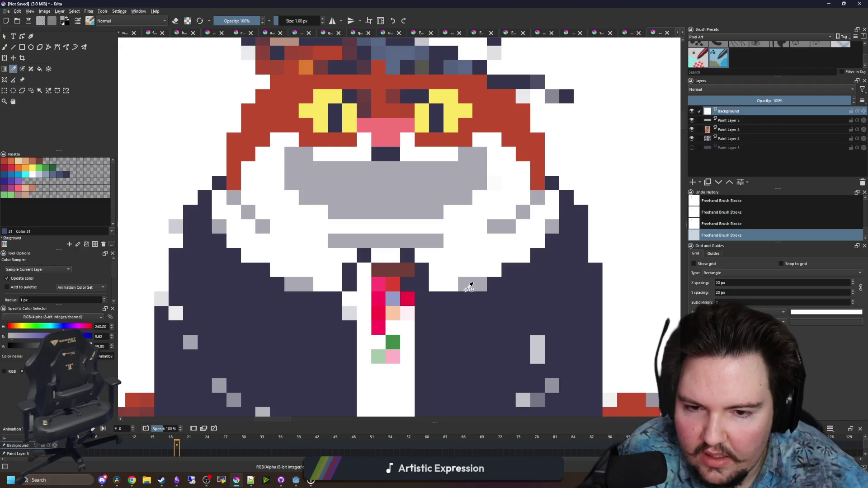
left_click(486, 264)
key("b")
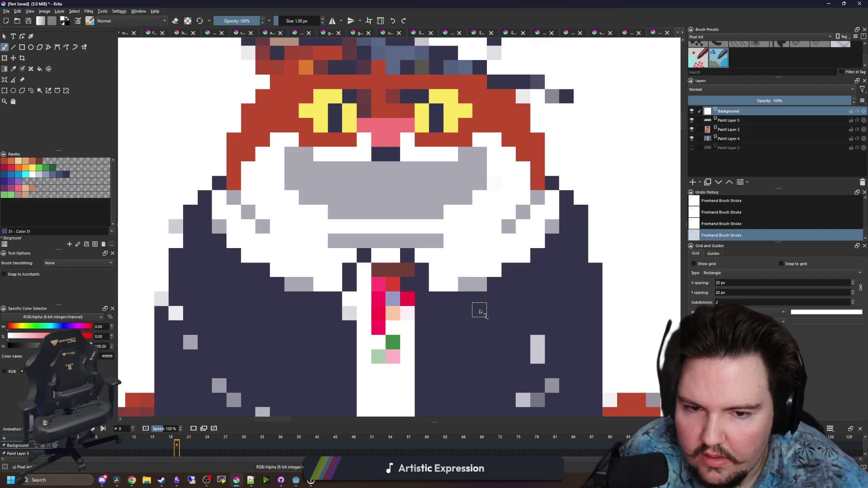
scroll(480, 305, "down", 5)
scroll(479, 289, "up", 8)
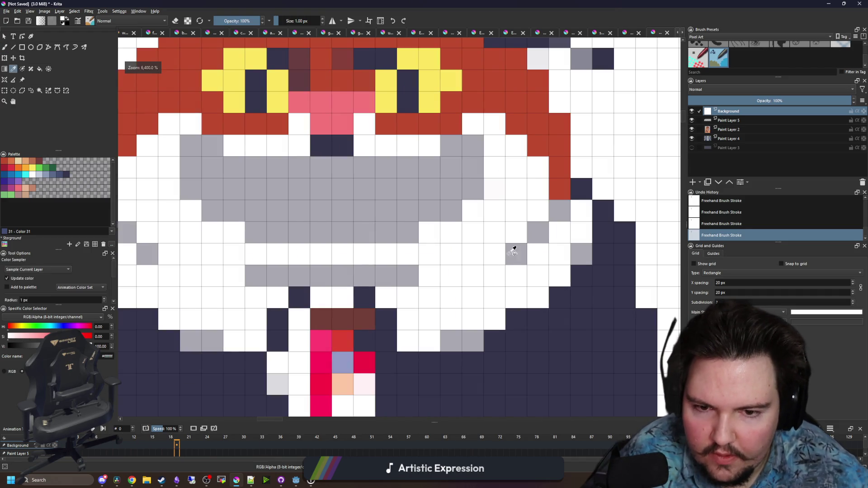
left_click(514, 248, "ctrl")
left_click(495, 256)
left_click(170, 254)
scroll(297, 284, "down", 5)
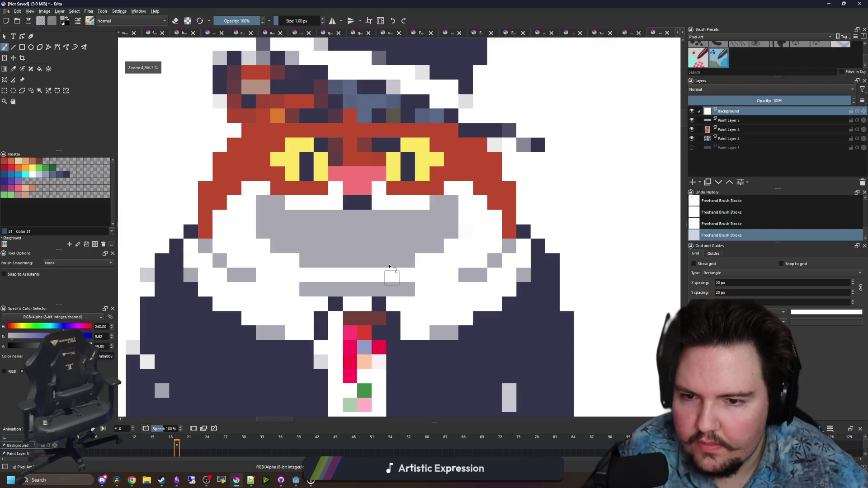
scroll(361, 154, "up", 5)
scroll(360, 154, "down", 5)
scroll(366, 194, "up", 5)
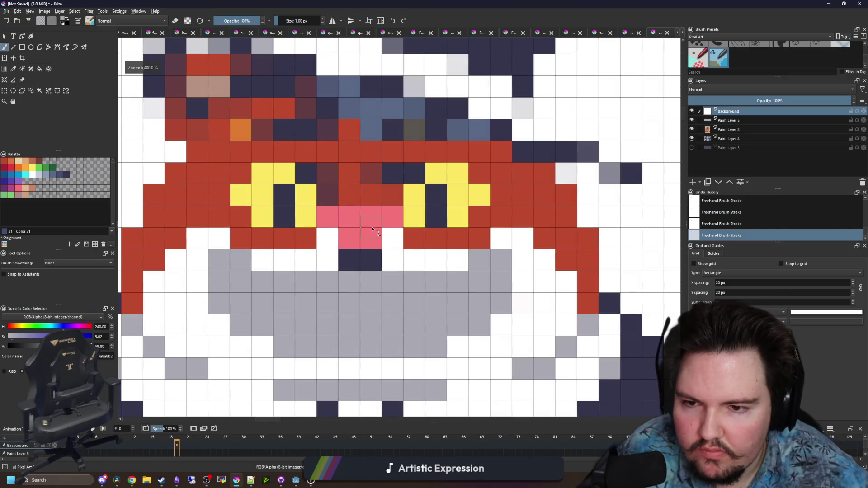
Paint the dark cells around the eyes and the row under the hat red
left_click(366, 194, "ctrl")
mouse_move(366, 194)
left_mouse_down()
mouse_move(316, 174)
mouse_move(410, 176)
left_mouse_up()
scroll(346, 156, "down", 3)
left_click_drag(255, 194, 499, 194)
scroll(414, 199, "up", 2)
scroll(415, 200, "down", 1)
scroll(441, 136, "up", 1)
Repaint the hat brim and the cells beneath it solid dark navy
left_click(441, 135, "ctrl")
mouse_move(556, 253)
left_mouse_down()
mouse_move(351, 196)
mouse_move(471, 252)
mouse_move(536, 270)
mouse_move(446, 255)
left_mouse_up()
mouse_move(302, 198)
left_mouse_down()
mouse_move(272, 168)
mouse_move(299, 178)
mouse_move(264, 156)
mouse_move(257, 182)
left_mouse_up()
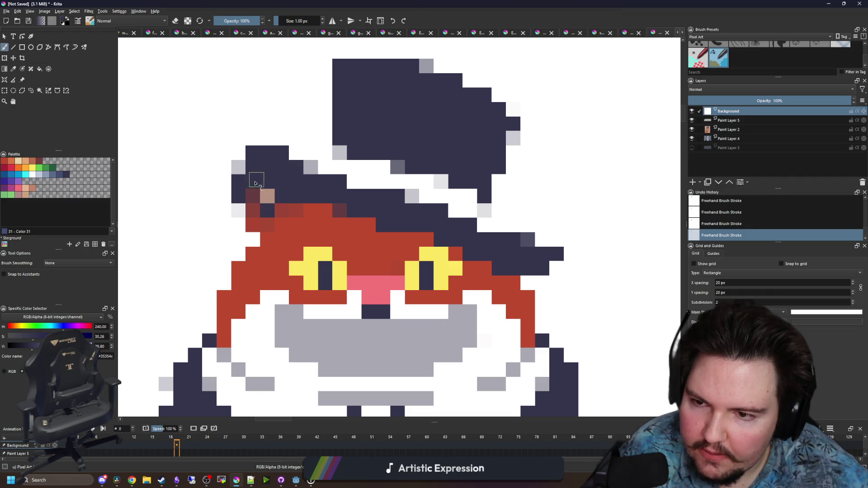
mouse_move(309, 196)
left_mouse_down()
mouse_move(331, 212)
mouse_move(312, 208)
left_mouse_up()
mouse_move(449, 228)
left_mouse_down()
mouse_move(425, 238)
mouse_move(441, 257)
left_mouse_up()
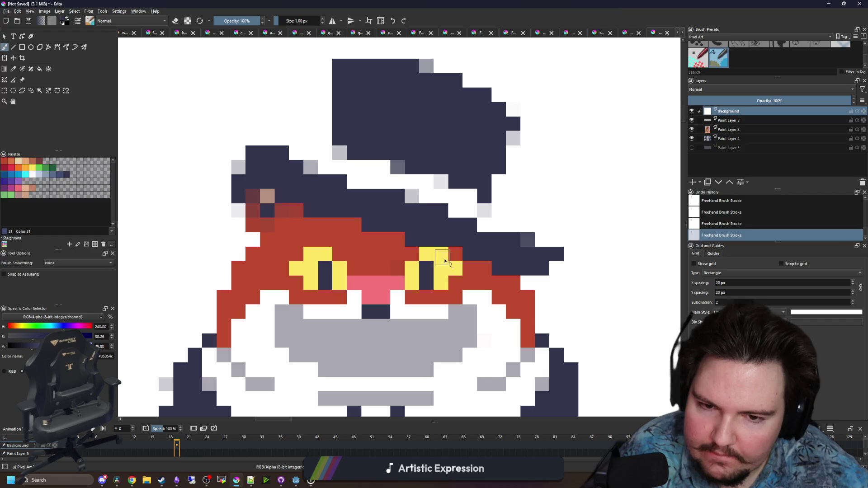
Sample the darker red from the fur on the left side of the head
key("p")
mouse_move(268, 192)
left_mouse_down()
mouse_move(394, 219)
mouse_move(344, 198)
mouse_move(329, 223)
mouse_move(319, 246)
mouse_move(348, 296)
left_mouse_up()
scroll(394, 218, "up", 1)
left_click(447, 271)
key("b")
Flood-fill the dark red patch with the main fur red and fix stray cells
key("f")
left_click(379, 312, "ctrl")
left_click(361, 276)
key("b")
left_click(372, 245)
scroll(360, 271, "down", 3)
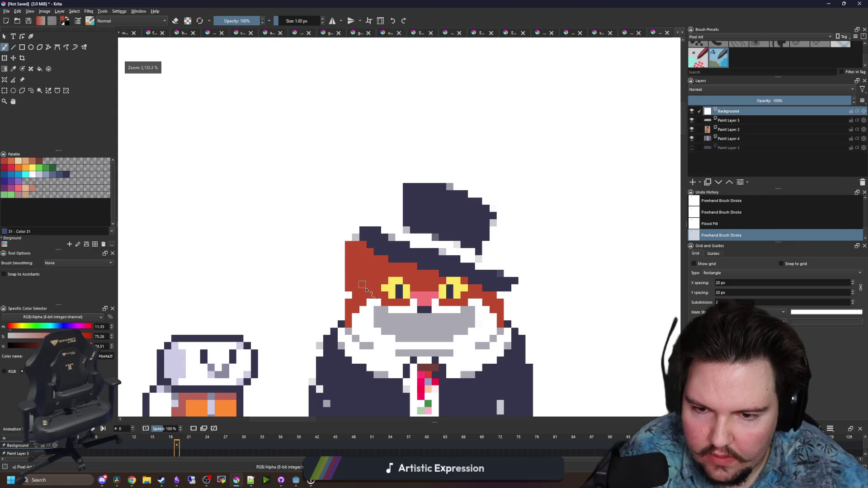
scroll(360, 281, "up", 1)
scroll(360, 281, "up", 1)
left_click(349, 206)
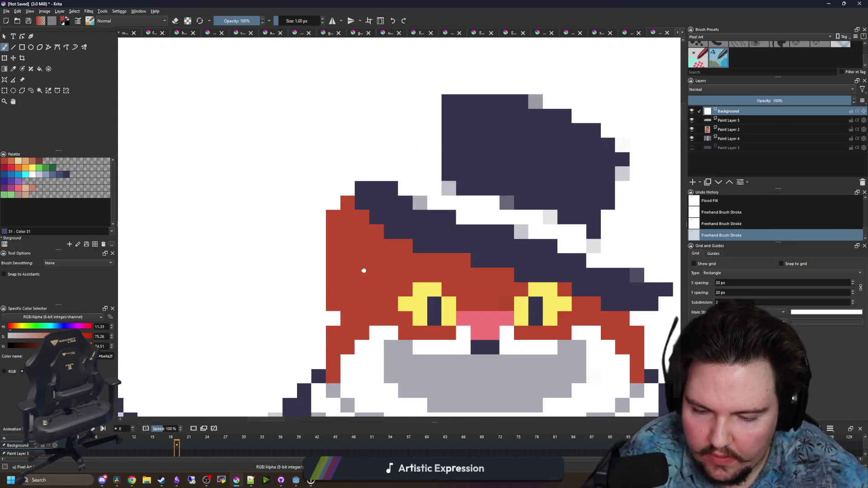
scroll(362, 271, "up", 1)
Paint the cells left of the eye dark navy using the hat colour
key("p")
scroll(429, 271, "up", 1)
left_click(499, 221)
key("b")
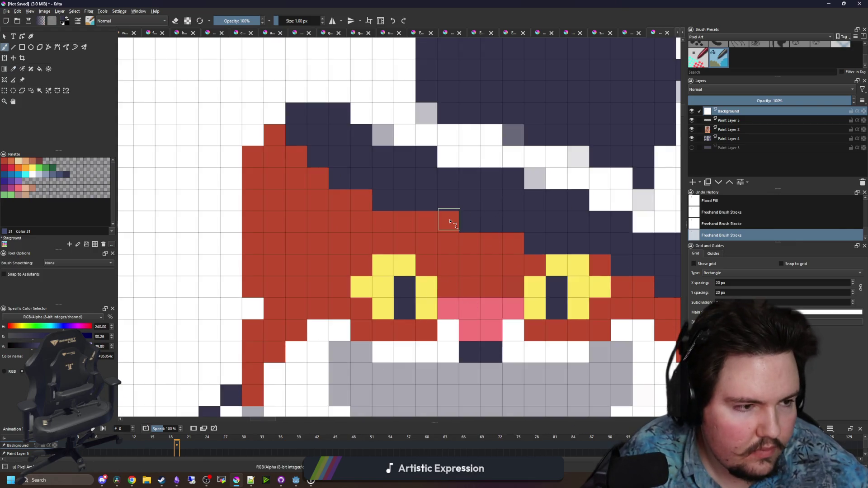
mouse_move(252, 272)
left_mouse_down()
mouse_move(291, 287)
mouse_move(252, 249)
left_mouse_up()
left_click(258, 248)
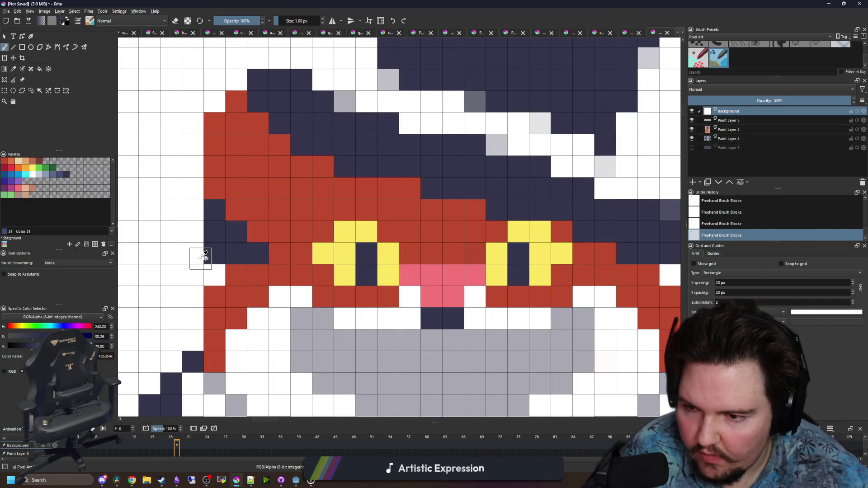
Paint the inner ear peach, removing the bottom peach cell, then resample the fur red
key("x")
scroll(211, 253, "down", 2)
scroll(235, 237, "up", 2)
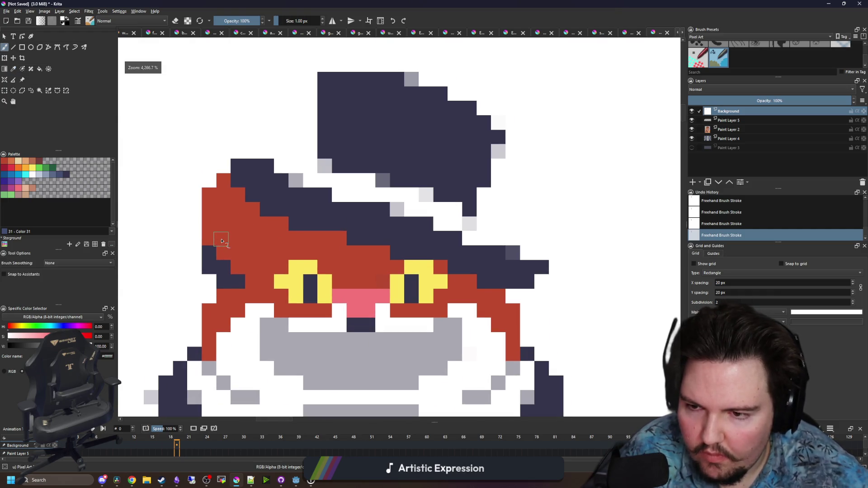
left_click(25, 187)
mouse_move(246, 260)
left_mouse_down()
mouse_move(225, 228)
mouse_move(228, 192)
mouse_move(244, 196)
mouse_move(285, 236)
mouse_move(288, 221)
mouse_move(305, 237)
mouse_move(264, 271)
mouse_move(244, 276)
left_mouse_up()
scroll(243, 237, "down", 2)
key("ctrl+z")
scroll(262, 244, "up", 1)
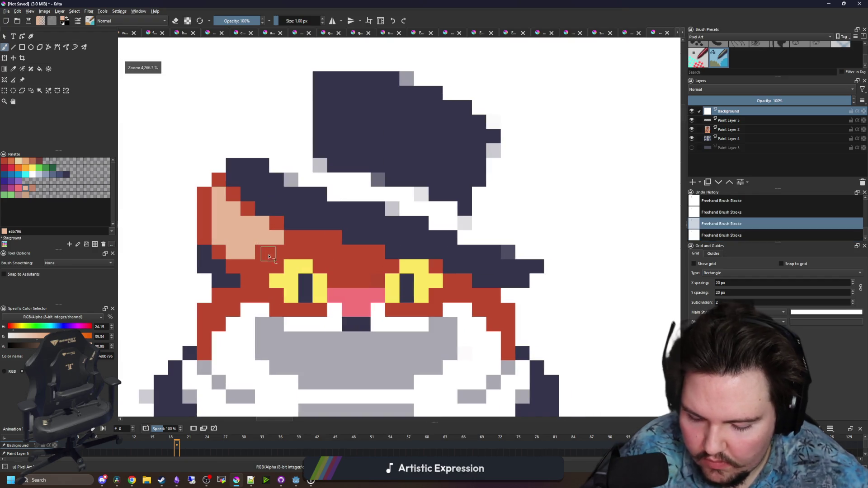
left_click(264, 239, "ctrl")
scroll(253, 252, "down", 1)
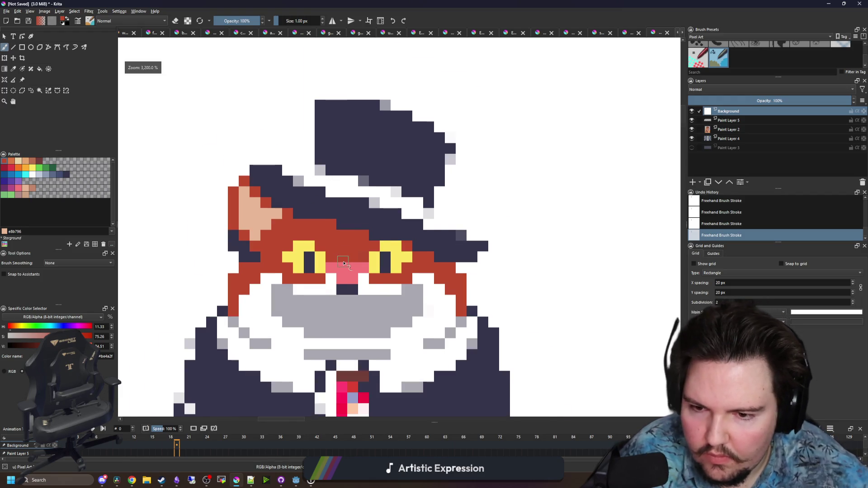
Paint navy slants over both eyes to narrow them into scowling slits
scroll(359, 262, "up", 3)
left_click(418, 255, "ctrl")
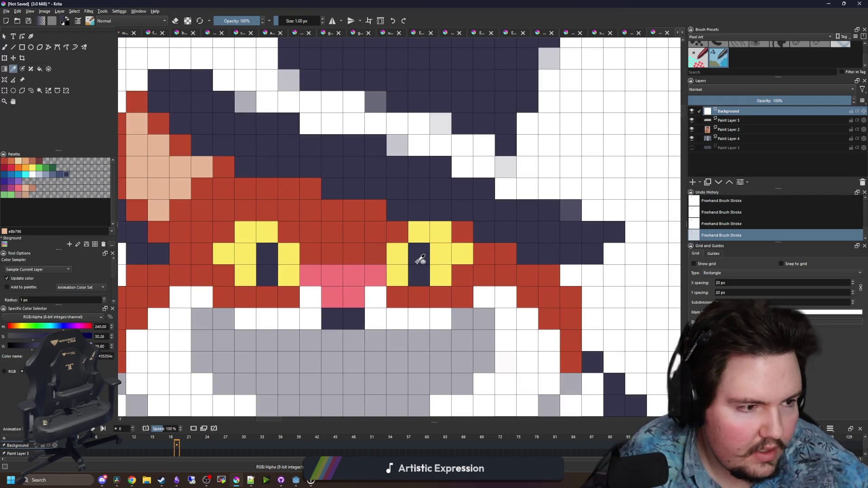
left_click_drag(289, 258, 247, 211)
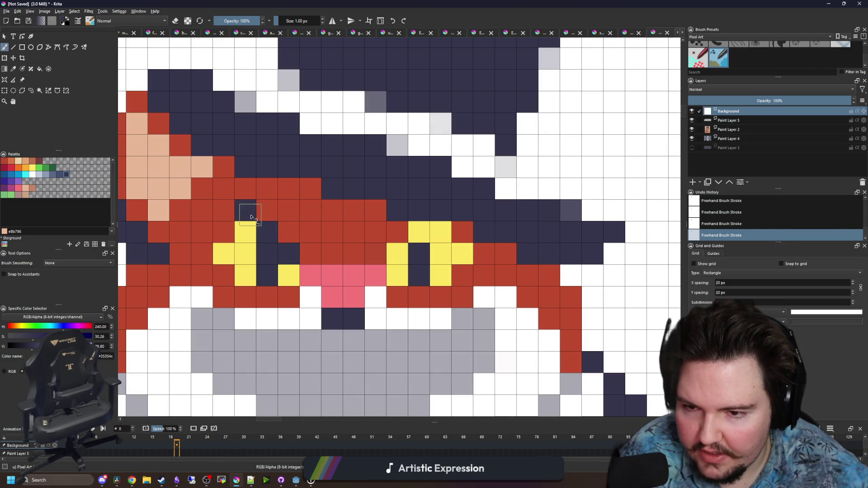
left_click(375, 255)
left_click_drag(393, 258, 419, 233)
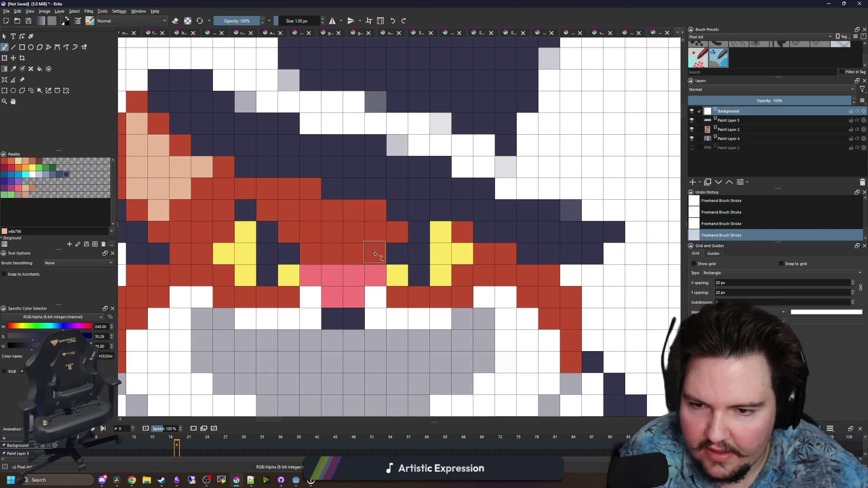
left_click_drag(300, 252, 281, 233)
left_click(267, 210)
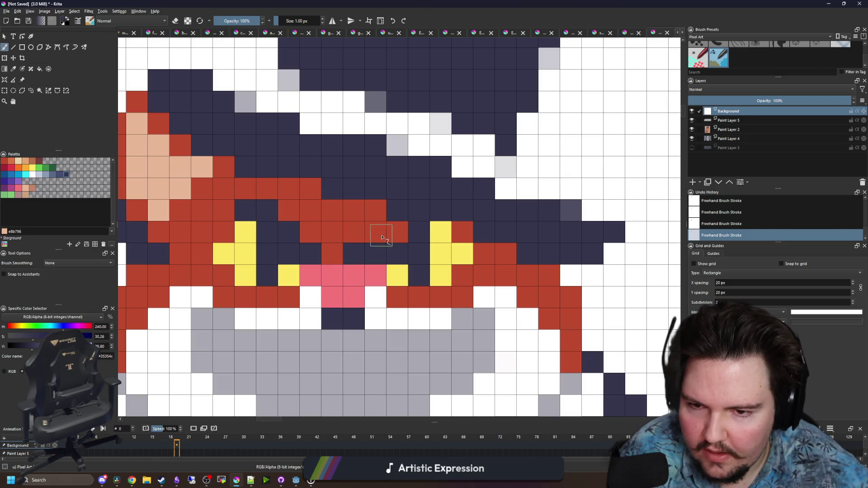
left_click(397, 232)
scroll(323, 232, "down", 4)
scroll(305, 242, "up", 4)
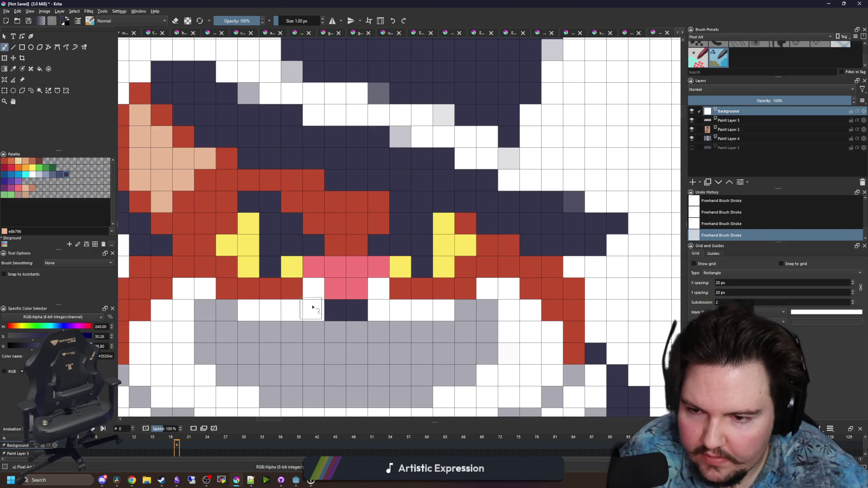
scroll(312, 310, "up", 1)
scroll(298, 256, "down", 1)
Try an orange flood fill on the fur, undo it, and refill the region red
key("p")
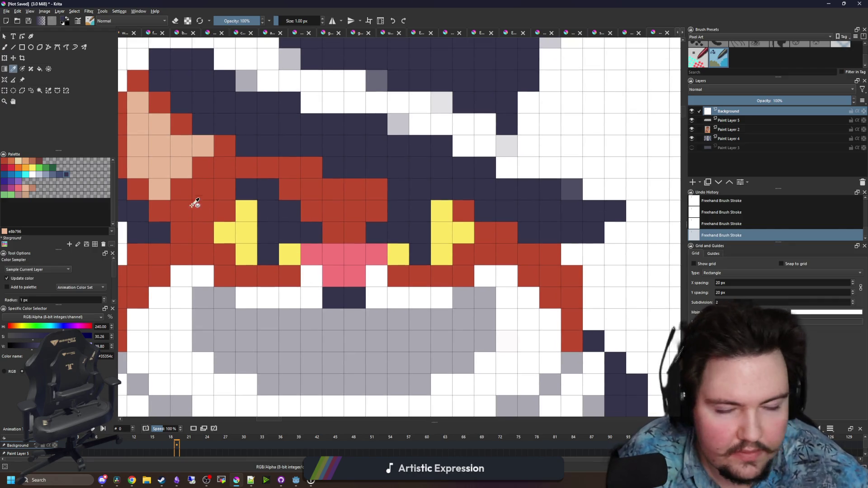
left_click(32, 168)
key("f")
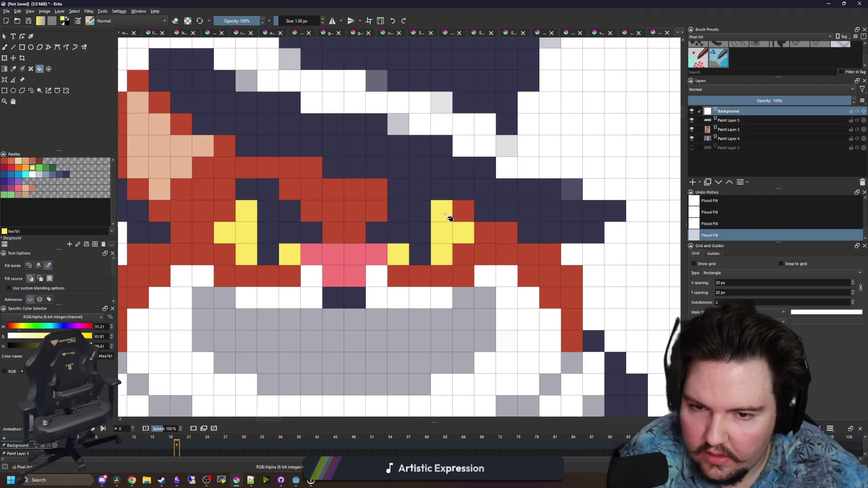
left_click(13, 167)
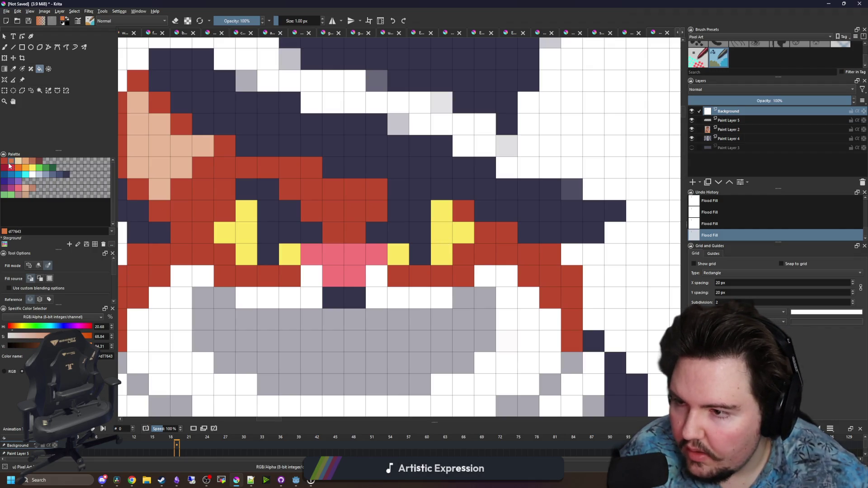
left_click(191, 194)
scroll(242, 201, "down", 1)
key("ctrl+z")
left_click(7, 162)
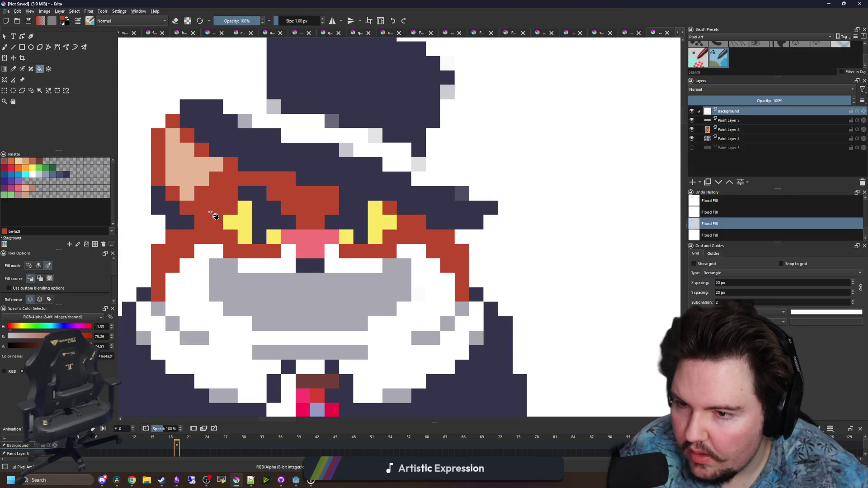
left_click(231, 210)
scroll(209, 190, "down", 1)
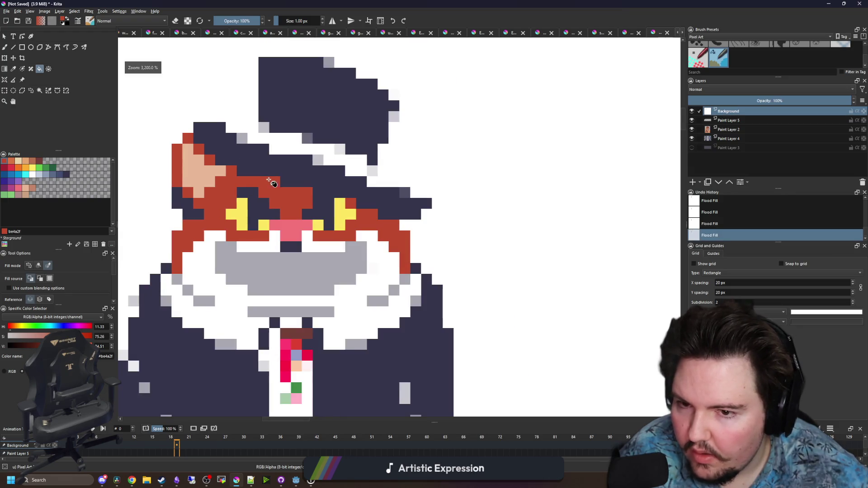
scroll(339, 179, "up", 1)
key("p")
scroll(332, 243, "up", 1)
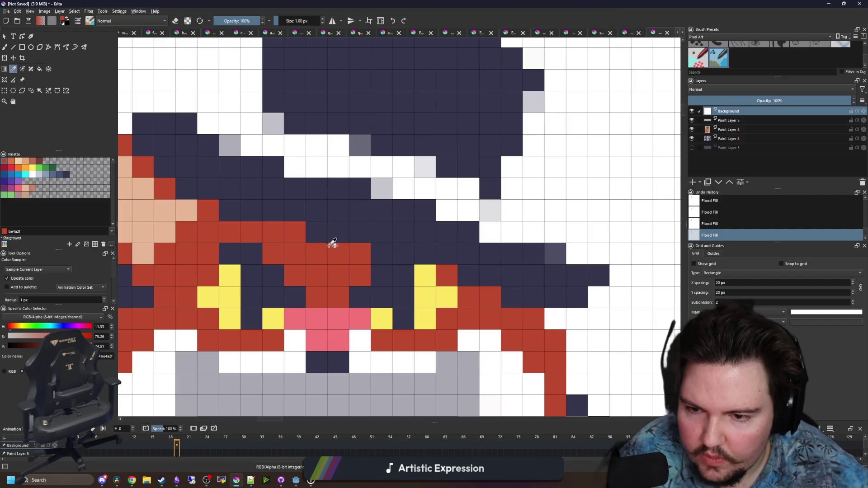
Paint dark-red brow strokes above the eyes, shortening the second one by a cell
left_click(302, 239)
key("b")
left_click_drag(301, 240, 254, 256)
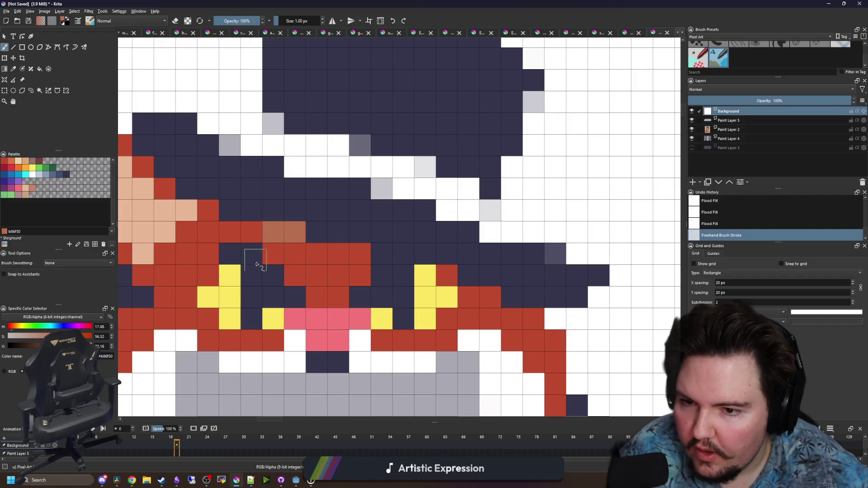
key("ctrl+z")
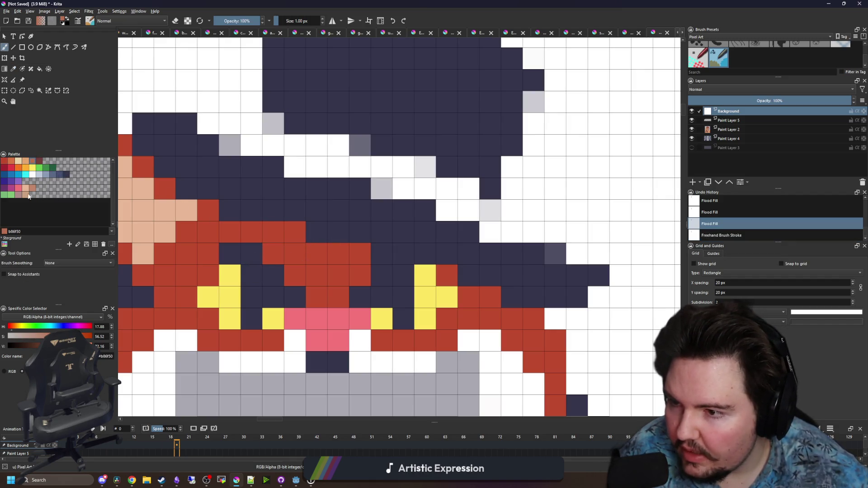
left_click(11, 168)
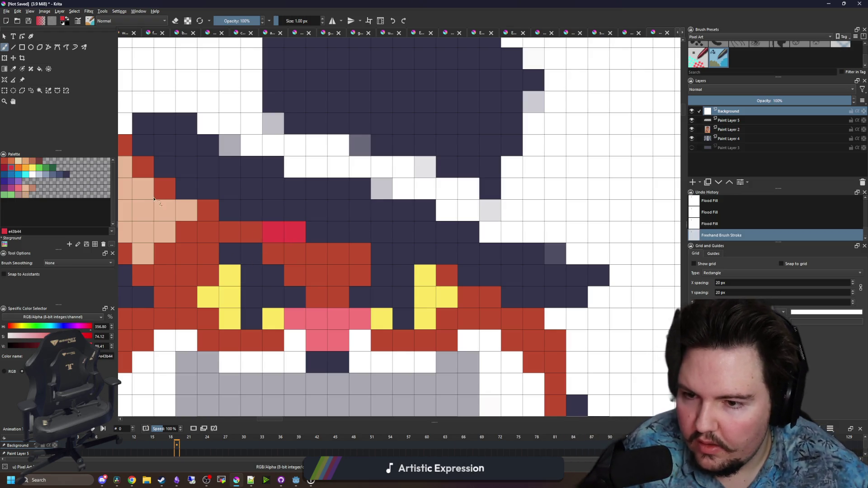
left_click(4, 167)
left_click_drag(297, 232, 252, 231)
mouse_move(360, 256)
left_mouse_down()
mouse_move(327, 259)
mouse_move(338, 256)
left_mouse_up()
key("ctrl+z")
left_click_drag(202, 221, 253, 232)
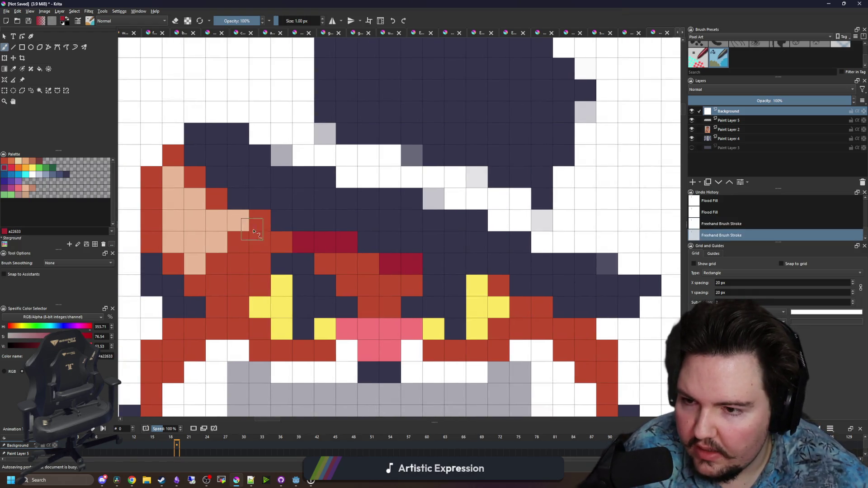
scroll(423, 271, "down", 2)
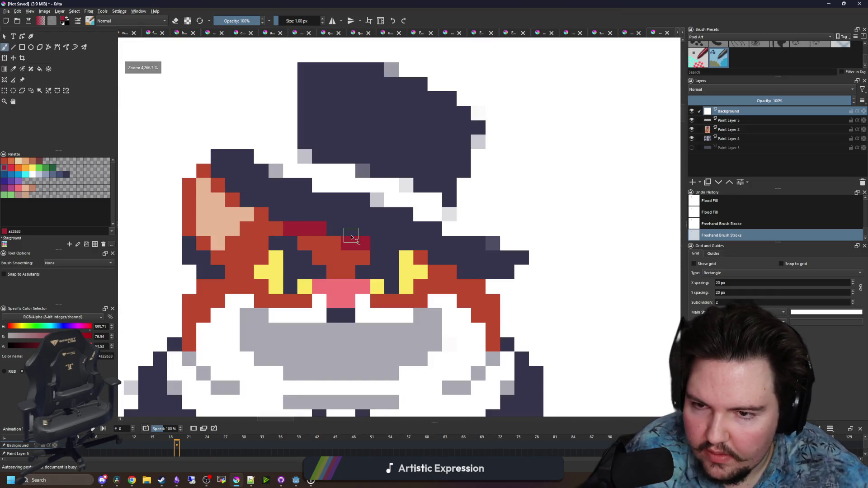
Add dark navy cells near the brow and on the face
left_click(350, 251, "ctrl")
left_click_drag(273, 210, 287, 194)
left_click_drag(447, 253, 447, 269)
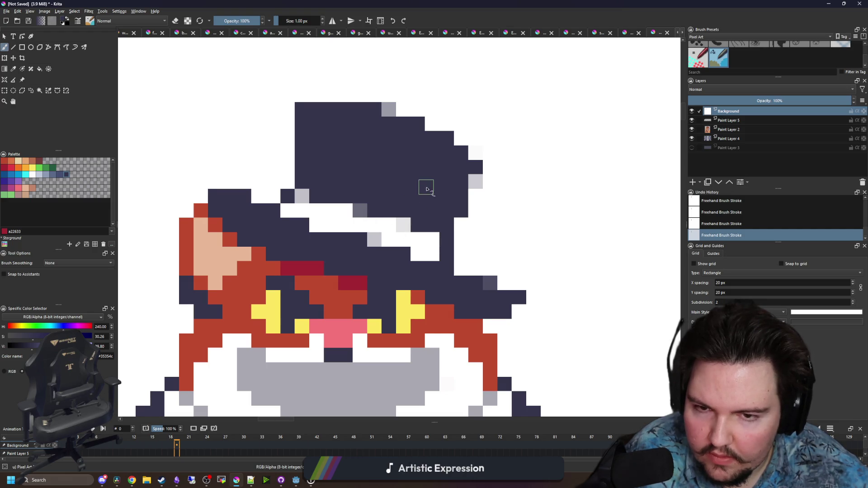
left_click_drag(426, 189, 414, 222)
Fill the white gaps at the hat's right edge with navy, extending it two pixels
left_click(523, 232, "ctrl")
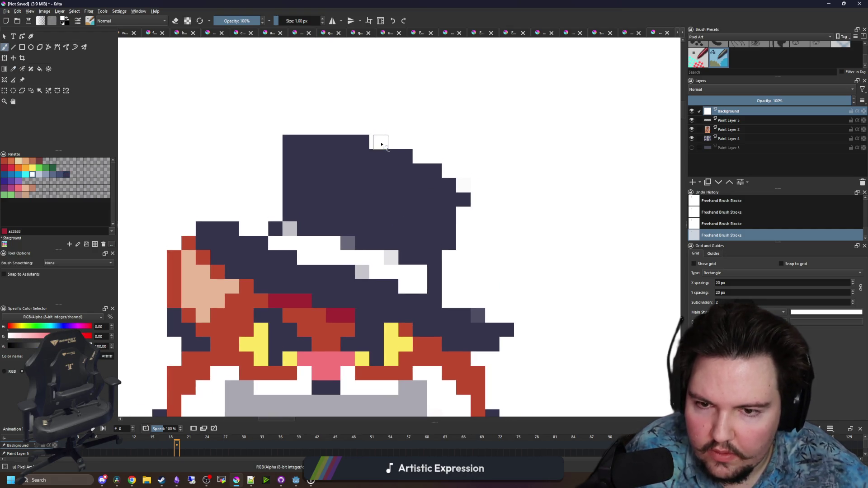
left_click(408, 201, "ctrl")
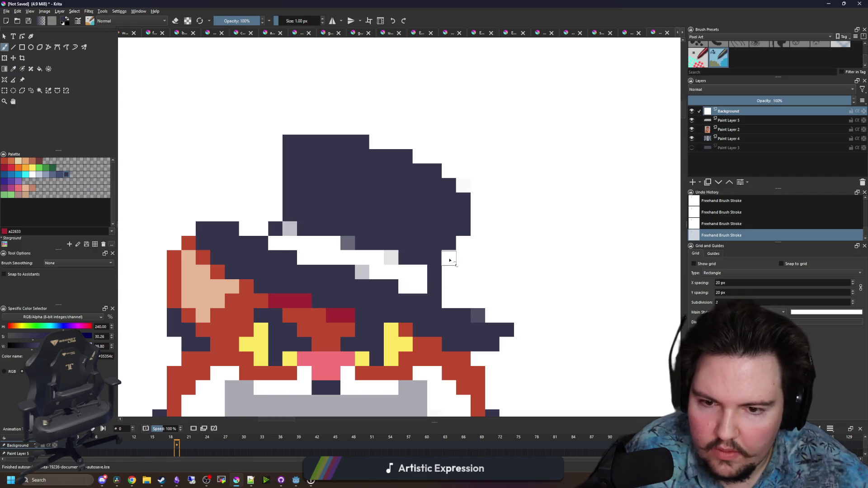
left_click(449, 259)
left_click(464, 239)
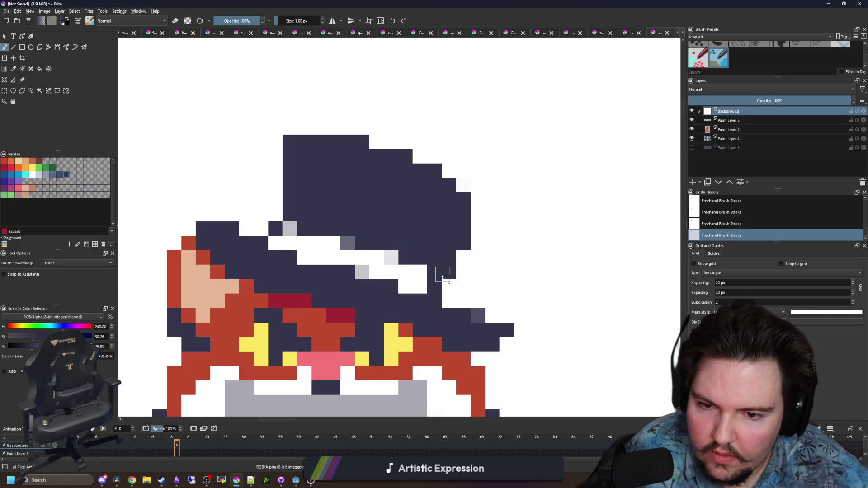
left_click_drag(478, 228, 475, 215)
scroll(469, 248, "down", 5)
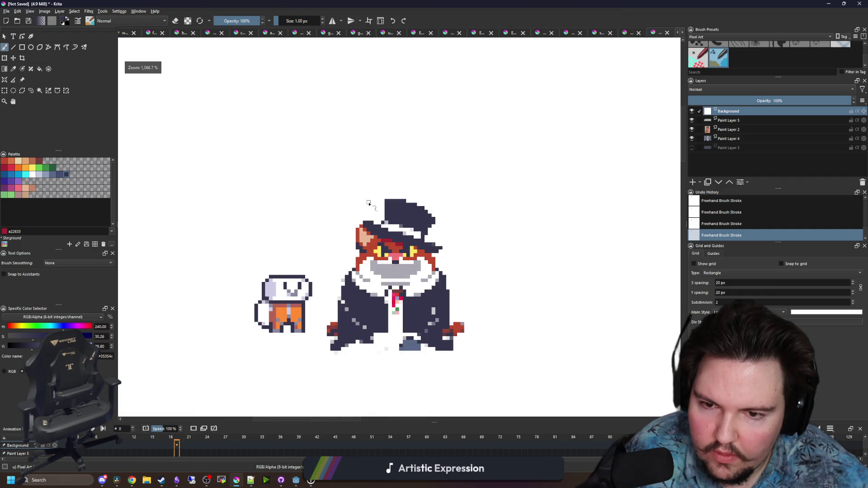
scroll(444, 247, "up", 5)
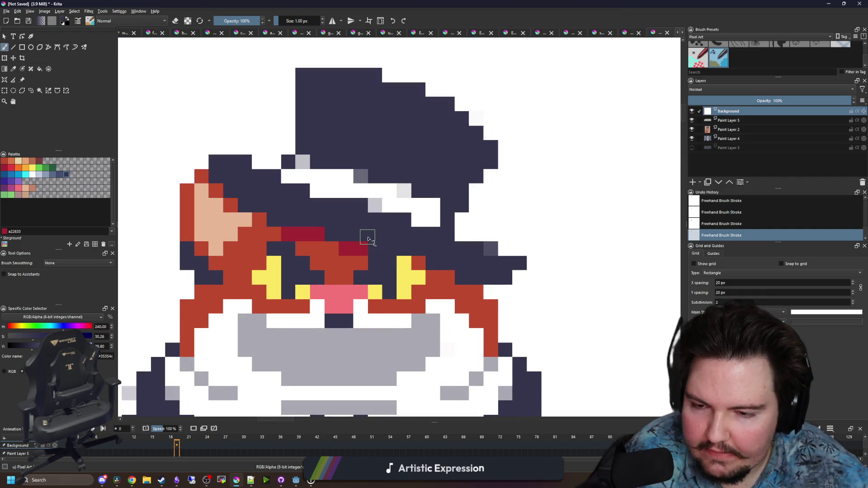
scroll(355, 199, "down", 2)
scroll(354, 199, "down", 1)
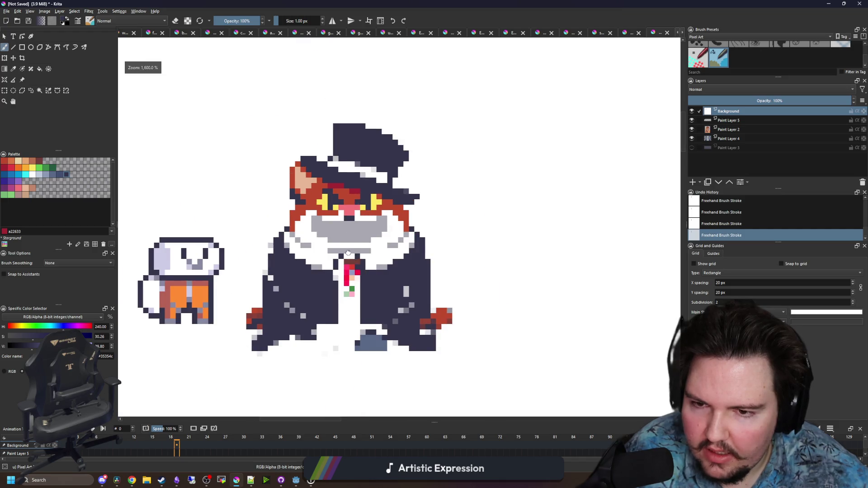
Paint the crimson marks under the hat navy, including the leftover crimson pixels
scroll(360, 226, "up", 3)
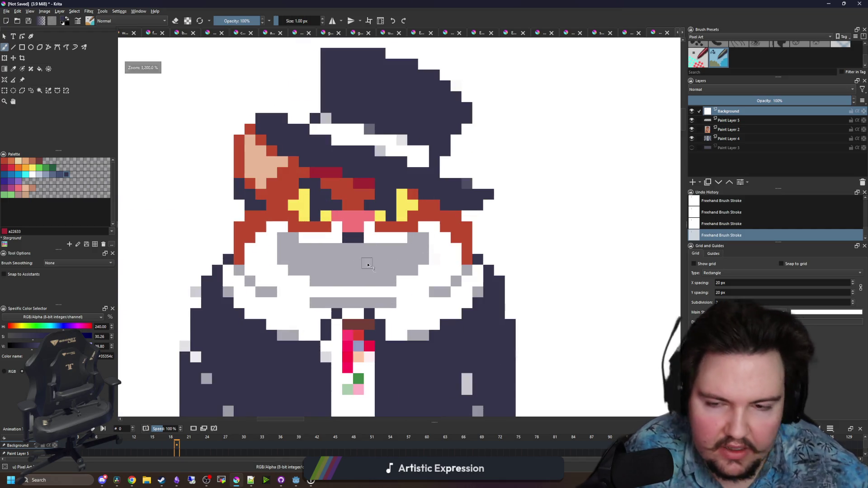
scroll(356, 257, "down", 1)
scroll(355, 249, "up", 3)
scroll(384, 202, "down", 1)
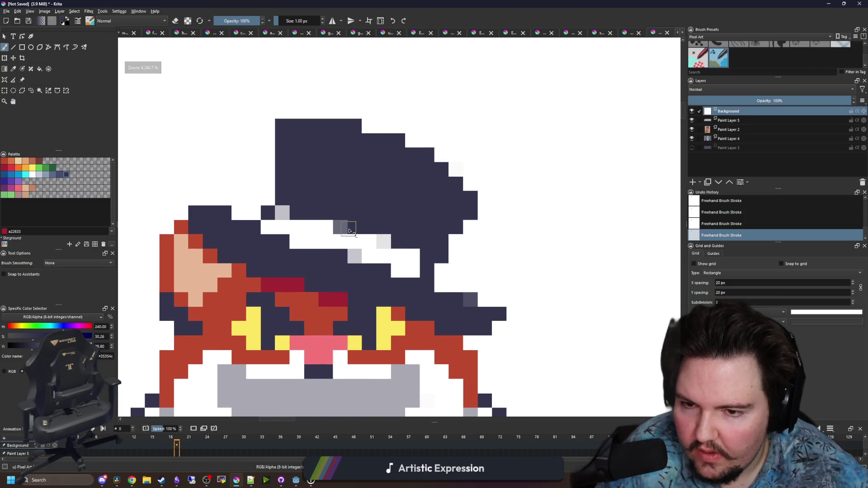
key("p")
scroll(359, 211, "up", 1)
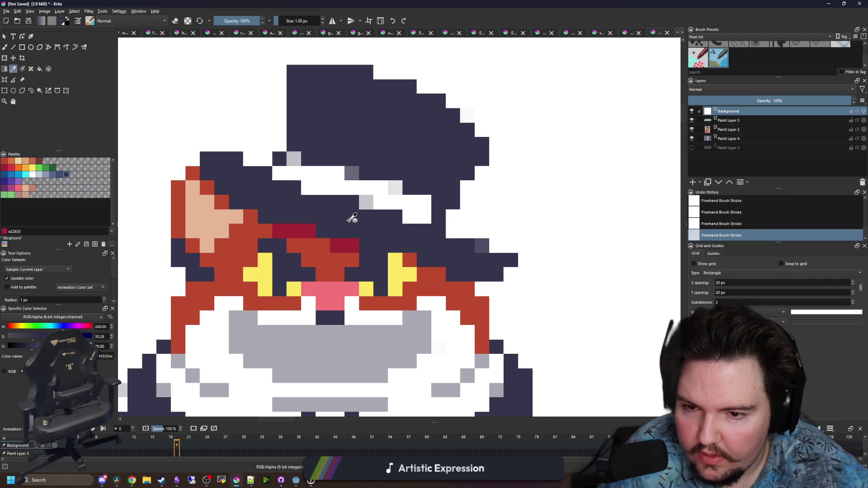
scroll(353, 217, "down", 1)
scroll(452, 244, "up", 1)
key("b")
mouse_move(383, 248)
left_mouse_down()
mouse_move(258, 207)
mouse_move(228, 187)
left_mouse_up()
left_click(275, 222)
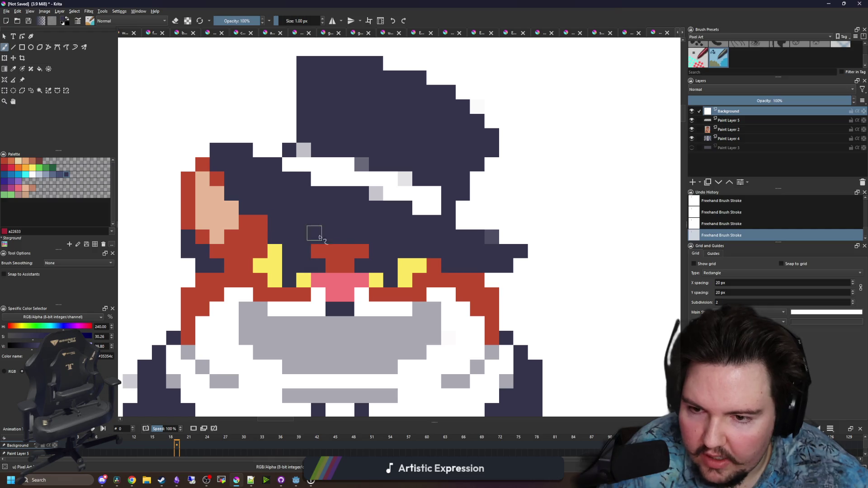
left_click(359, 250)
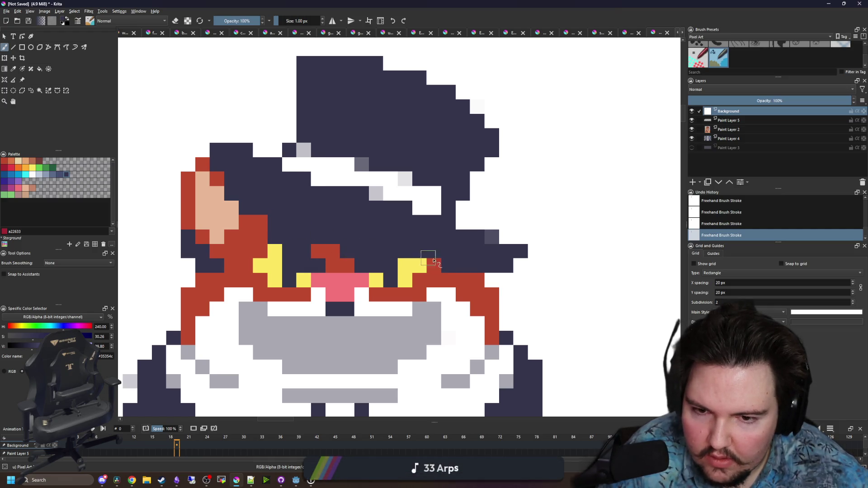
Add white pixels under the hat brim and repaint the area around the eye navy
scroll(420, 262, "up", 1)
left_click(403, 214, "ctrl")
mouse_move(304, 203)
left_mouse_down()
mouse_move(340, 226)
mouse_move(430, 234)
mouse_move(365, 219)
mouse_move(381, 219)
left_mouse_up()
left_click(437, 209, "ctrl")
mouse_move(436, 208)
left_mouse_down()
mouse_move(357, 202)
mouse_move(389, 196)
mouse_move(374, 203)
left_mouse_up()
Brush a slate-blue palette highlight along the hat, then flood-fill the crown slate blue
scroll(407, 190, "up", 1)
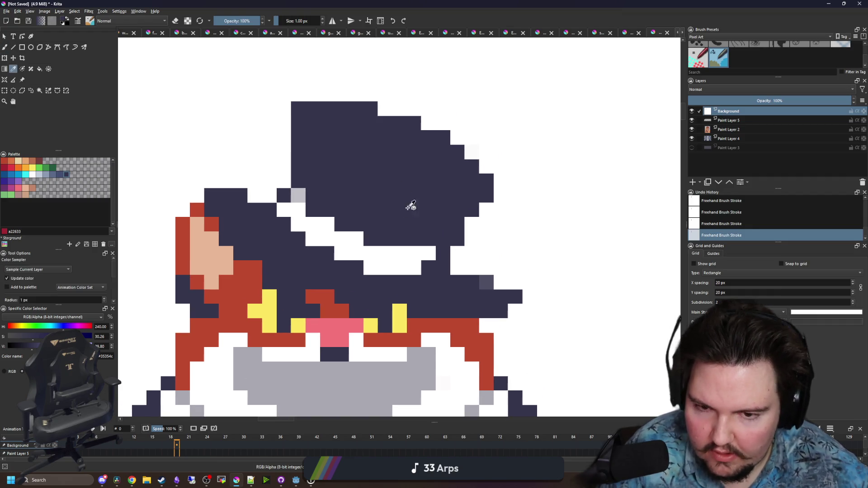
left_click(50, 173)
key("b")
mouse_move(371, 108)
left_mouse_down()
mouse_move(355, 106)
mouse_move(312, 145)
mouse_move(415, 197)
mouse_move(490, 189)
left_mouse_up()
key("f")
left_click(422, 169)
key("minus")
key("ctrl+z")
left_click(39, 266)
left_click(368, 171)
Sample the hat's light grey and dot grey pixels across the hat and brim
key("minus")
key("minus")
key("minus")
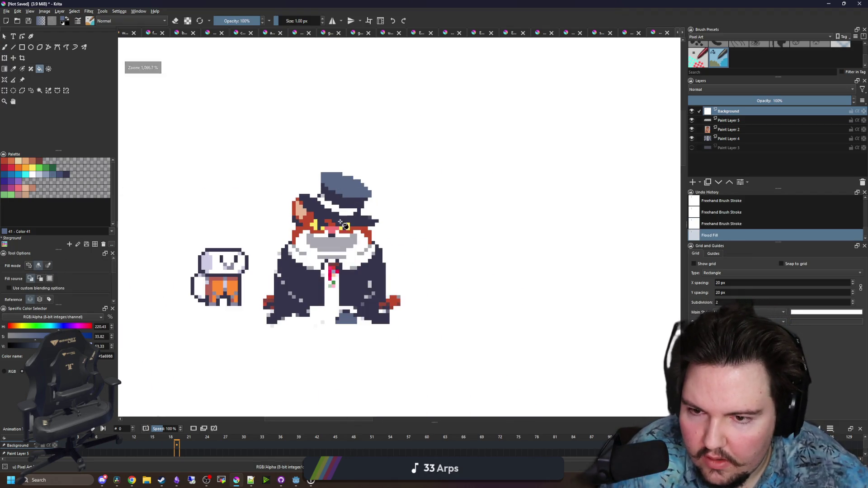
scroll(345, 221, "up", 4)
key("p")
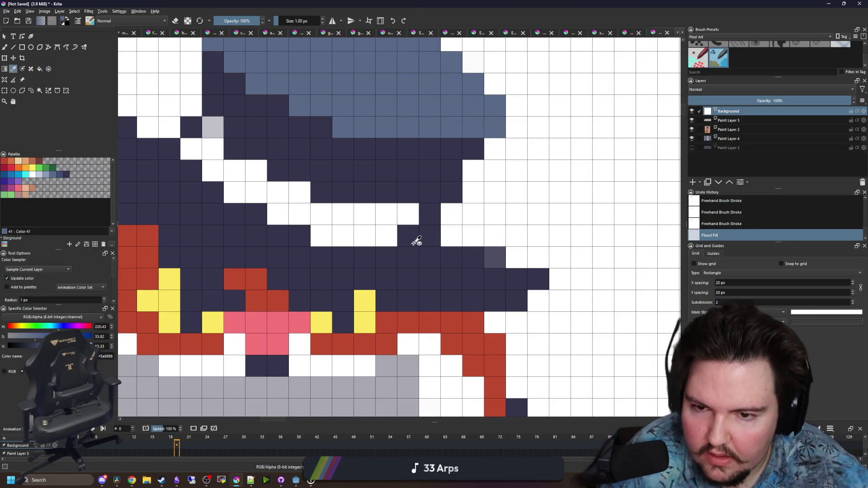
left_click(213, 127)
left_click_drag(214, 127, 232, 196)
key("b")
left_click(253, 217)
left_click(340, 260)
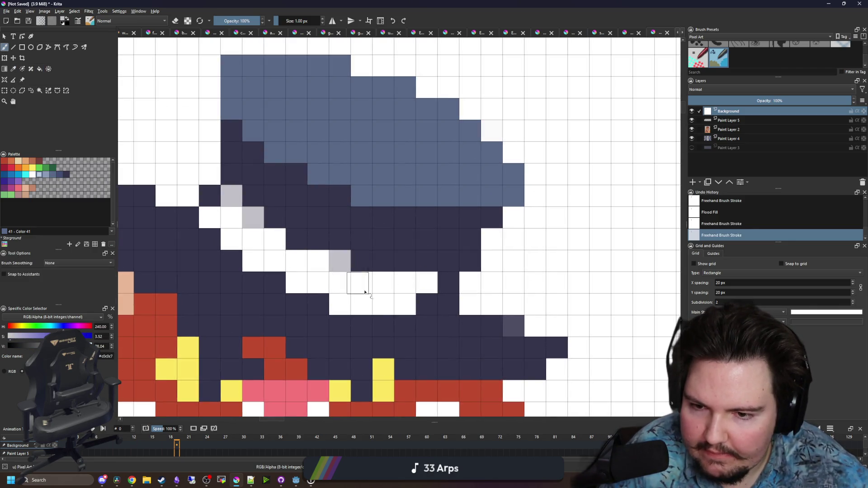
left_click(366, 266)
key("minus")
key("minus")
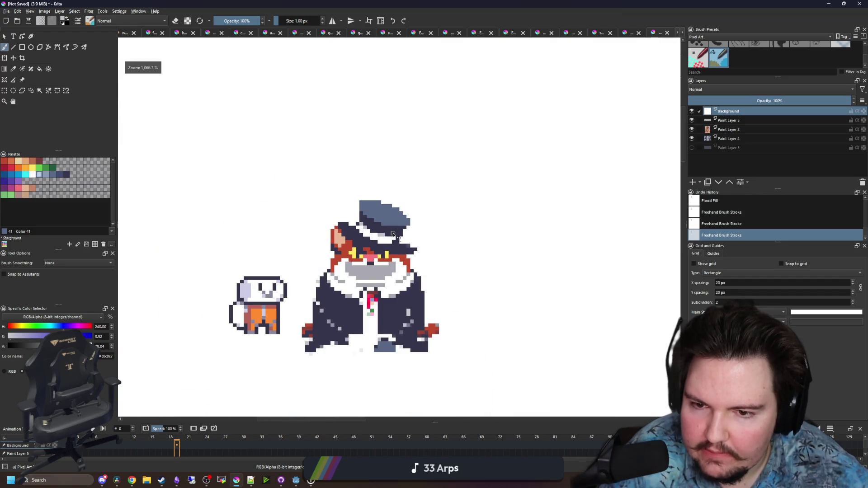
scroll(393, 234, "up", 4)
left_click(304, 202)
key("minus")
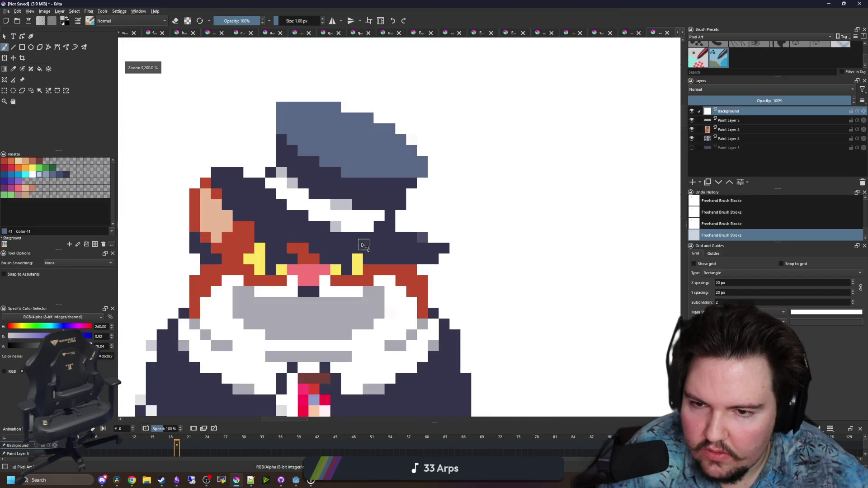
scroll(365, 247, "up", 1)
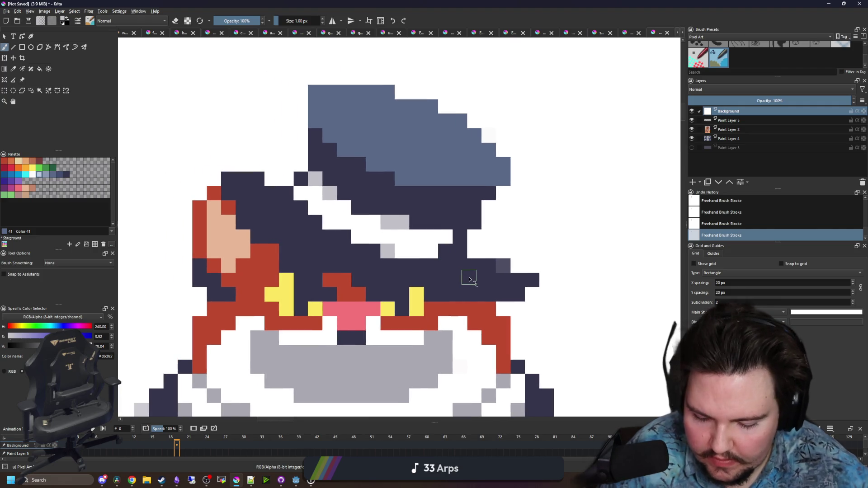
Paint a slate-blue band along the brim and extend the hat's slate blue left
left_click(453, 229, "ctrl")
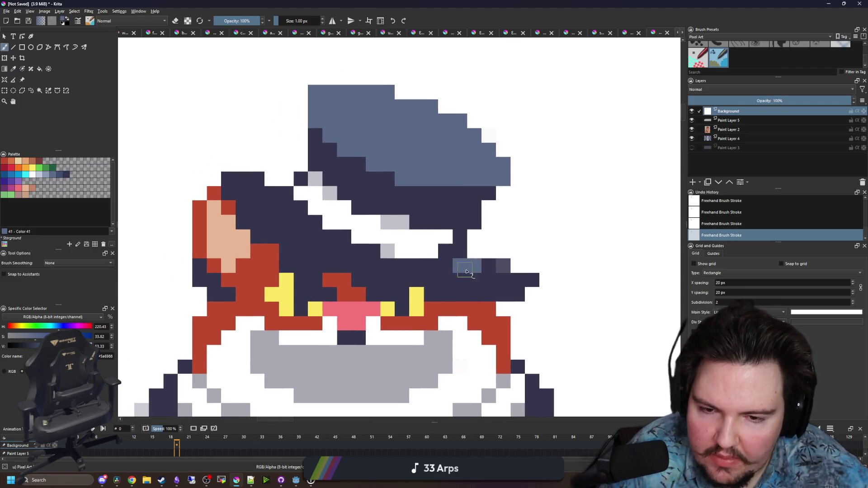
mouse_move(483, 258)
left_mouse_down()
mouse_move(501, 267)
mouse_move(429, 280)
mouse_move(361, 263)
mouse_move(290, 228)
mouse_move(281, 199)
left_mouse_up()
left_click(517, 268)
left_click_drag(332, 236, 446, 274)
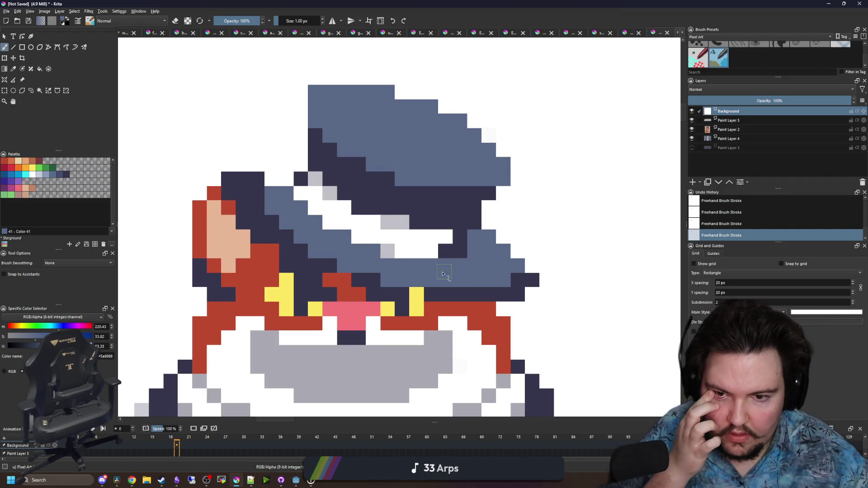
mouse_move(277, 180)
left_mouse_down()
mouse_move(273, 164)
mouse_move(297, 166)
left_mouse_up()
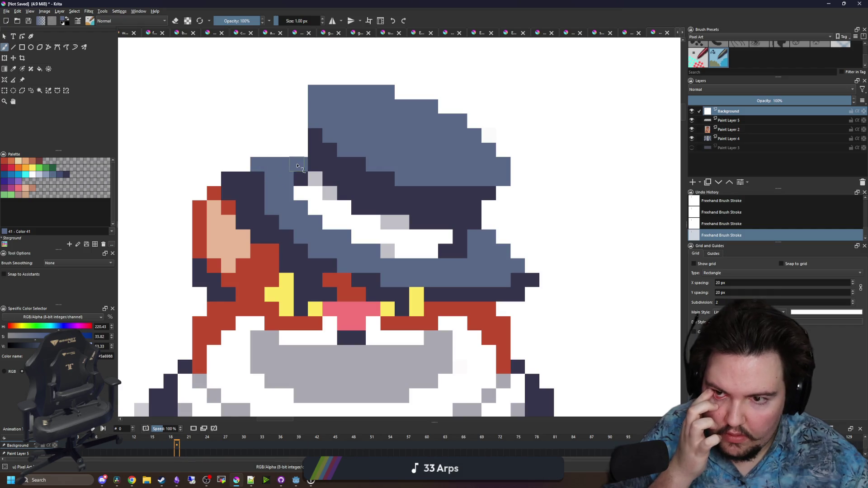
Turn two pixels at the brim's right end white and add a slate-blue pixel at the left edge
scroll(337, 229, "down", 2)
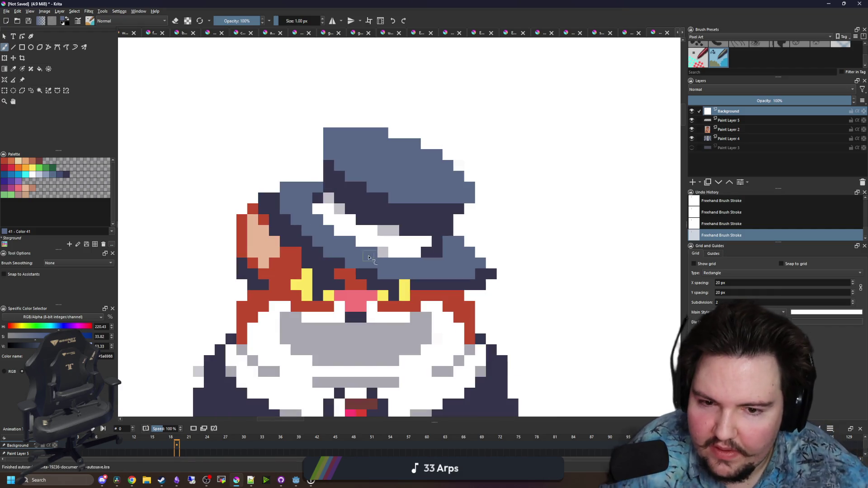
scroll(485, 285, "up", 3)
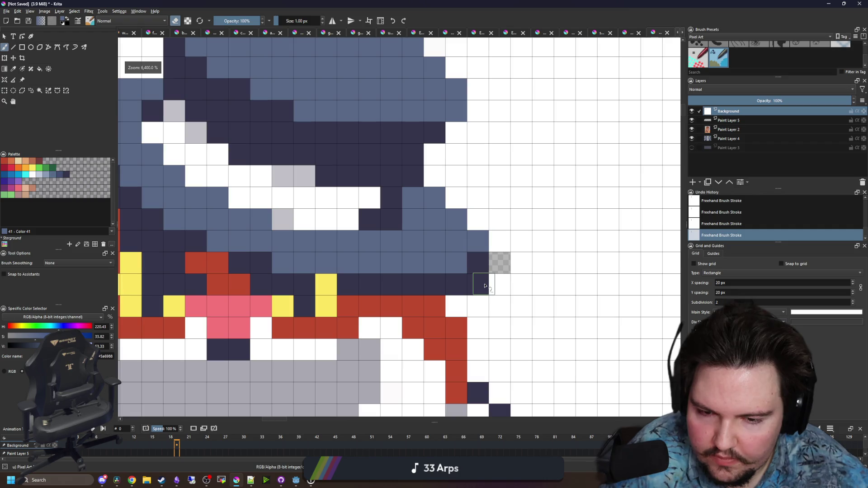
left_click(507, 273, "ctrl")
left_click_drag(499, 264, 474, 286)
scroll(475, 291, "down", 3)
scroll(460, 280, "up", 2)
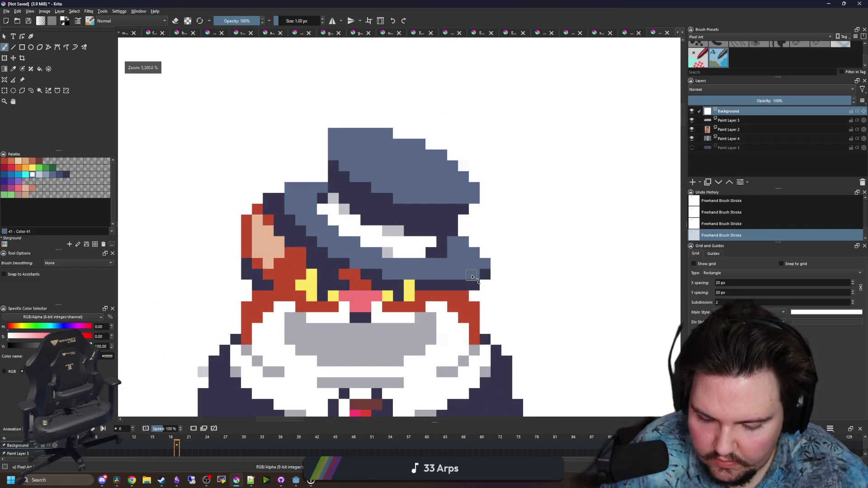
left_click(479, 258, "ctrl")
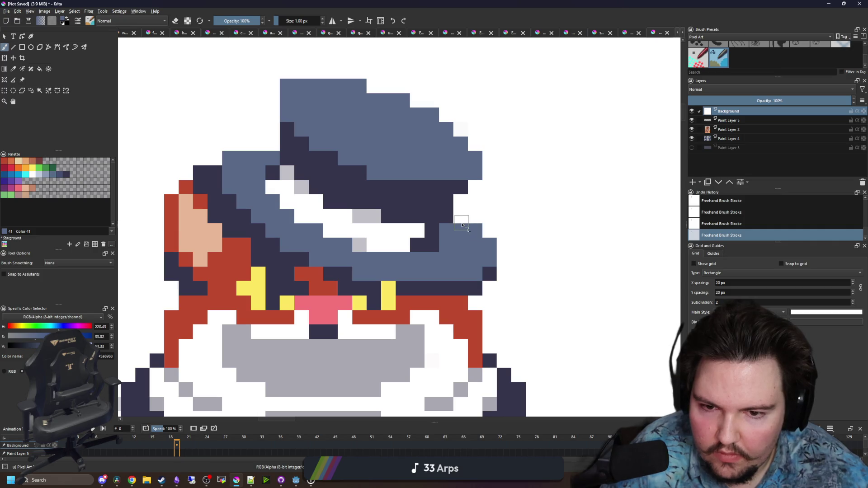
scroll(353, 244, "down", 3)
scroll(339, 212, "up", 3)
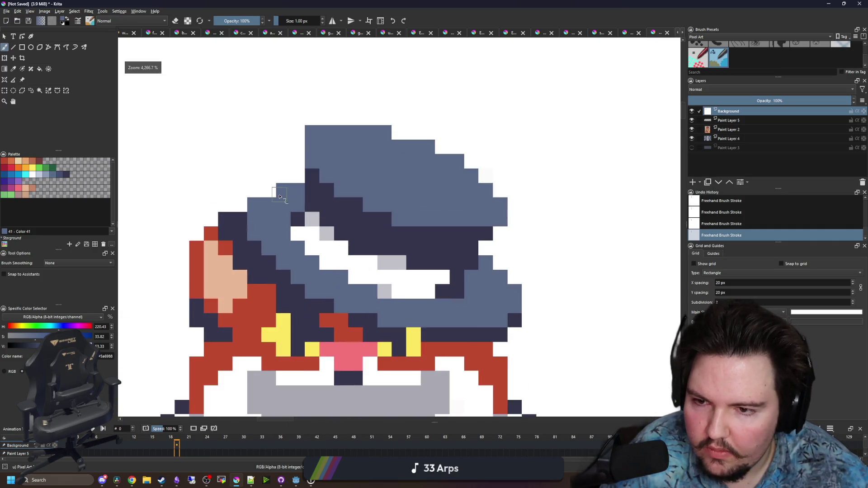
scroll(370, 215, "down", 3)
scroll(330, 199, "up", 3)
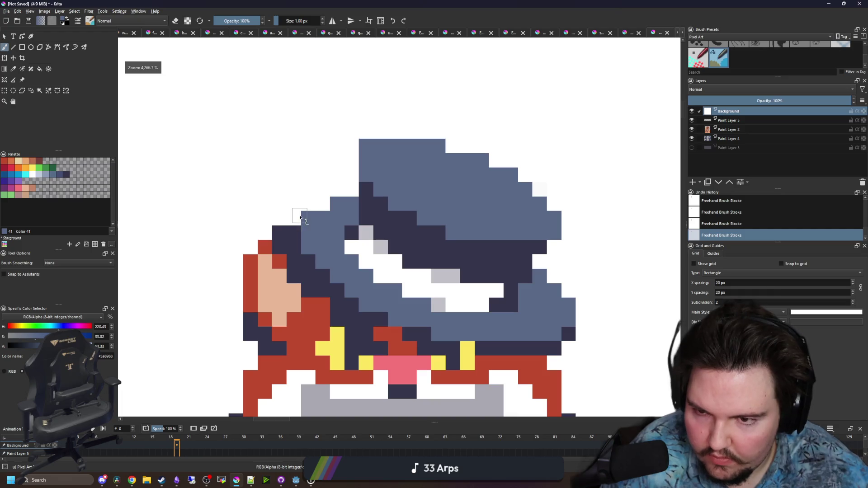
left_click(295, 219)
scroll(324, 208, "down", 6)
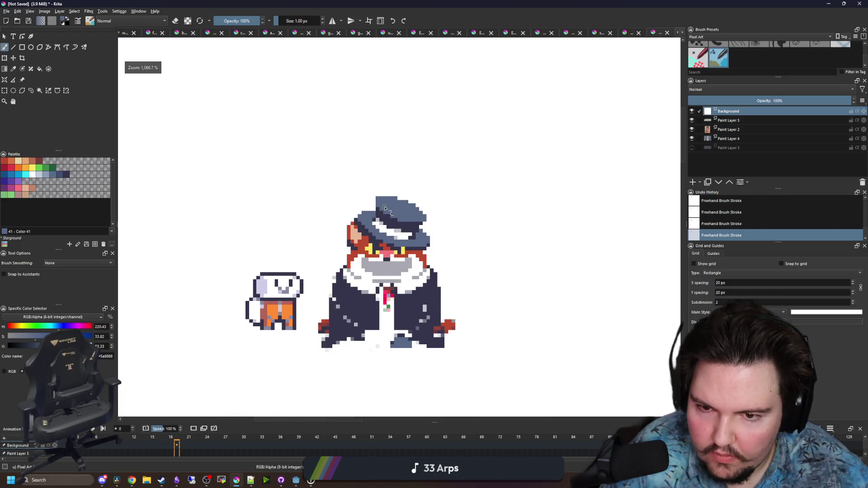
scroll(399, 223, "up", 3)
Paint white pixels along the collar edge using white sampled from the shirt
scroll(399, 224, "up", 2)
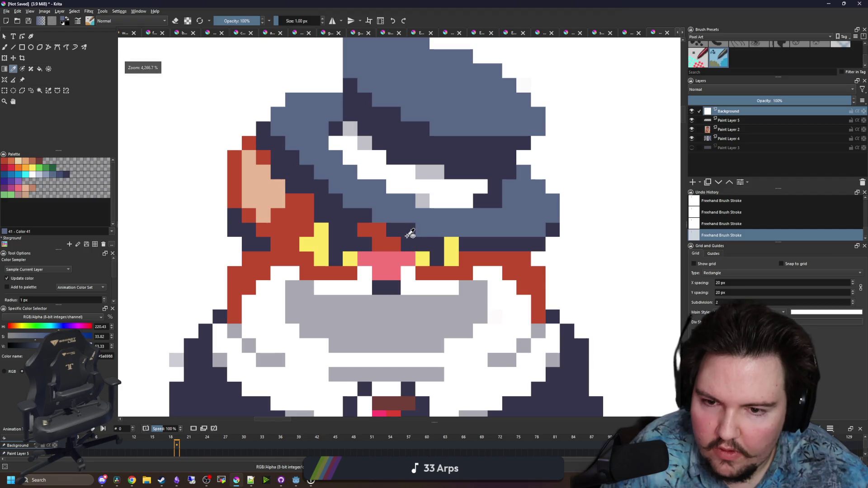
left_click(375, 235, "ctrl")
scroll(422, 259, "down", 2)
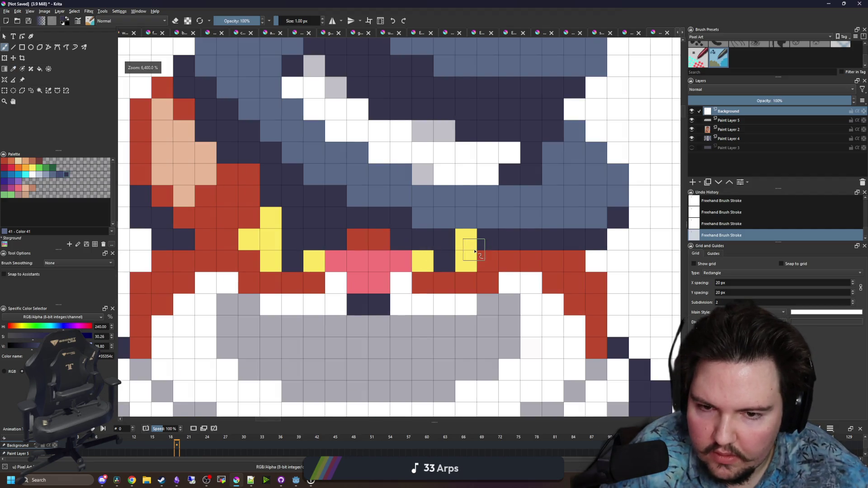
scroll(484, 242, "down", 3)
scroll(337, 227, "up", 3)
scroll(337, 227, "down", 3)
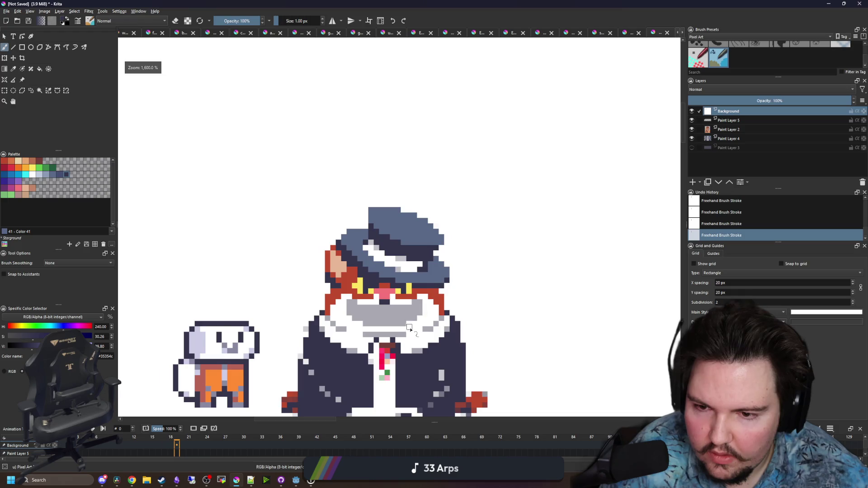
scroll(399, 282, "up", 3)
scroll(400, 282, "down", 3)
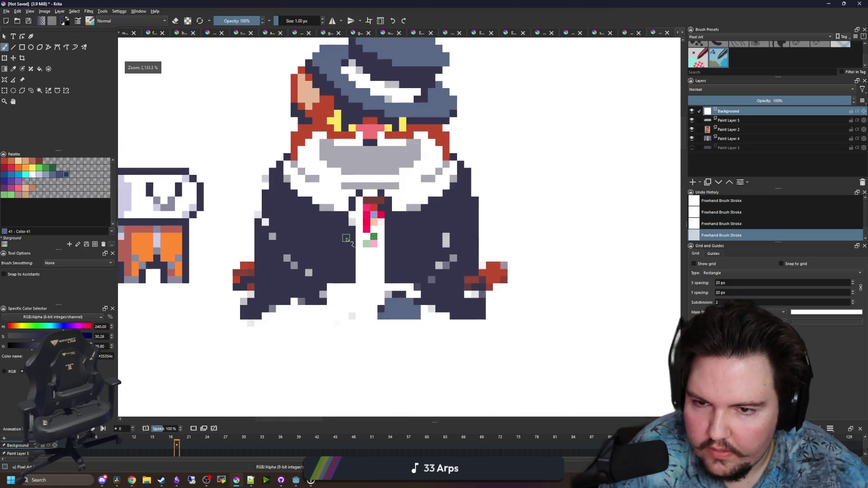
scroll(344, 293, "up", 3)
scroll(333, 310, "down", 3)
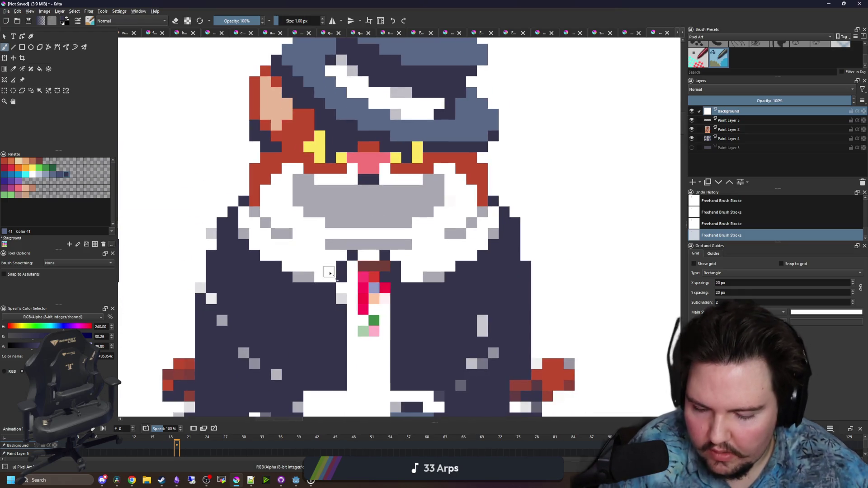
scroll(312, 312, "up", 4)
left_click(321, 282, "ctrl")
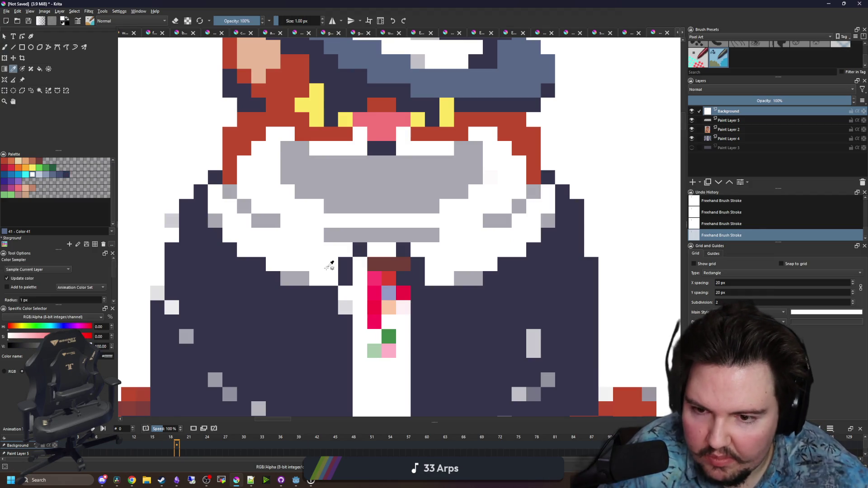
left_click(317, 293)
left_click(330, 293)
left_click(431, 293)
left_click(445, 294)
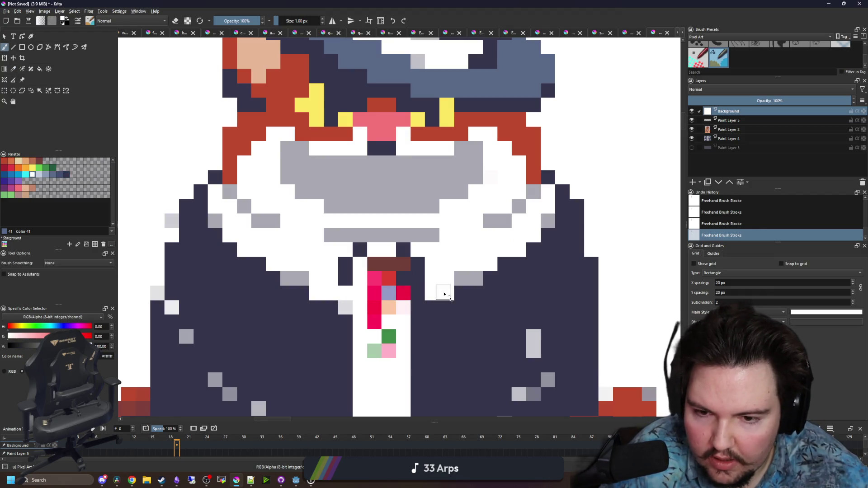
Extend the grey collar shading on both sides and whiten stray grey collar pixels
left_click(467, 282, "ctrl")
left_click(488, 278)
left_click(505, 264)
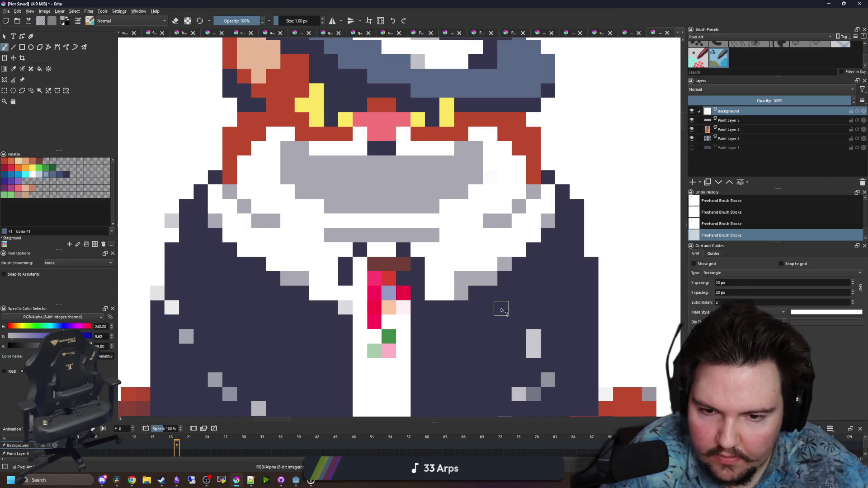
left_click(300, 291)
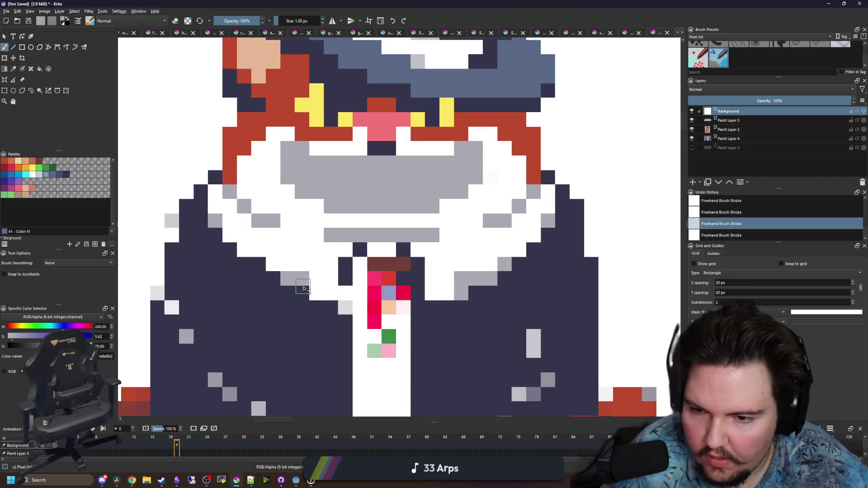
left_click(293, 259, "ctrl")
left_click(290, 281)
left_click_drag(460, 279, 470, 282)
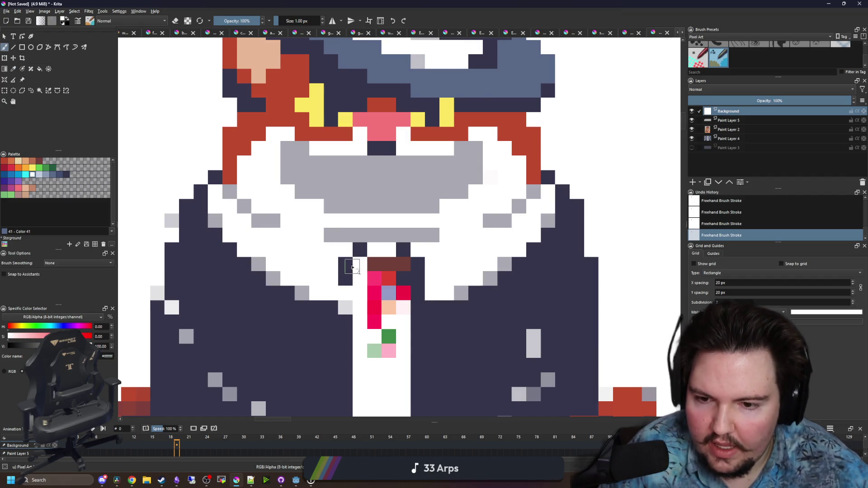
scroll(352, 268, "down", 3)
scroll(348, 272, "up", 2)
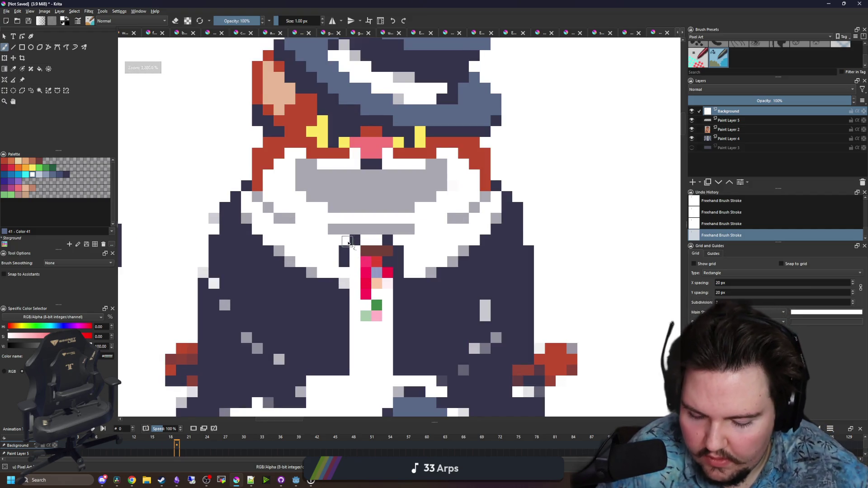
scroll(348, 242, "up", 1)
Paint over all the red tie pixels with white from the shirt
left_click(348, 229, "ctrl")
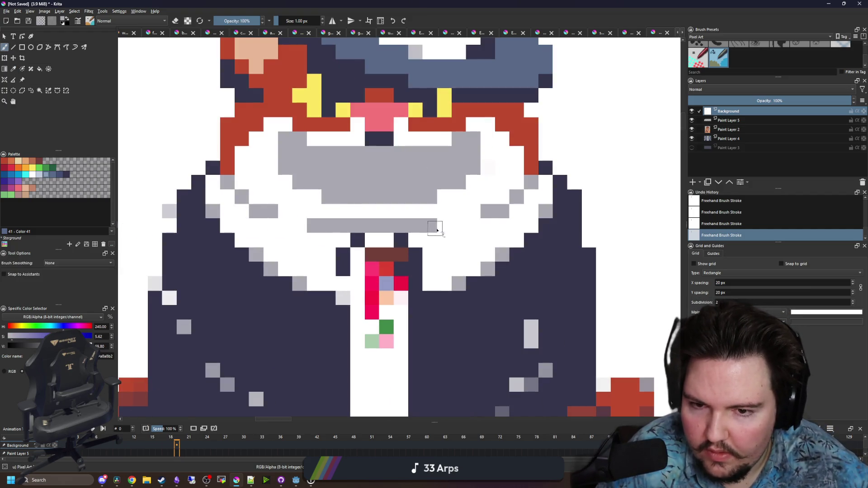
left_click_drag(401, 274, 379, 252)
left_click(398, 289, "ctrl")
mouse_move(378, 316)
left_mouse_down()
mouse_move(369, 256)
mouse_move(381, 277)
mouse_move(362, 236)
left_mouse_up()
left_click(331, 287, "ctrl")
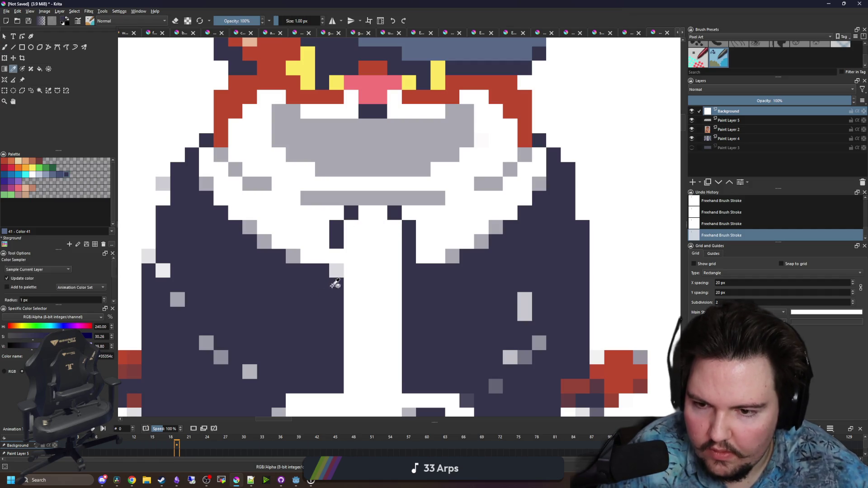
scroll(330, 271, "down", 3)
scroll(355, 229, "down", 3)
scroll(355, 229, "up", 3)
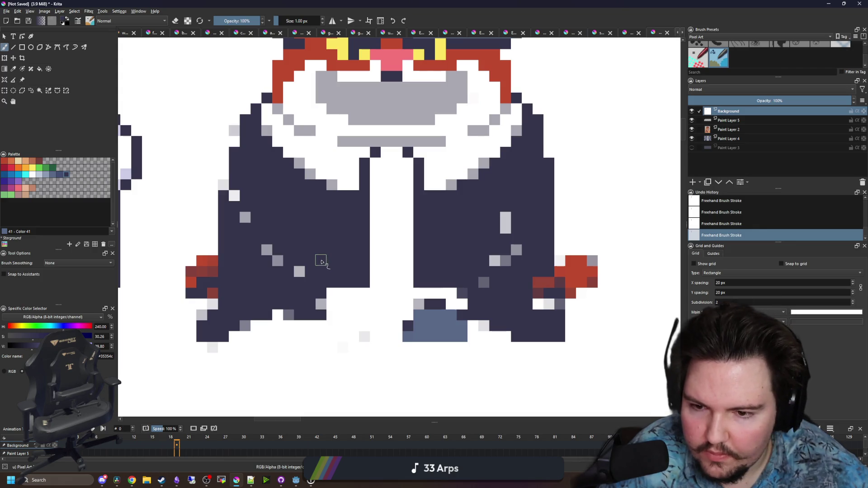
Close the white gap at the jacket bottom with navy and add a white block at lower left
mouse_move(363, 288)
left_mouse_down()
mouse_move(364, 336)
mouse_move(313, 336)
left_mouse_up()
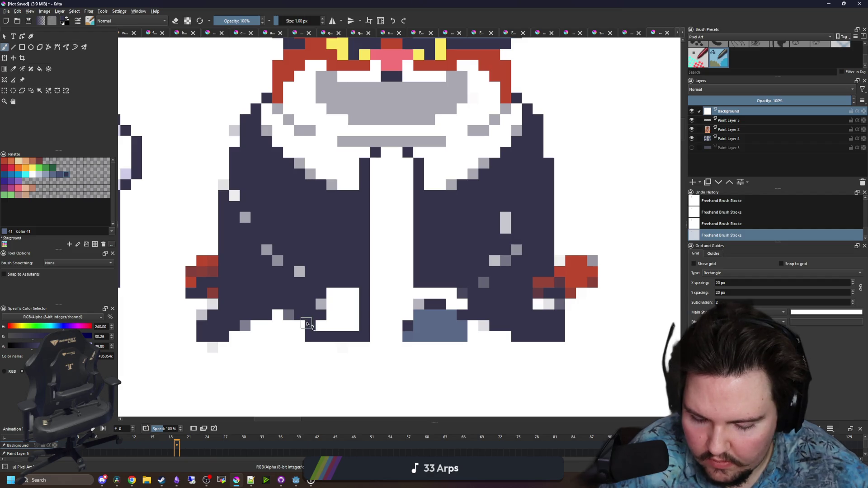
left_click(333, 304, "ctrl")
left_click(321, 302)
scroll(323, 297, "up", 1)
key("p")
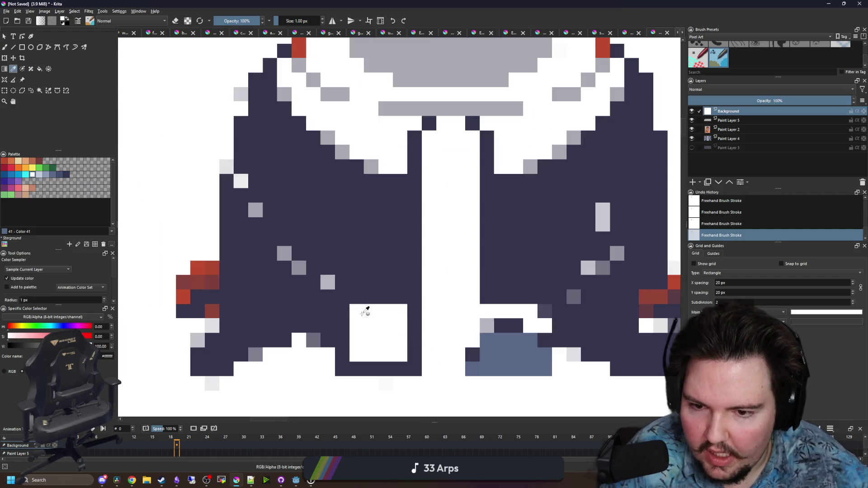
left_click(336, 280)
left_click(55, 179)
key("b")
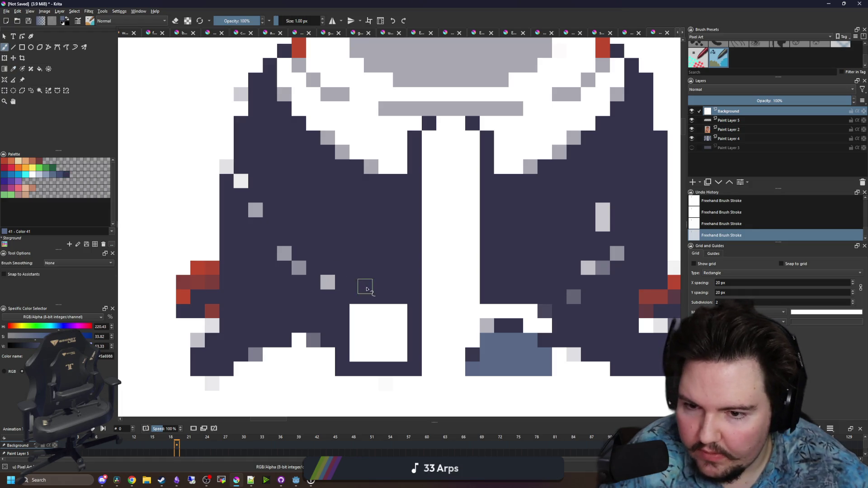
mouse_move(350, 297)
left_mouse_down()
mouse_move(355, 261)
mouse_move(284, 170)
left_mouse_up()
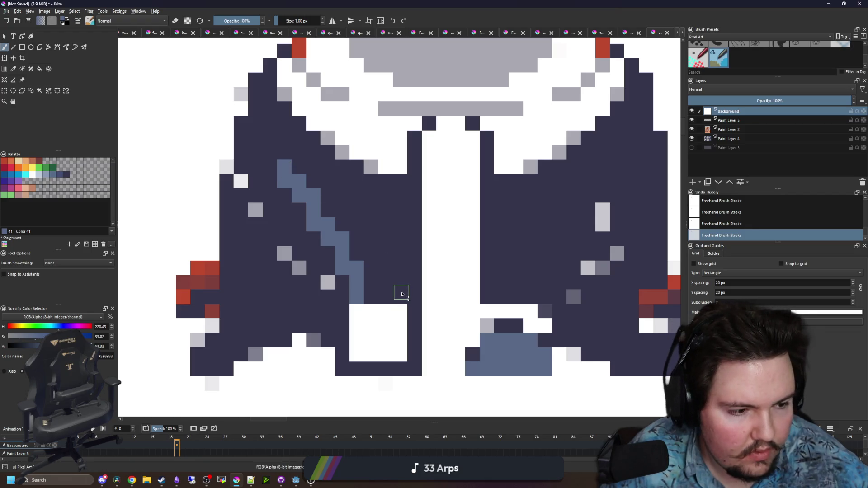
key("ctrl+z")
scroll(361, 303, "down", 3)
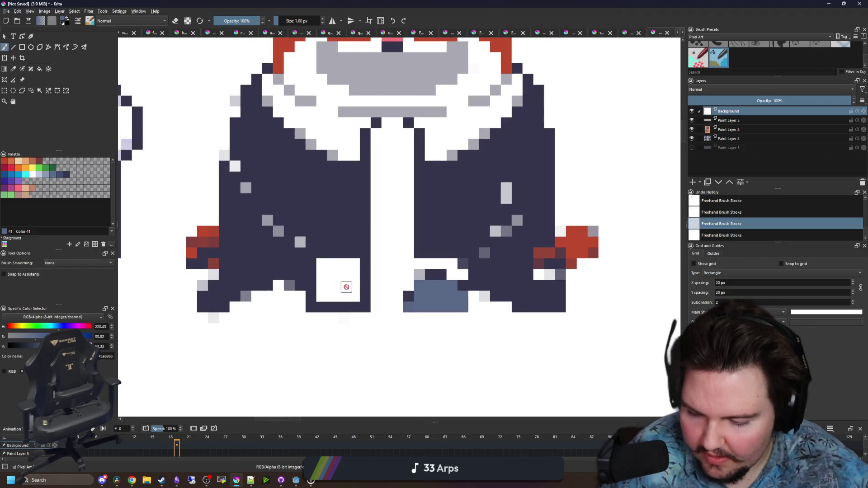
scroll(347, 289, "up", 2)
Paint navy along the jacket's bottom edge and extend the blue-grey block downward
key("ctrl+shift+z")
key("p")
left_click(329, 315)
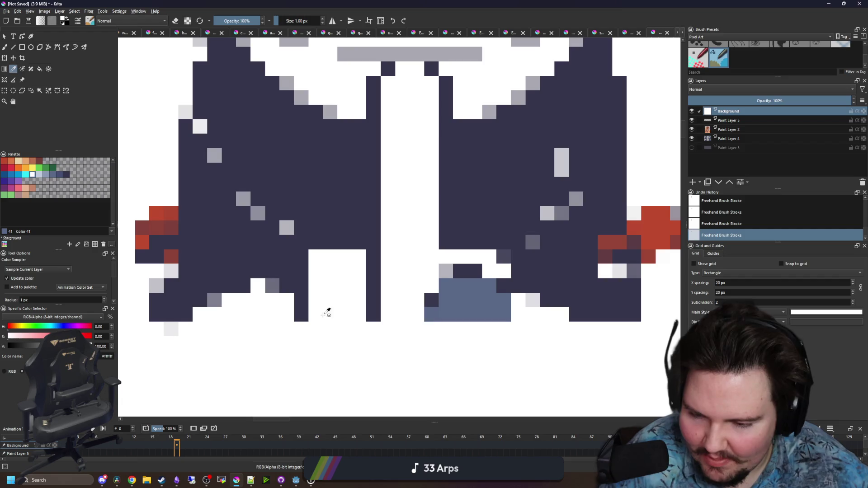
left_click(306, 298)
key("b")
mouse_move(301, 343)
left_mouse_down()
mouse_move(347, 356)
mouse_move(368, 305)
mouse_move(345, 284)
mouse_move(355, 256)
mouse_move(366, 259)
mouse_move(225, 243)
left_mouse_up()
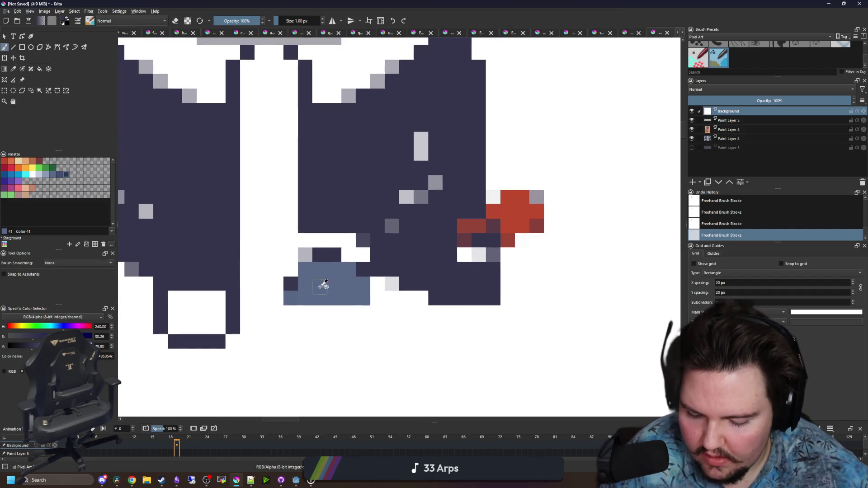
left_click(320, 287, "ctrl")
mouse_move(295, 316)
left_mouse_down()
mouse_move(292, 329)
mouse_move(366, 322)
mouse_move(302, 312)
mouse_move(276, 293)
left_mouse_up()
Edge the blue-grey block's bottom and the columns beside it in navy
left_click(236, 308, "ctrl")
left_click_drag(289, 341, 368, 341)
key("ctrl+z")
mouse_move(291, 340)
left_mouse_down()
mouse_move(360, 344)
mouse_move(379, 305)
mouse_move(409, 313)
left_mouse_up()
left_click(365, 284)
left_click_drag(347, 297, 348, 270)
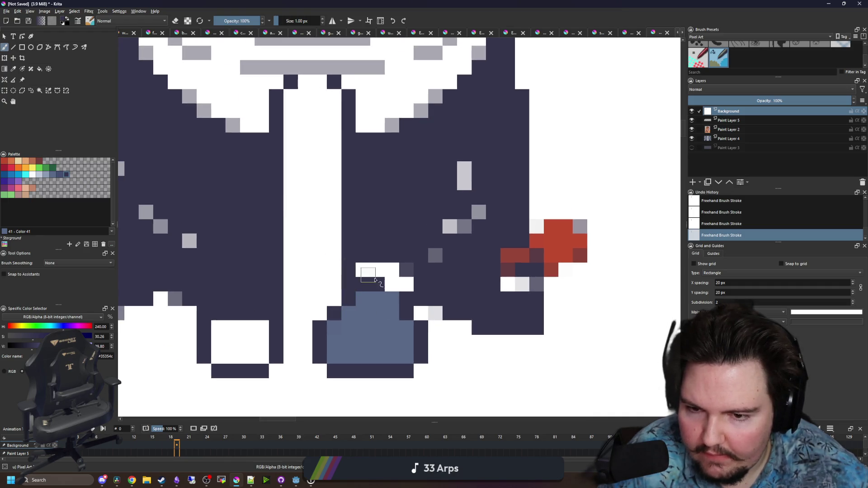
left_click_drag(396, 299, 401, 271)
Widen the blue-grey block rightward and paint the right panel's white and grey speckles navy
left_click(382, 317, "ctrl")
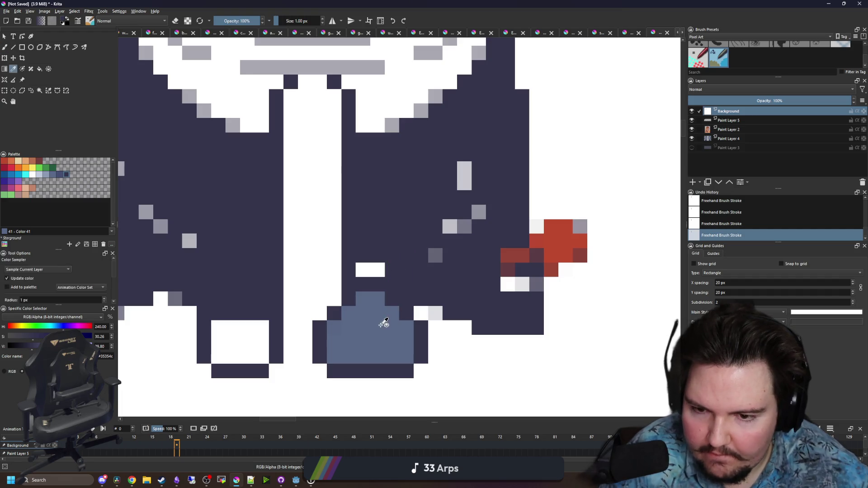
mouse_move(408, 318)
left_mouse_down()
mouse_move(420, 357)
mouse_move(433, 333)
left_mouse_up()
left_click(407, 368, "ctrl")
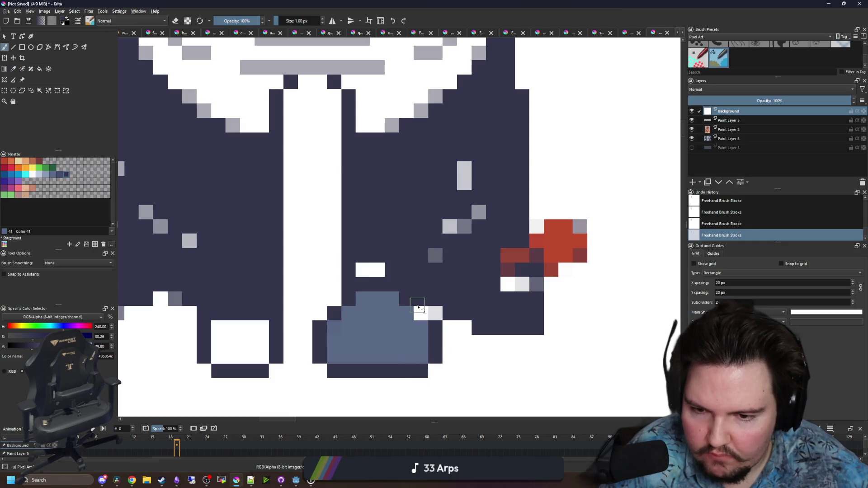
left_click(421, 315)
left_click_drag(381, 267, 364, 270)
left_click_drag(431, 313, 433, 257)
left_click_drag(449, 226, 478, 212)
left_click(464, 176)
scroll(461, 168, "up", 1)
scroll(461, 168, "left", 3)
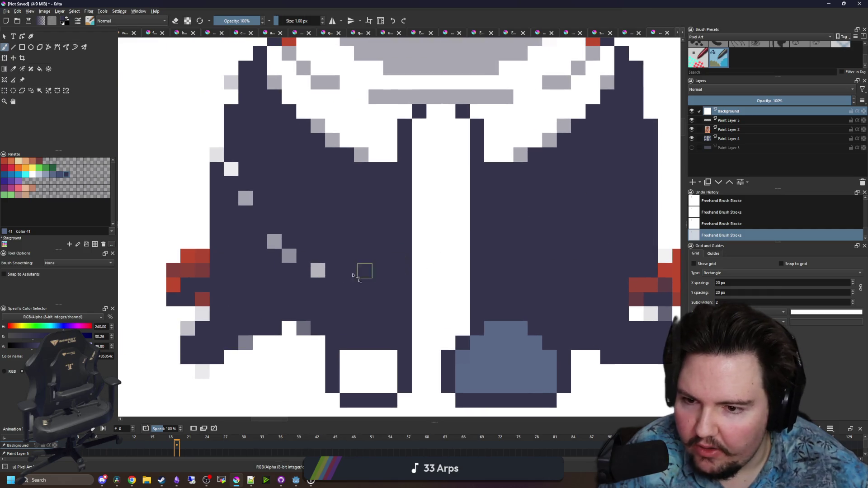
Paint over the grey speckles on the left jacket panel with navy
left_click(274, 242)
scroll(272, 232, "up", 1)
scroll(271, 232, "left", 1)
left_click(267, 233)
left_click(252, 205)
left_click(310, 292)
scroll(416, 316, "down", 1)
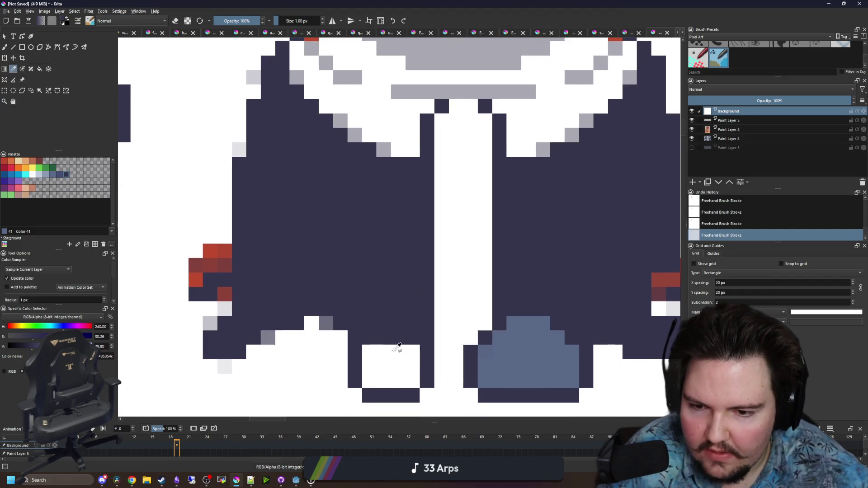
Sample white and draw a white diagonal lapel line across the left panel
left_click(402, 348, "ctrl")
left_click(339, 310)
left_click(339, 292)
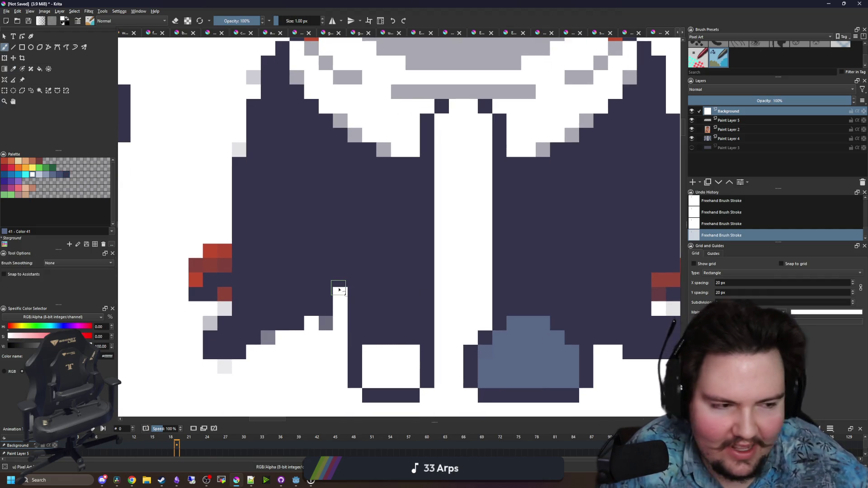
key("ctrl+z")
left_click_drag(337, 325, 308, 257)
key("ctrl+z")
left_click(311, 265)
Draw the mirrored white diagonal lapel line on the right jacket panel
scroll(306, 280, "right", 3)
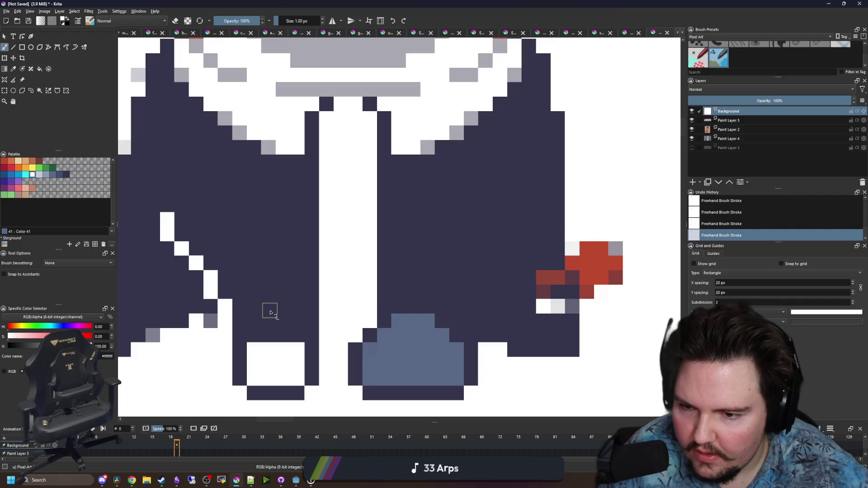
mouse_move(243, 307)
left_mouse_down()
mouse_move(314, 304)
mouse_move(246, 304)
left_mouse_up()
key("ctrl+z")
key("ctrl+z")
left_click_drag(384, 280, 443, 284)
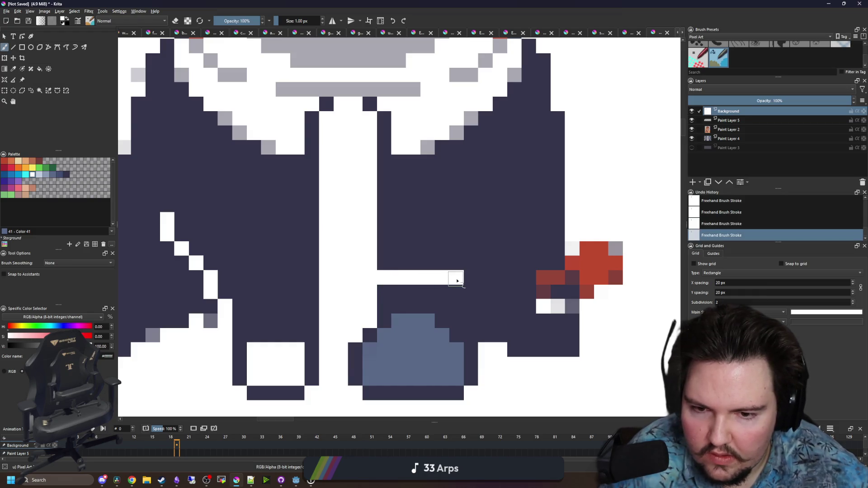
key("ctrl+z")
mouse_move(473, 337)
left_mouse_down()
mouse_move(470, 306)
mouse_move(504, 259)
left_mouse_up()
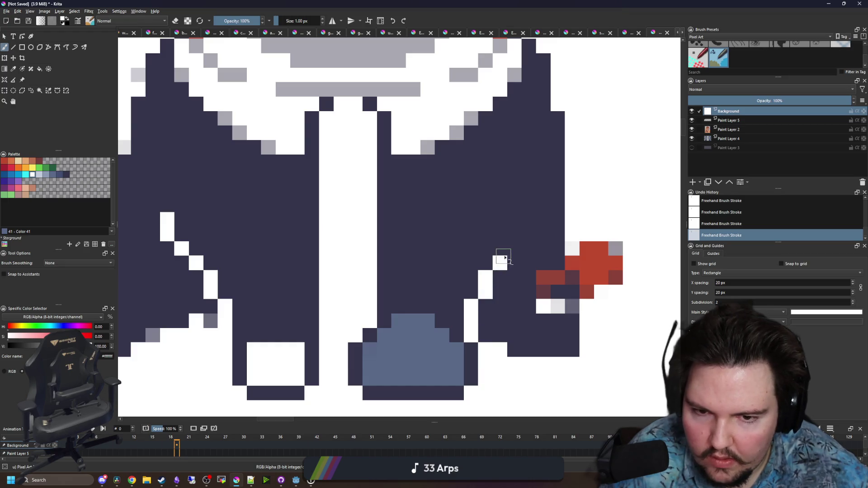
Sample the dark navy and fill pixels below the left lapel line
scroll(484, 249, "down", 6)
scroll(384, 222, "up", 6)
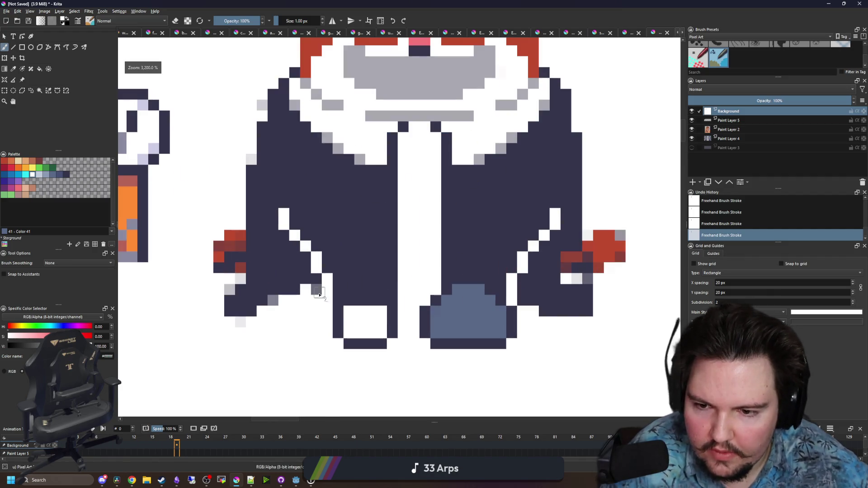
scroll(320, 294, "down", 5)
left_click(321, 242, "ctrl")
scroll(321, 242, "up", 6)
mouse_move(289, 294)
left_mouse_down()
mouse_move(306, 277)
mouse_move(296, 311)
left_mouse_up()
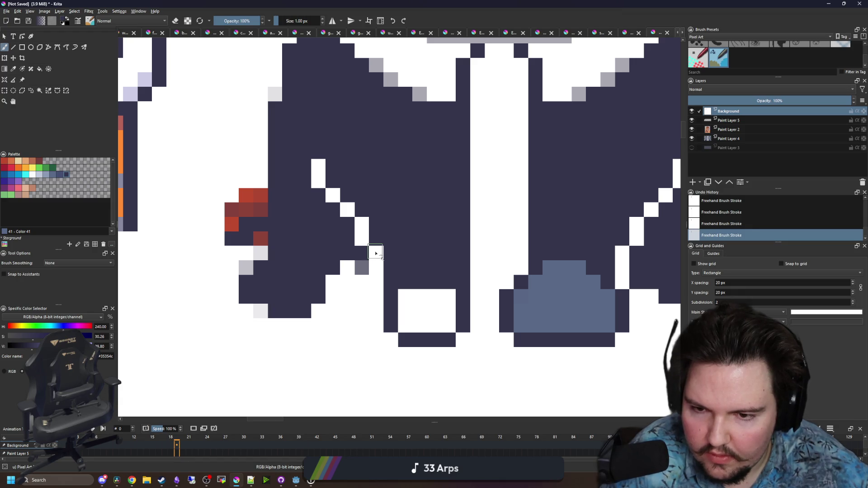
left_click_drag(382, 296, 335, 302)
Paint over the stray navy pixels at the jacket's right side in white
key("ctrl+z")
key("ctrl+shift+z")
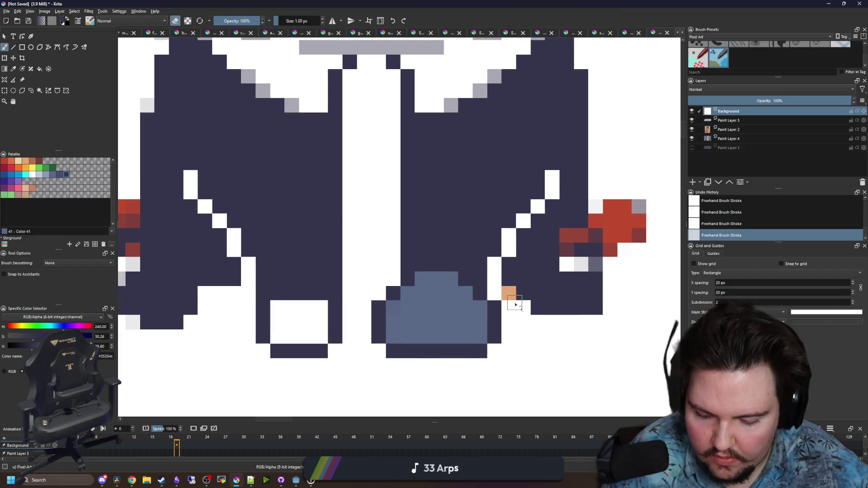
left_click(527, 333, "ctrl")
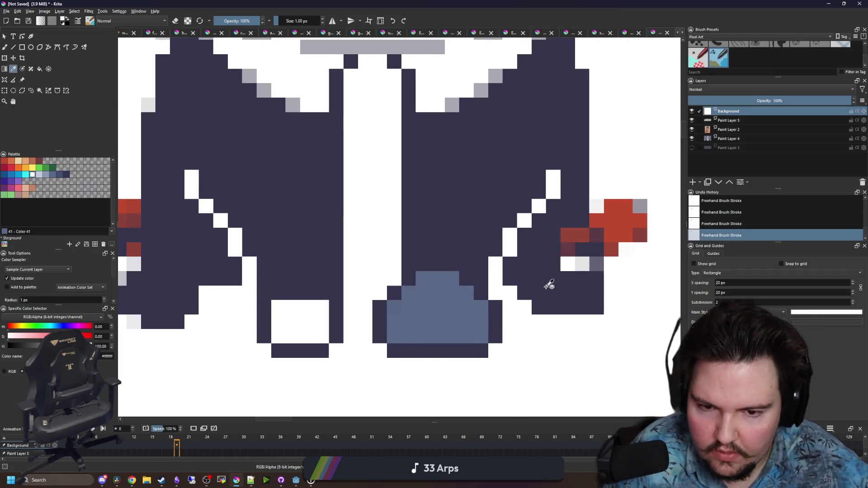
left_click(548, 287, "ctrl")
scroll(549, 284, "down", 1)
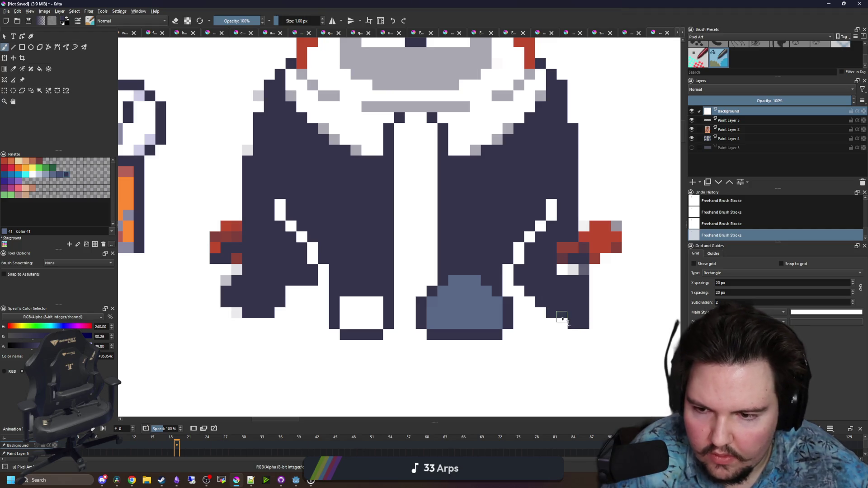
left_click(553, 349, "ctrl")
left_click_drag(570, 323, 597, 328)
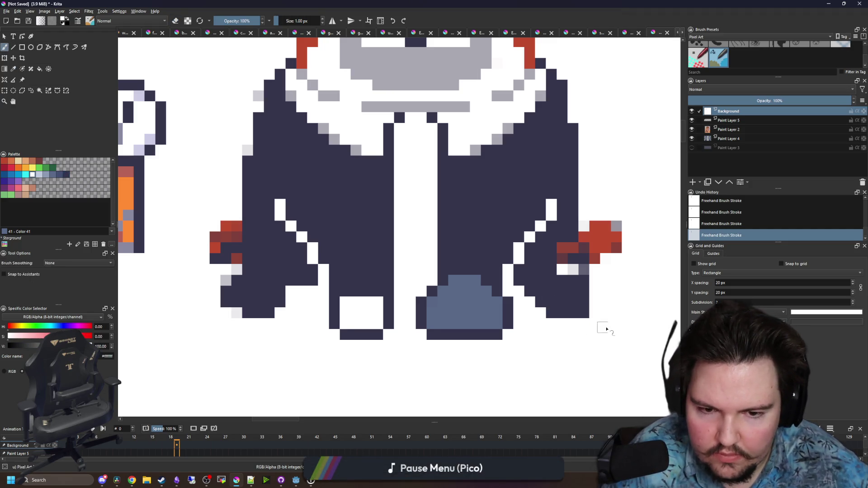
Cover the red and white pixels at the jacket's lower right with dark navy
scroll(334, 291, "up", 1)
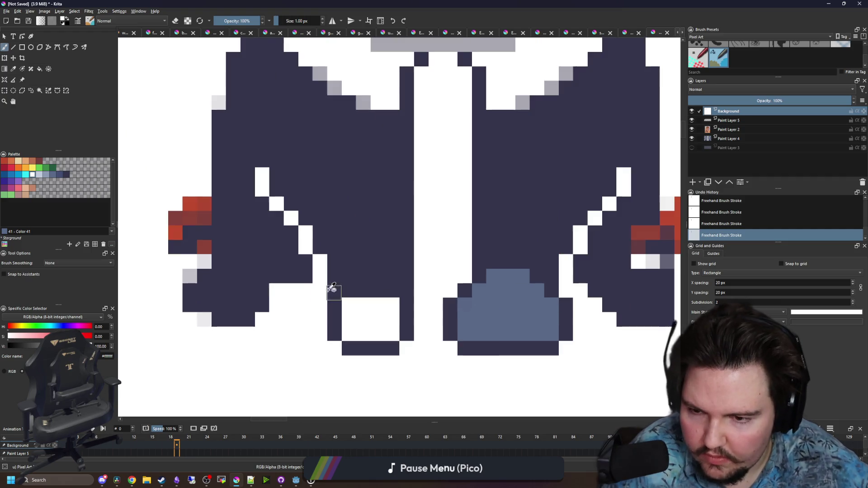
left_click(278, 285, "ctrl")
scroll(265, 317, "down", 1)
key("ctrl+z")
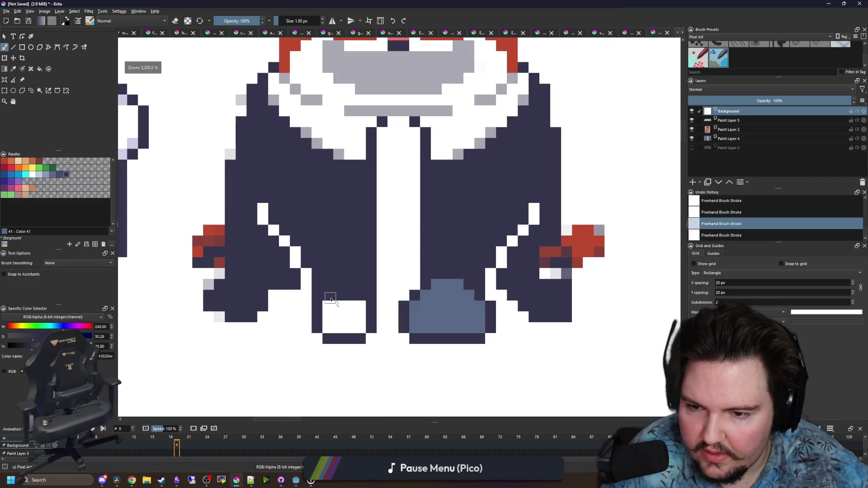
scroll(497, 303, "up", 1)
key("ctrl+shift+z")
left_click(528, 338, "ctrl")
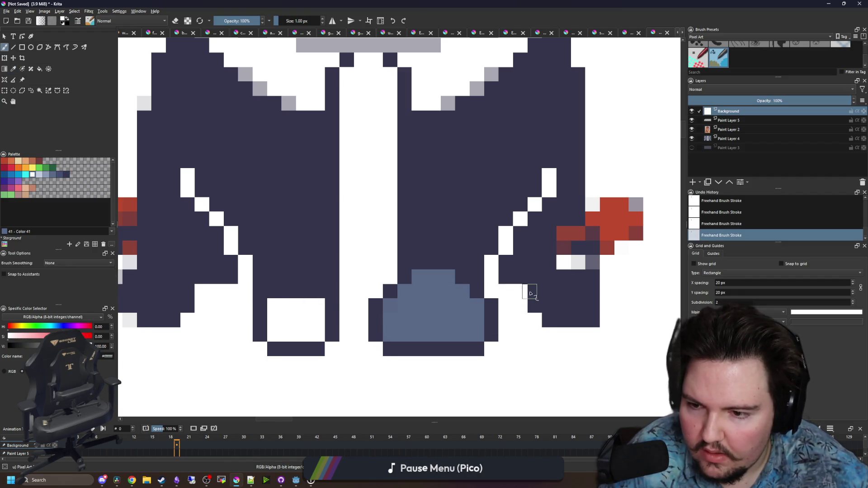
scroll(520, 325, "down", 1)
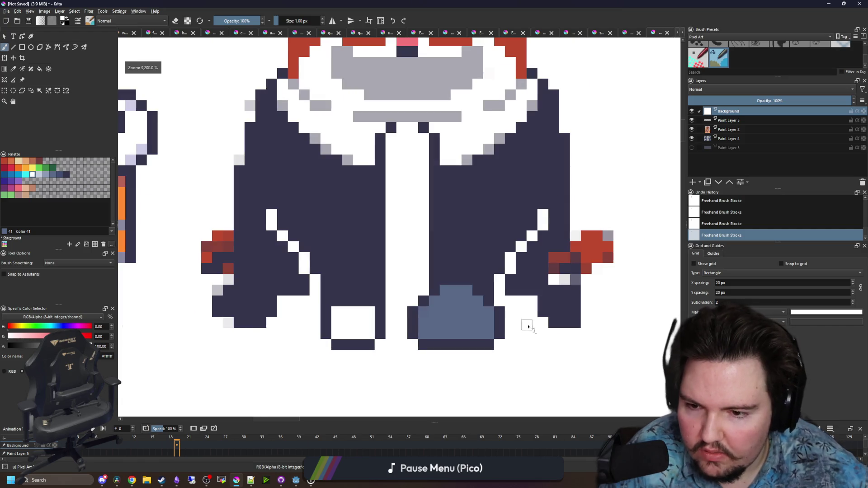
left_click(560, 313, "ctrl")
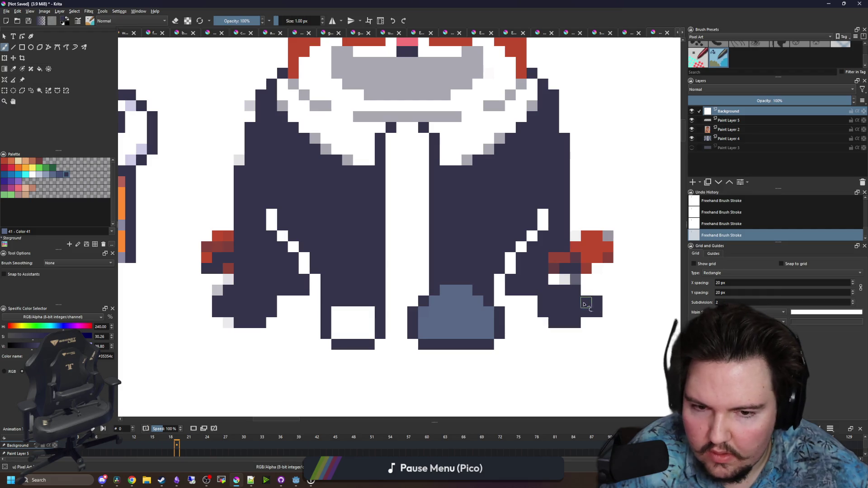
mouse_move(578, 285)
left_mouse_down()
mouse_move(552, 275)
mouse_move(564, 256)
left_mouse_up()
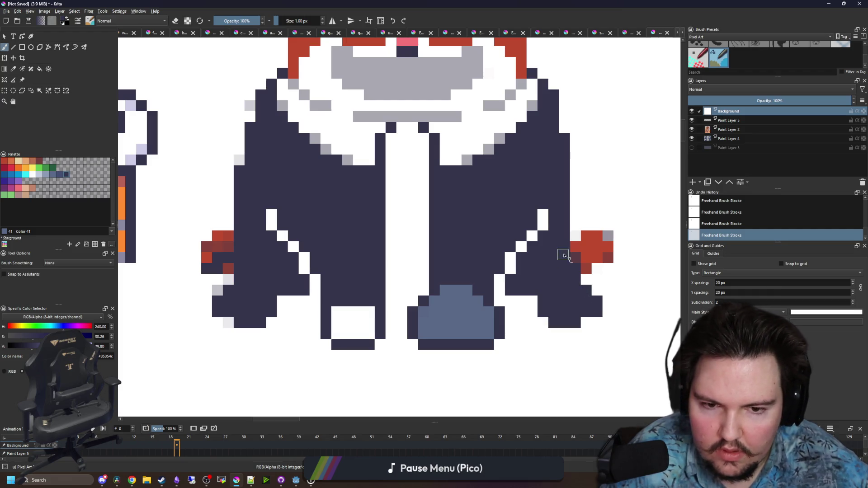
Paint out the red paws on both sides of the jacket in white
left_click(614, 219, "ctrl")
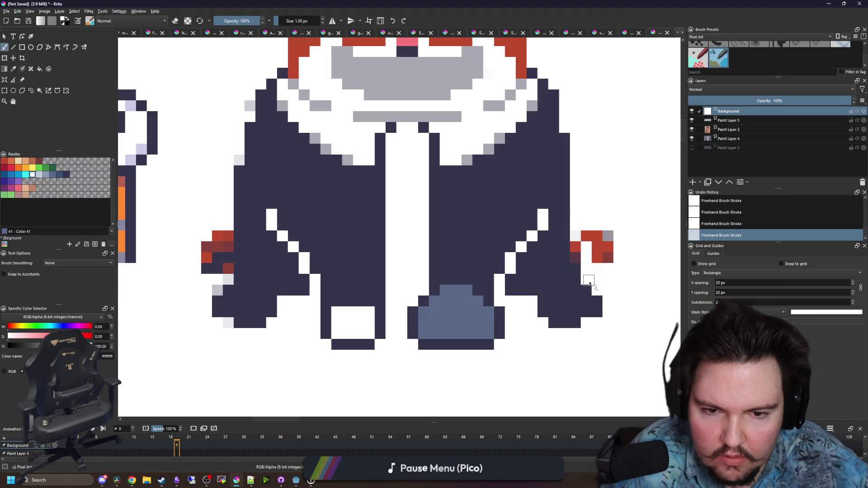
left_click_drag(608, 229, 605, 257)
mouse_move(226, 269)
left_mouse_down()
mouse_move(206, 255)
mouse_move(218, 287)
left_mouse_up()
scroll(223, 323, "up", 3)
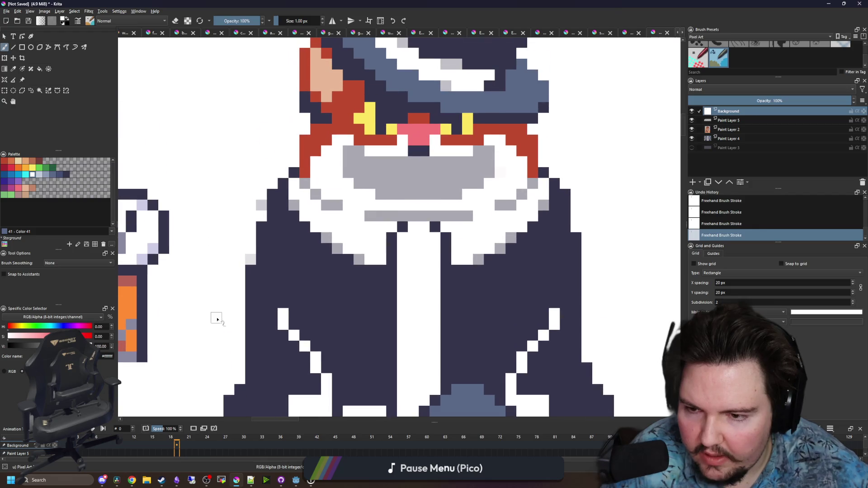
scroll(260, 204, "down", 3)
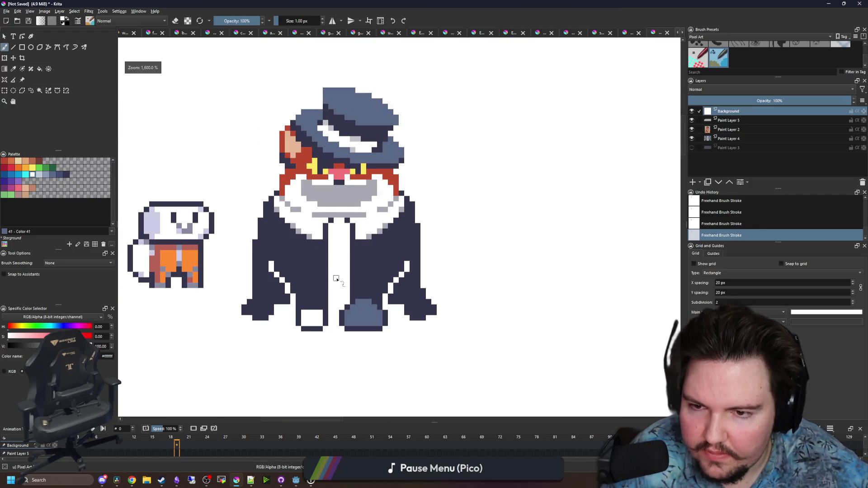
scroll(314, 304, "up", 2)
Fill the white gap at the bottom of the jacket with dark navy
mouse_move(249, 302)
left_mouse_down()
mouse_move(286, 276)
mouse_move(318, 303)
left_mouse_up()
left_click(306, 288, "ctrl")
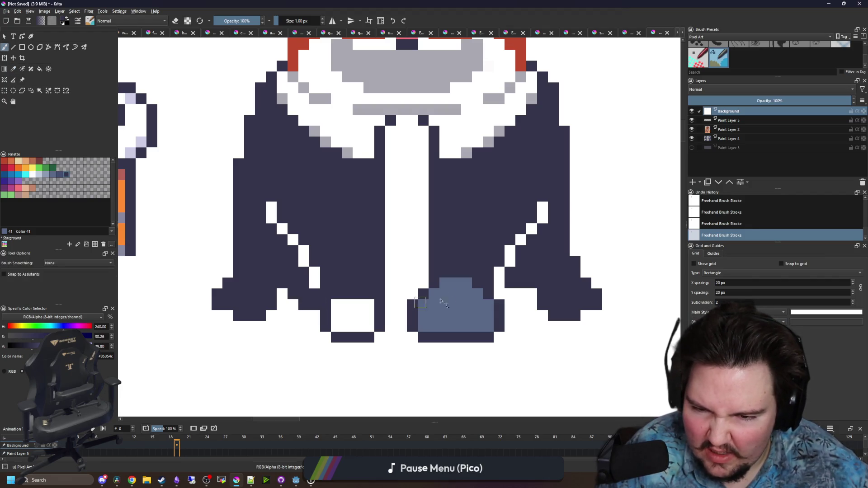
scroll(421, 305, "right", 2)
left_click_drag(462, 302, 468, 314)
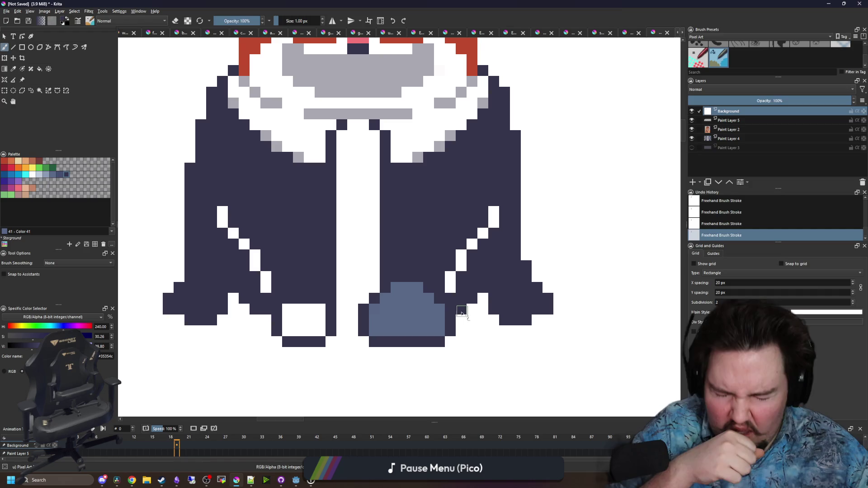
scroll(419, 356, "down", 5)
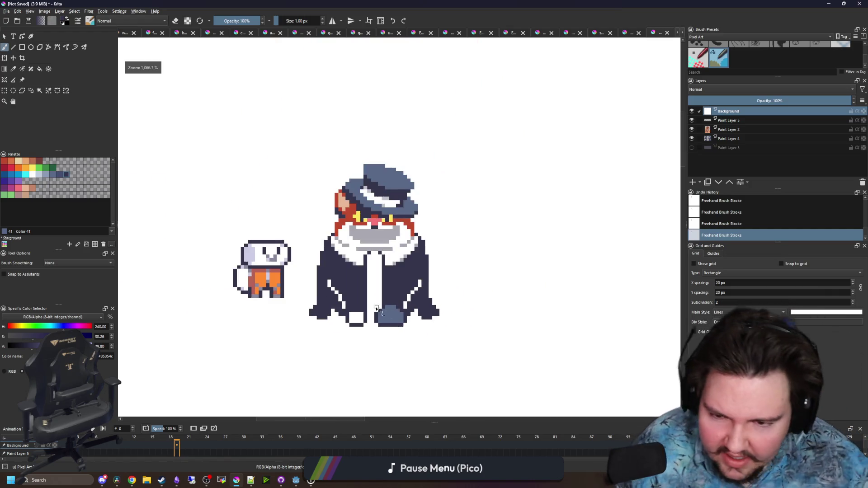
scroll(362, 310, "up", 6)
scroll(382, 306, "down", 1)
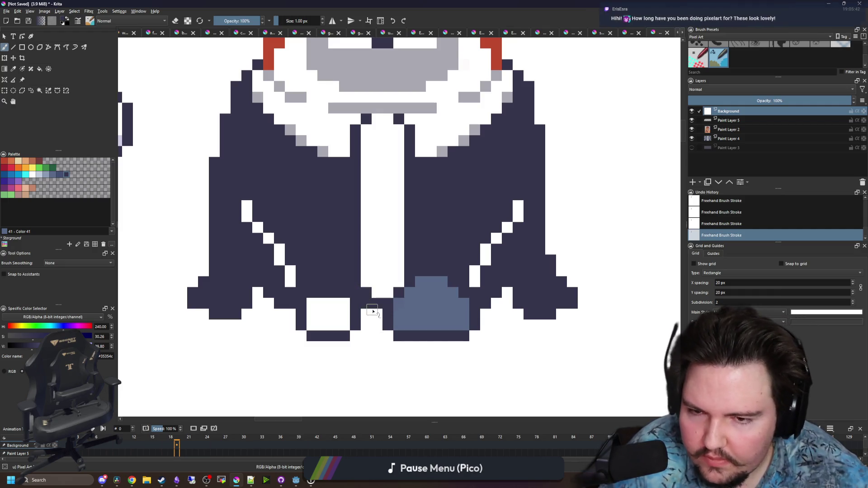
scroll(366, 300, "down", 2)
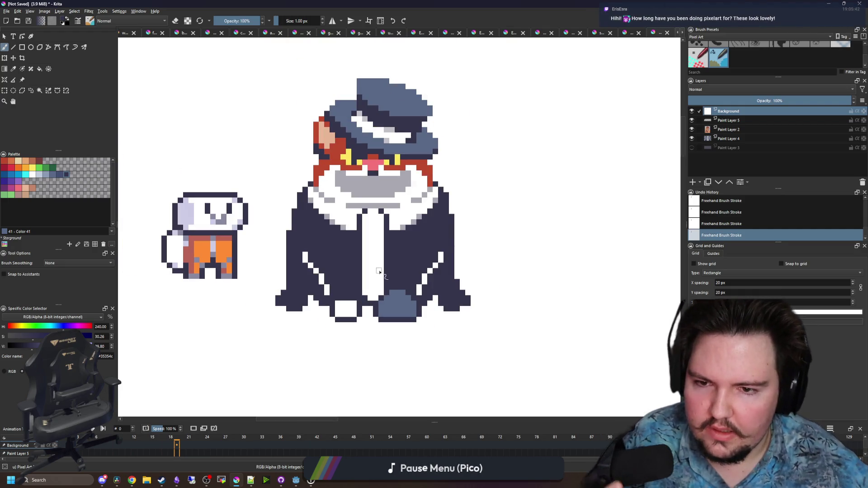
scroll(353, 293, "up", 2)
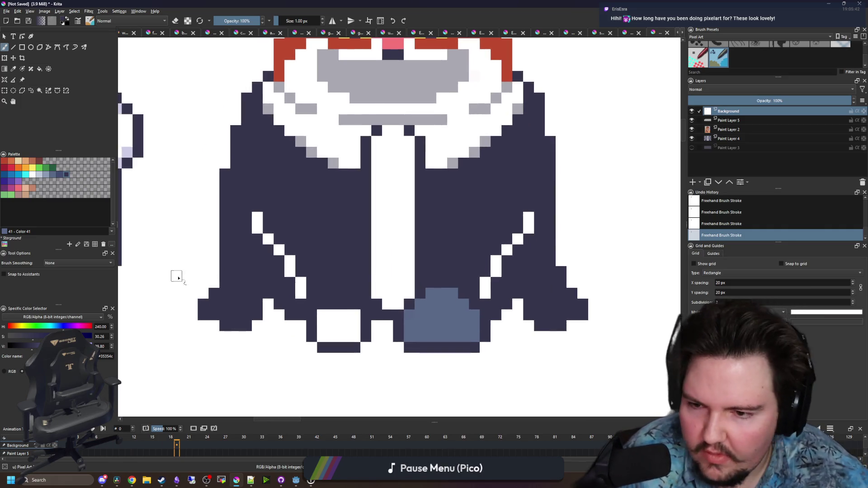
scroll(176, 276, "up", 1)
Select the jacket's lower-left flap and move it one pixel right
key("ctrl+r")
left_click_drag(173, 352, 277, 253)
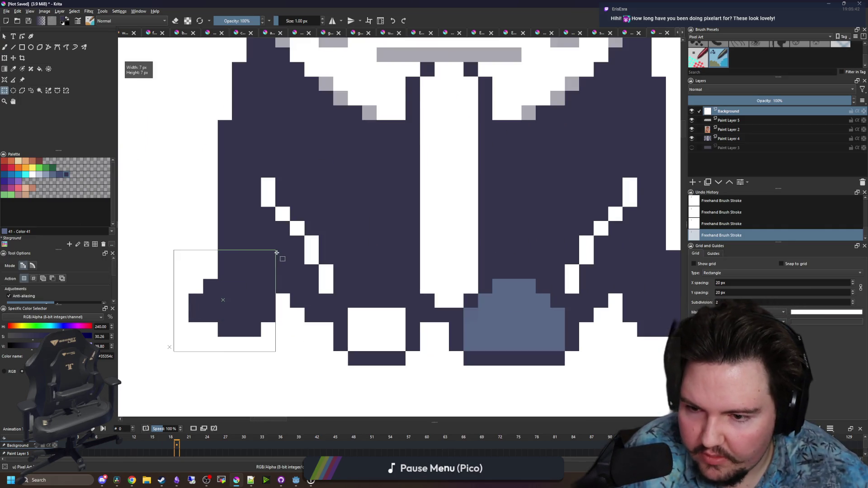
key("t")
left_click_drag(252, 296, 267, 299)
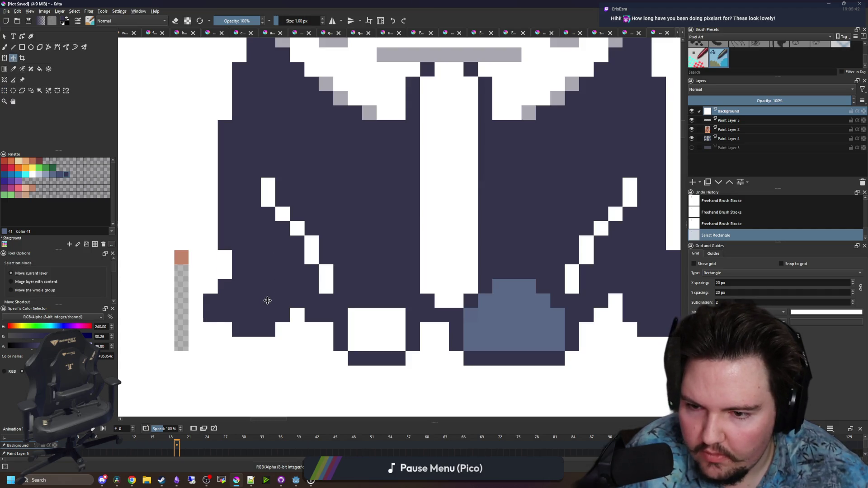
key("ctrl+shift+a")
scroll(265, 301, "down", 2)
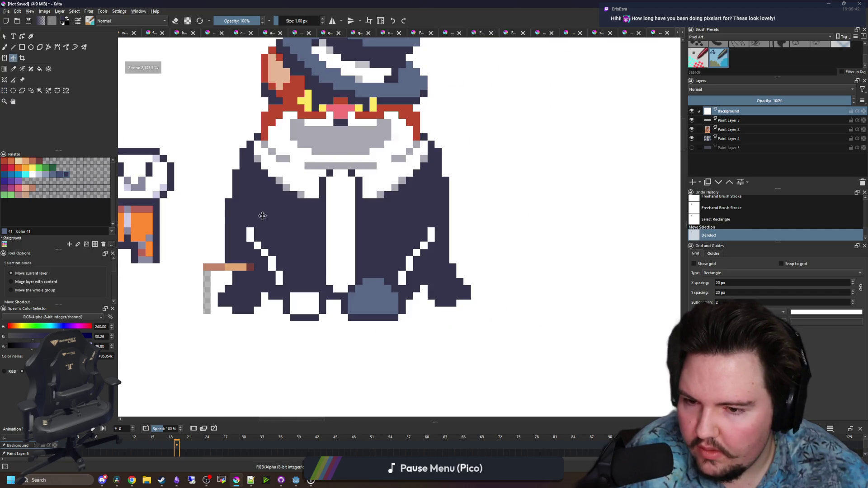
key("ctrl+z")
key("ctrl+z")
key("ctrl+shift+z")
key("ctrl+shift+z")
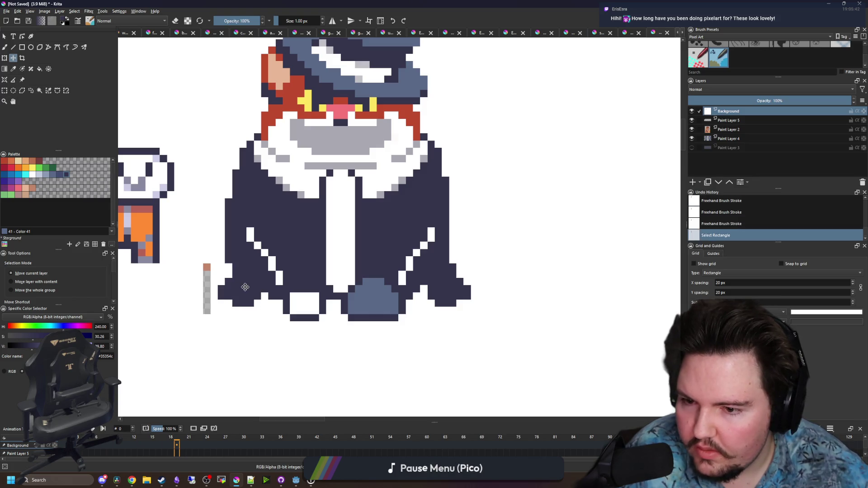
Select the jacket's lower-right flap and move it one pixel left
left_click(4, 90)
left_click_drag(493, 323, 429, 263)
left_click(13, 58)
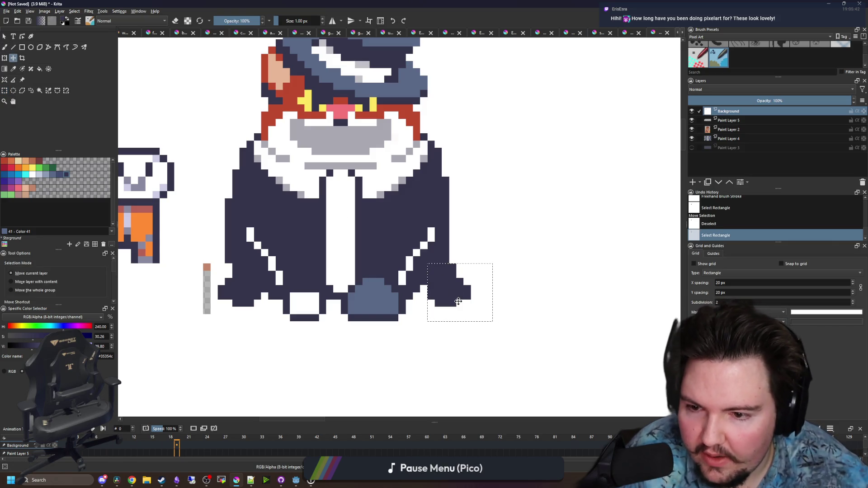
left_click_drag(457, 302, 450, 301)
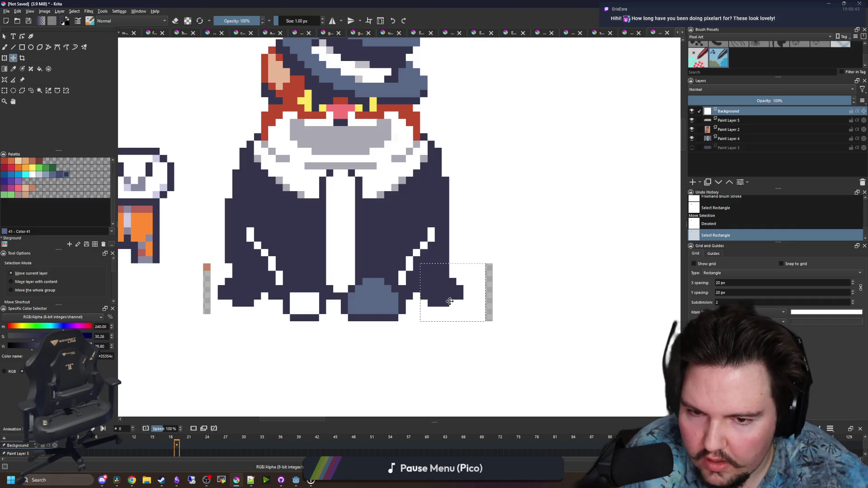
scroll(450, 302, "up", 1)
Deselect and touch up two navy pixels on the jacket's right edge
key("b")
left_click(151, 257)
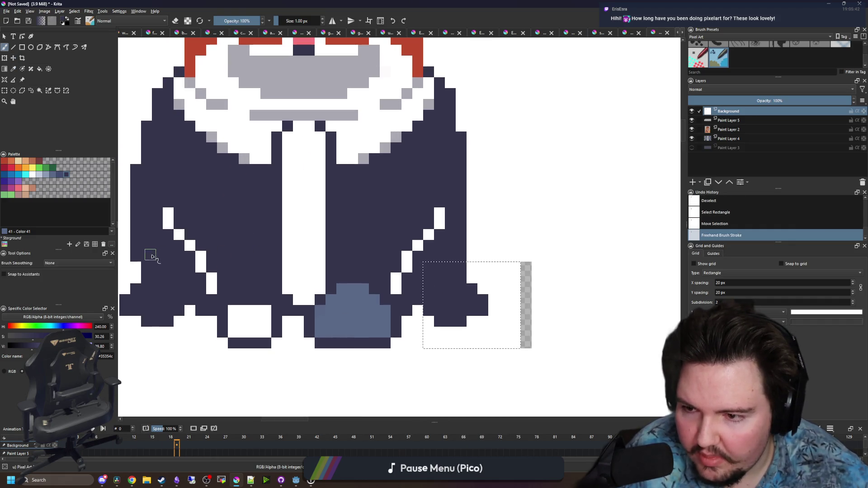
key("ctrl+z")
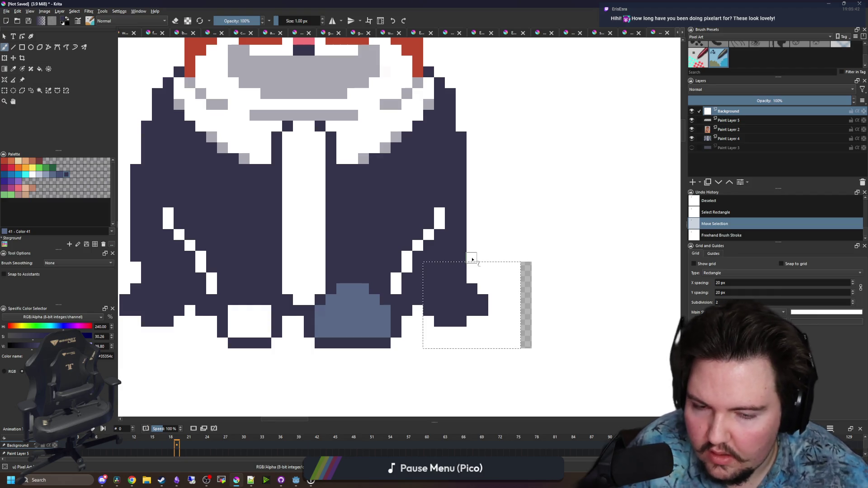
key("ctrl+shift+a")
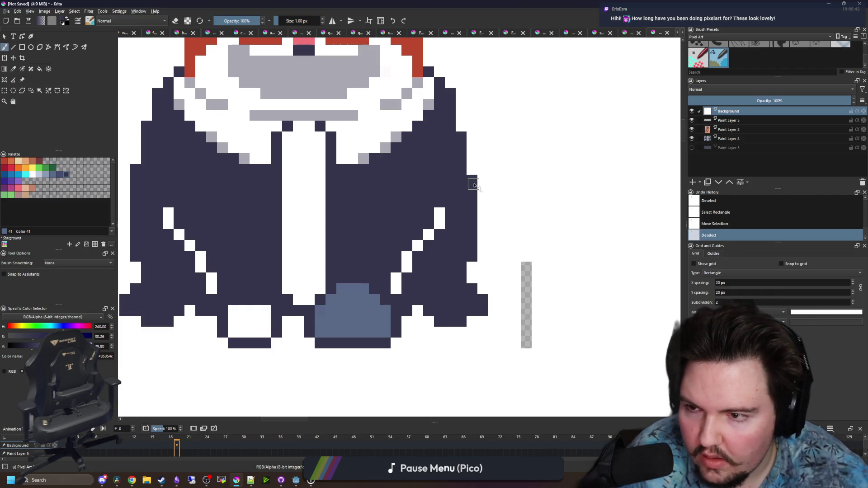
left_click(473, 180)
left_click(472, 172)
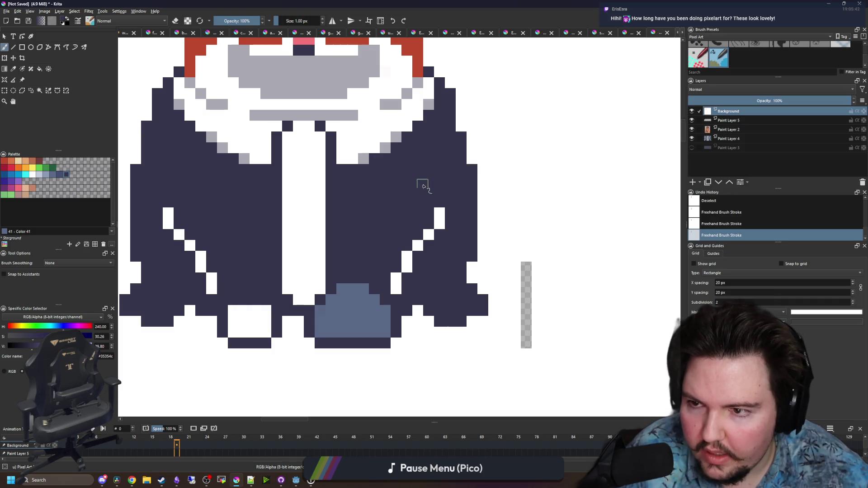
Extend the jacket's right edge with more navy touch-up pixels
left_click_drag(420, 180, 467, 234)
left_click(507, 183)
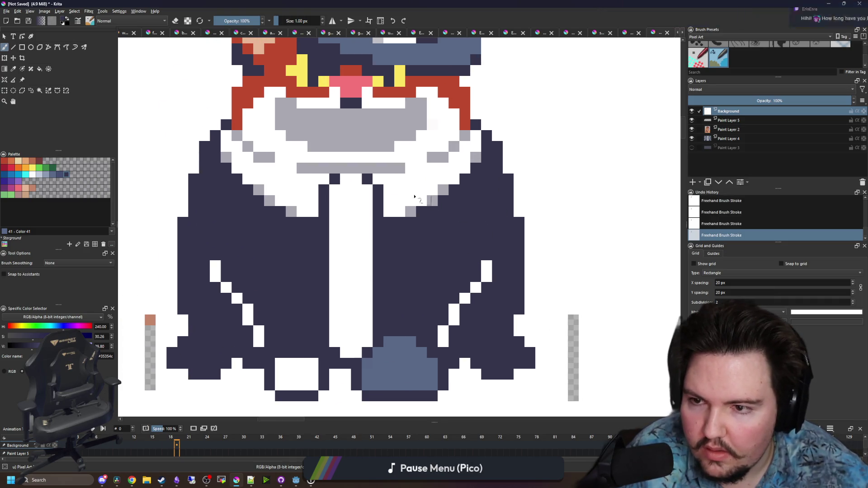
scroll(468, 195, "down", 2)
scroll(481, 269, "up", 1)
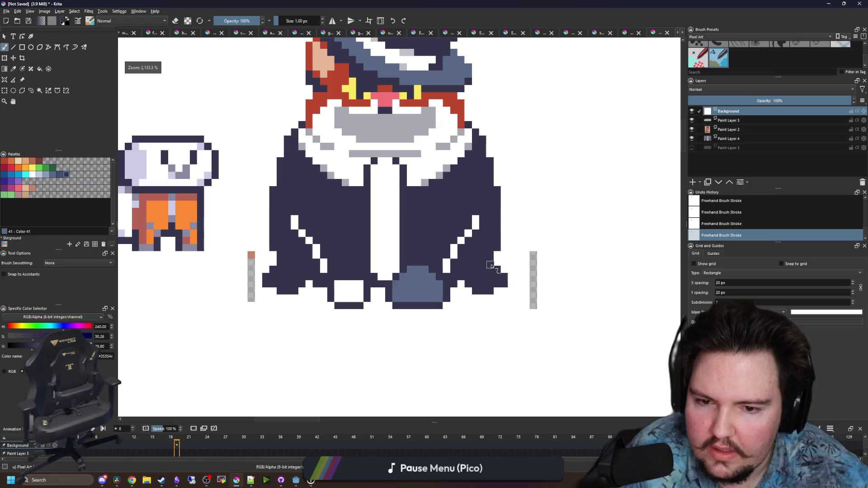
Paint the transparent strip beside the jacket white
left_click(523, 364, "ctrl")
left_click_drag(536, 317, 523, 252)
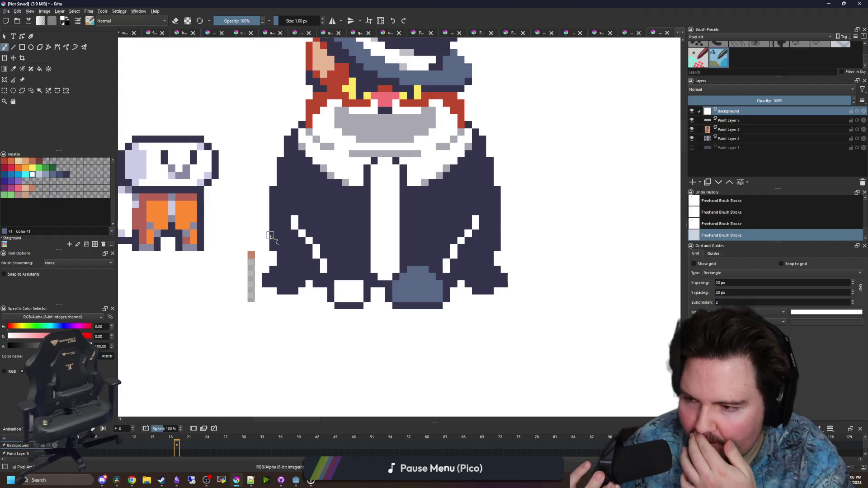
scroll(253, 245, "up", 1)
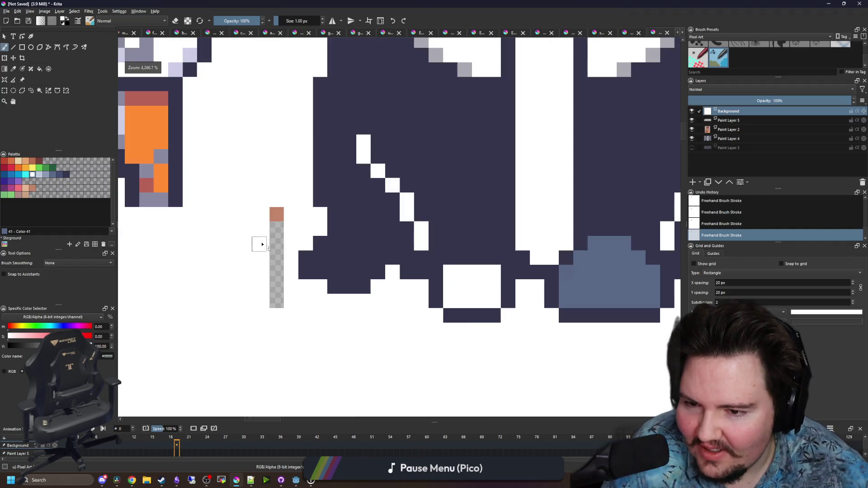
scroll(270, 260, "down", 2)
scroll(337, 252, "up", 2)
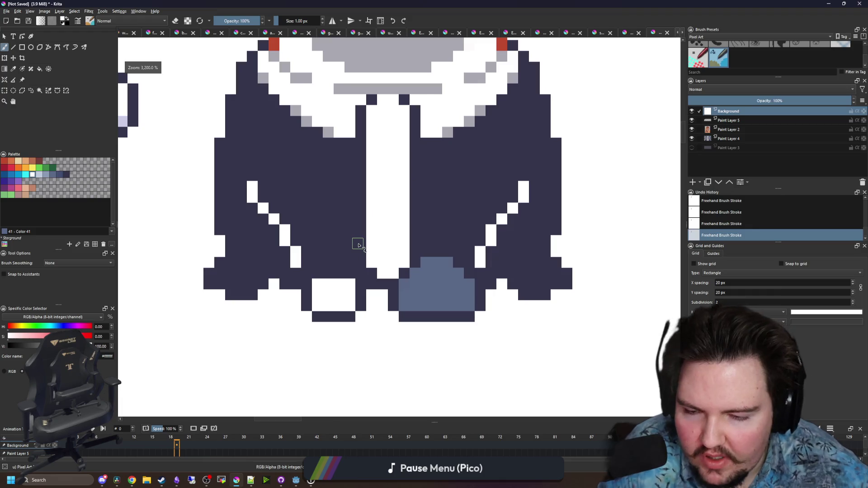
Sample white from the drawing and paint a white band across the tie row
key("p")
left_click_drag(315, 219, 350, 252)
scroll(350, 252, "down", 1)
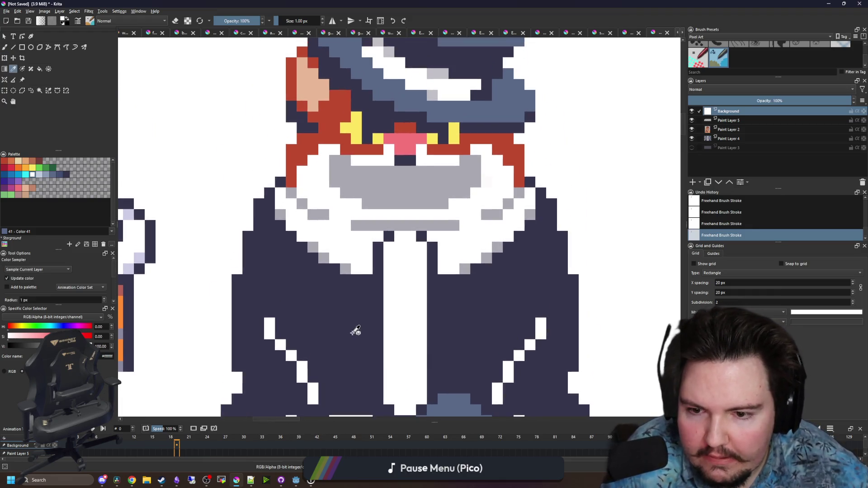
scroll(346, 316, "up", 2)
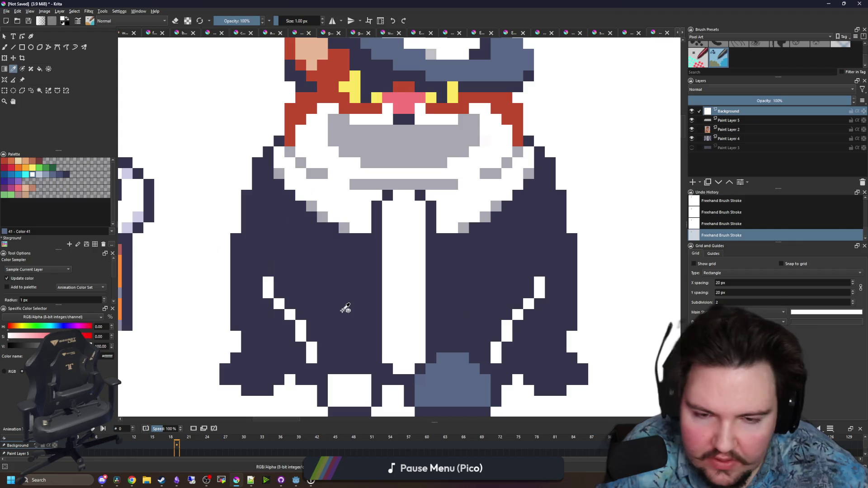
scroll(422, 242, "up", 1)
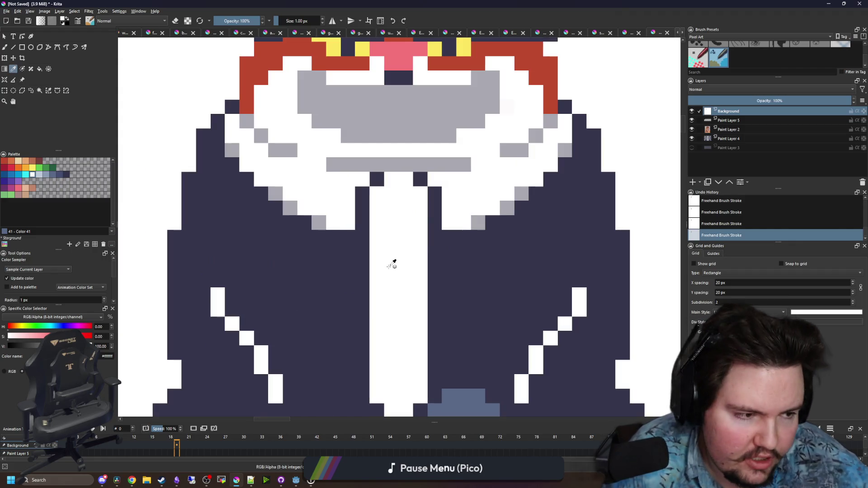
key("b")
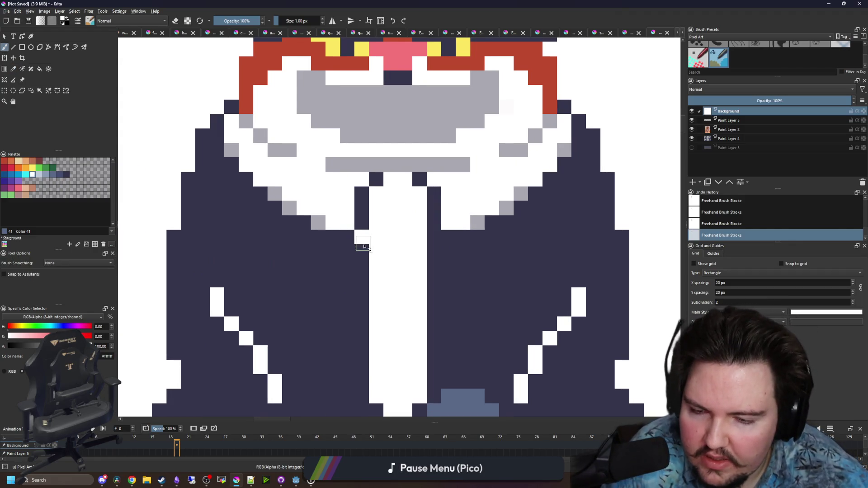
mouse_move(364, 247)
left_mouse_down()
mouse_move(351, 257)
mouse_move(430, 264)
mouse_move(449, 257)
left_mouse_up()
scroll(407, 251, "down", 1)
Paint white columns on both sides of the tie to widen the shirt
left_click_drag(368, 246, 361, 275)
left_click_drag(431, 245, 431, 280)
scroll(374, 277, "down", 3)
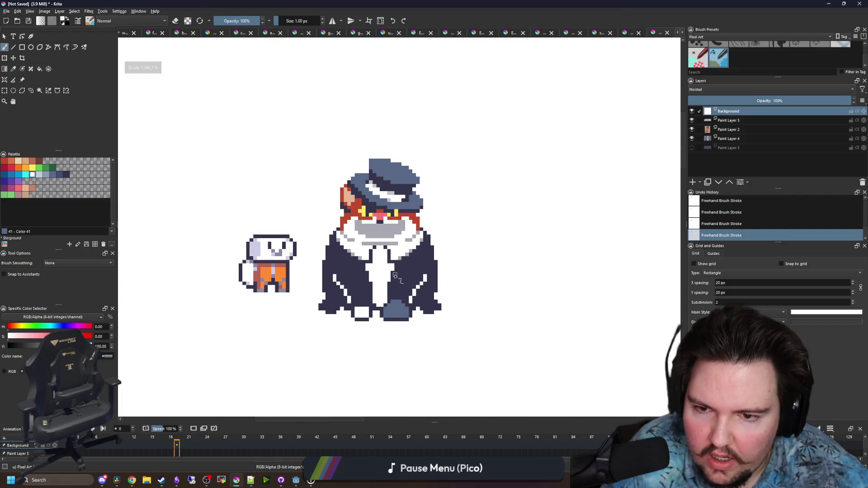
scroll(394, 275, "up", 2)
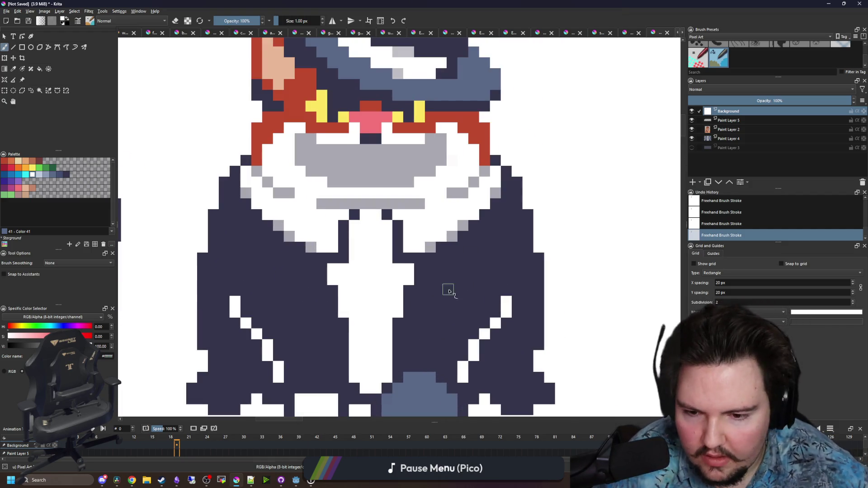
scroll(399, 283, "down", 1)
left_click(418, 316, "ctrl")
scroll(418, 316, "up", 1)
Brush a grey #a8a8b2 shading strip up the lower shirt front
left_click_drag(359, 389, 357, 145)
key("ctrl+z")
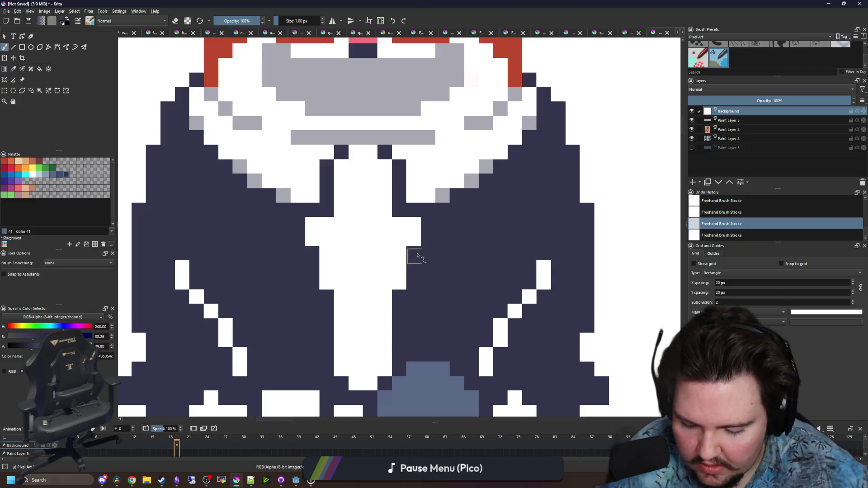
left_click(442, 195, "ctrl")
left_click_drag(358, 389, 357, 340)
left_click_drag(356, 152, 357, 202)
key("ctrl+z")
Pick blue-grey #5a6988 and add pixels at the tie top and lower strip
key("p")
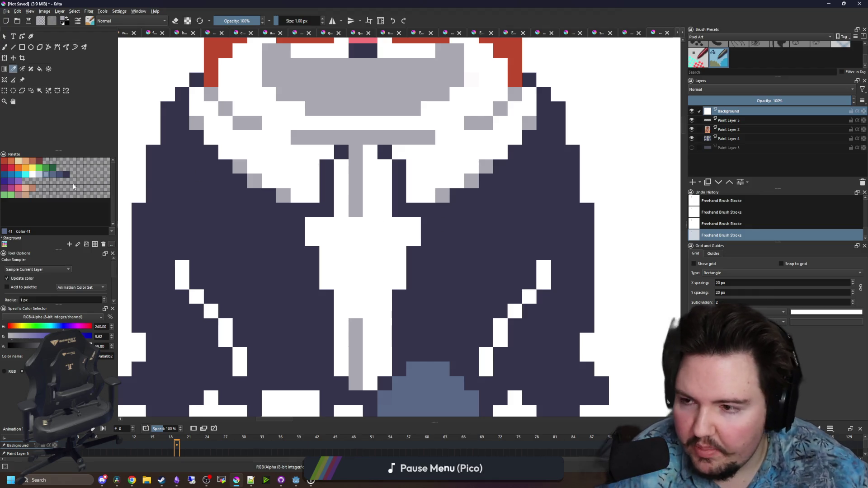
left_click(54, 176)
key("b")
left_click_drag(355, 151, 356, 167)
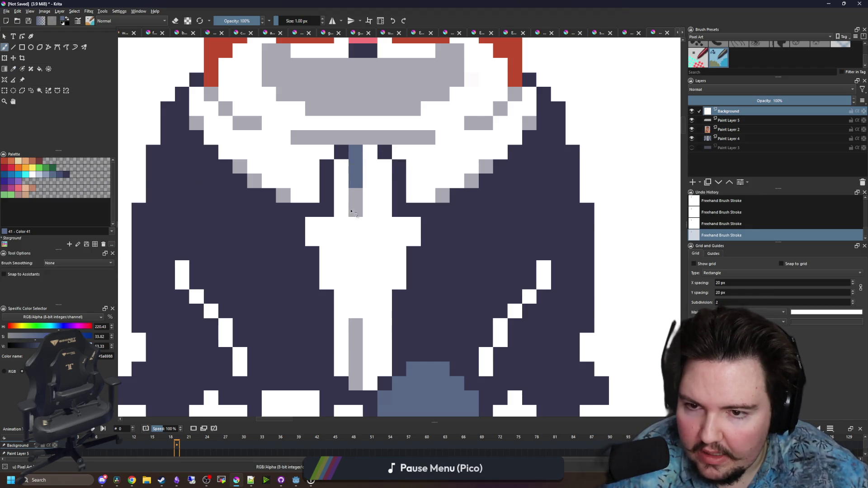
left_click(358, 387)
scroll(355, 361, "down", 6)
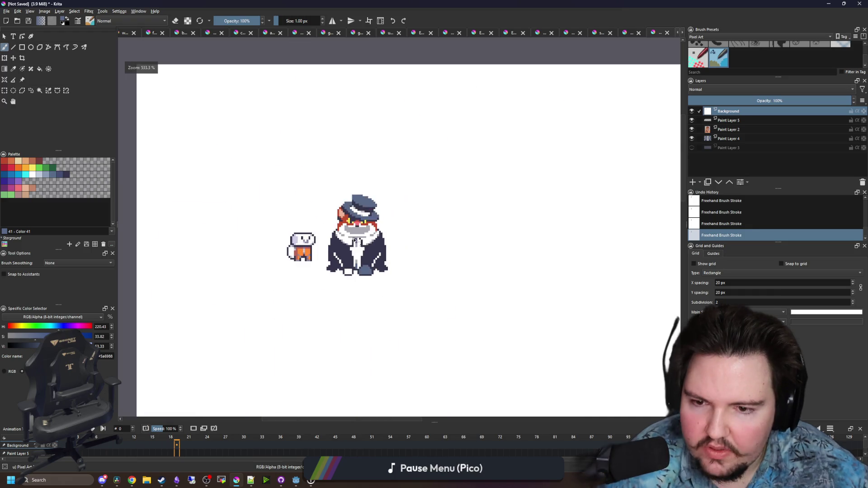
scroll(400, 301, "up", 4)
scroll(398, 300, "up", 3)
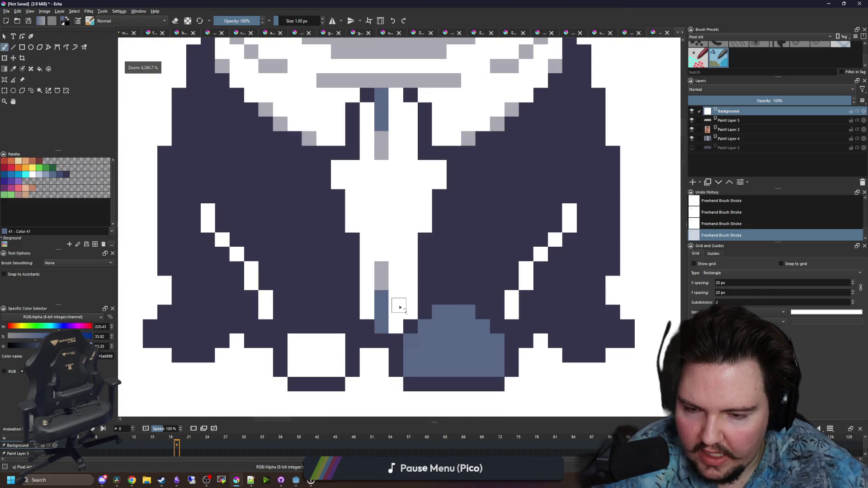
Place three blue-grey button pixels down the middle of the shirt
left_click(395, 254)
left_click(396, 196)
left_click(396, 138)
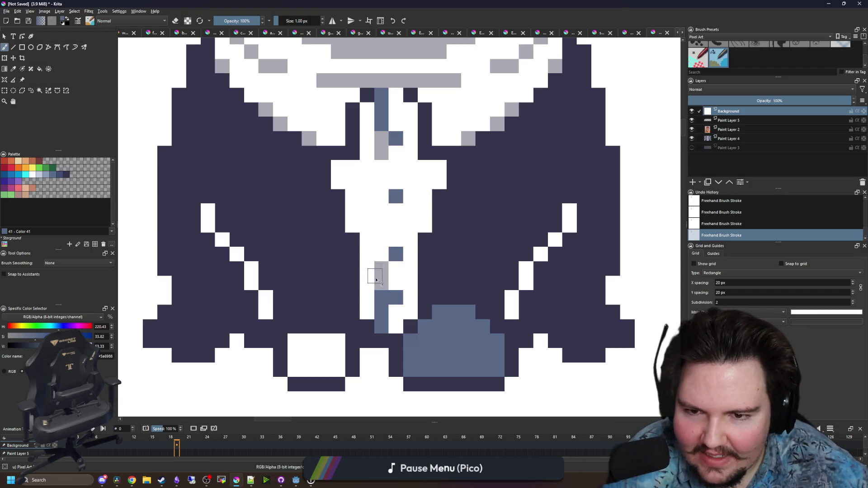
scroll(375, 276, "down", 8)
scroll(385, 277, "up", 7)
scroll(375, 262, "down", 4)
Select the cat's head, move it down slightly, and deselect
scroll(407, 235, "up", 1)
key("ctrl+r")
left_click_drag(289, 91, 404, 233)
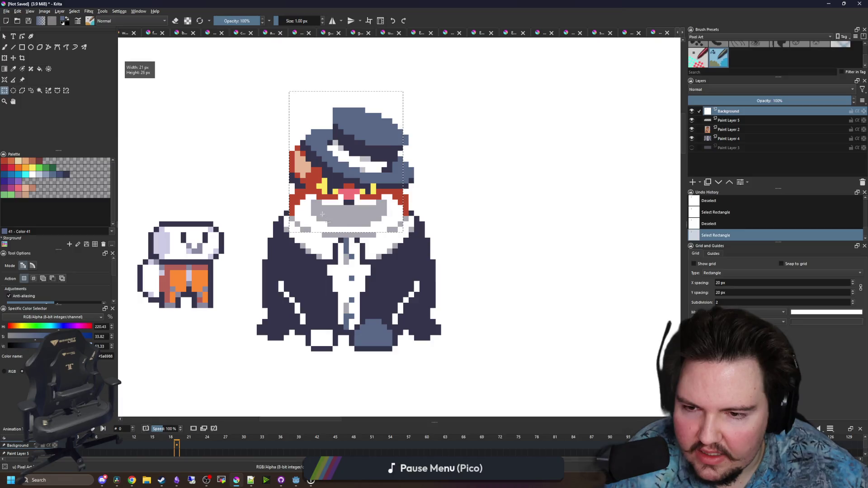
key("t")
left_click_drag(348, 188, 348, 193)
key("ctrl+shift+a")
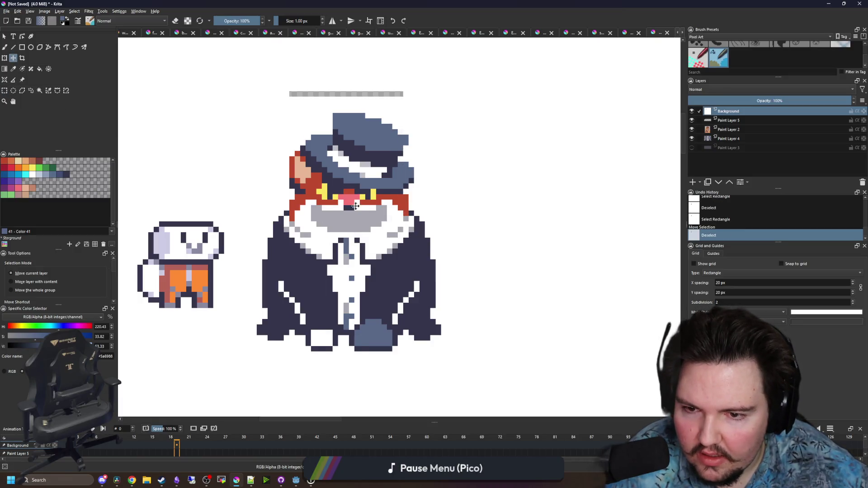
Sample the muzzle grey and add extra grey pixels along the muzzle row
scroll(361, 211, "up", 2)
key("p")
left_click(423, 240)
key("b")
left_click_drag(364, 258, 373, 259)
left_click(344, 256)
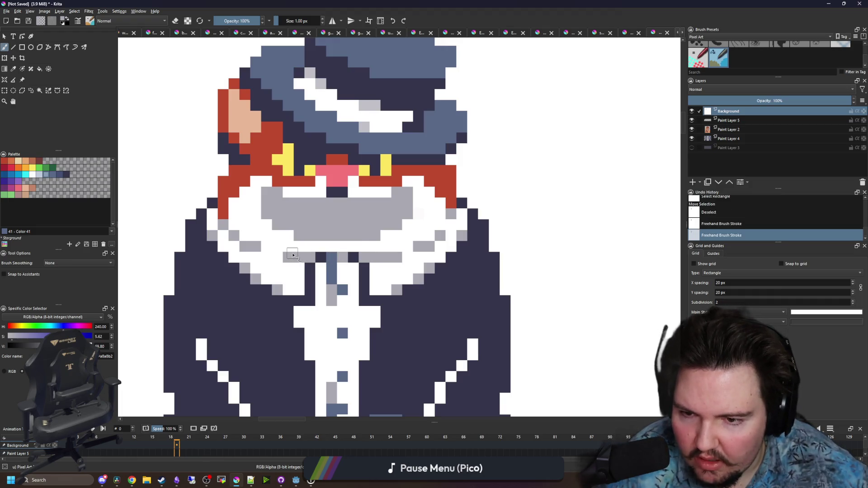
left_click(293, 255)
scroll(353, 181, "down", 3)
scroll(406, 137, "up", 2)
Extend the hat's upper-right edge in hat blue, then choose pale blue-grey 8b9bb4 and white swatches
left_click_drag(411, 138, 254, 136)
scroll(396, 188, "up", 2)
left_click(378, 209, "ctrl")
mouse_move(411, 195)
left_mouse_down()
mouse_move(398, 170)
mouse_move(365, 159)
mouse_move(270, 171)
left_mouse_up()
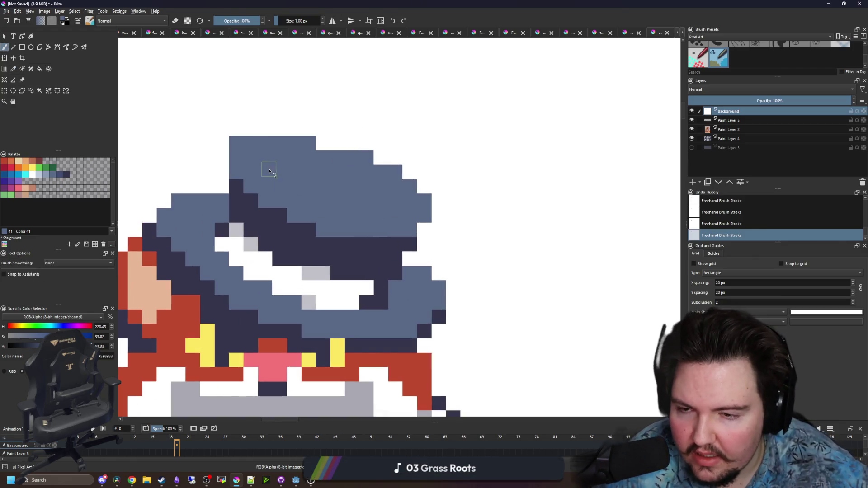
left_click(317, 100, "ctrl")
scroll(389, 196, "down", 5)
scroll(379, 206, "up", 5)
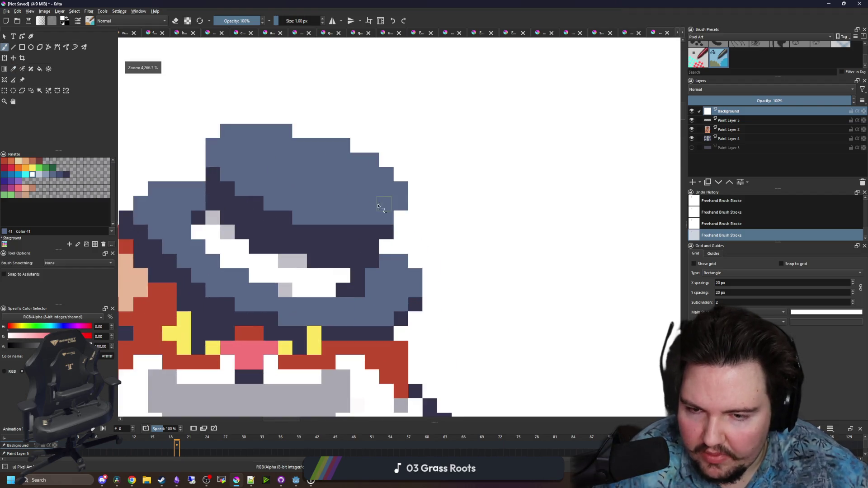
left_click(378, 207, "ctrl")
scroll(367, 209, "down", 3)
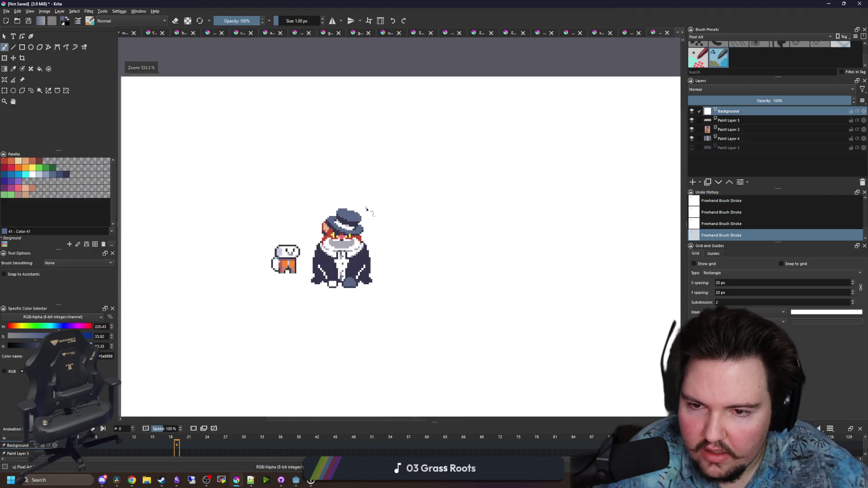
scroll(367, 210, "down", 1)
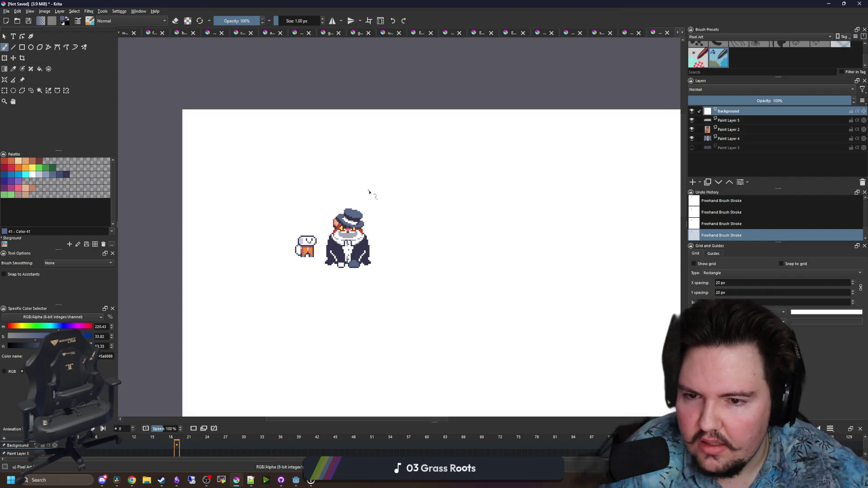
scroll(316, 212, "up", 6)
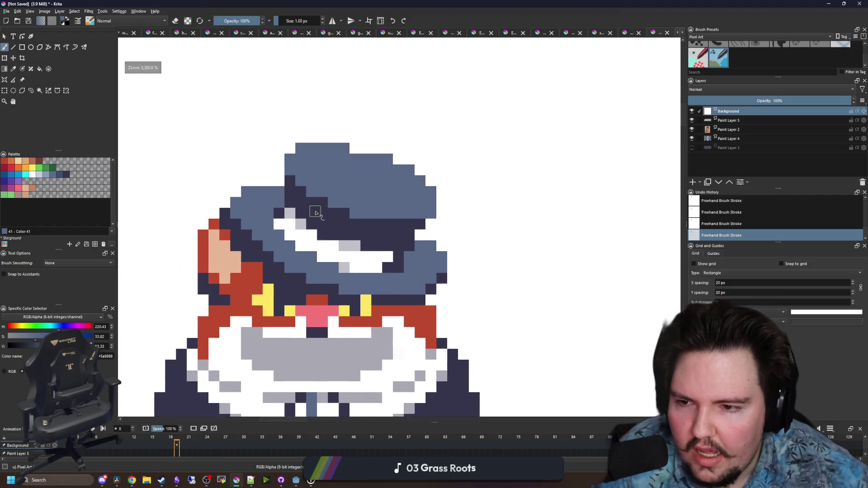
scroll(316, 213, "up", 1)
scroll(316, 243, "down", 3)
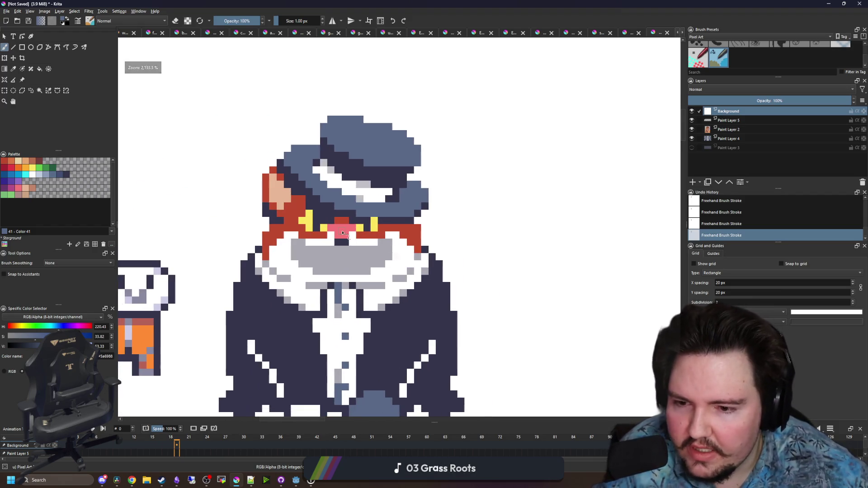
scroll(299, 271, "up", 1)
left_click(47, 180)
left_click(33, 175)
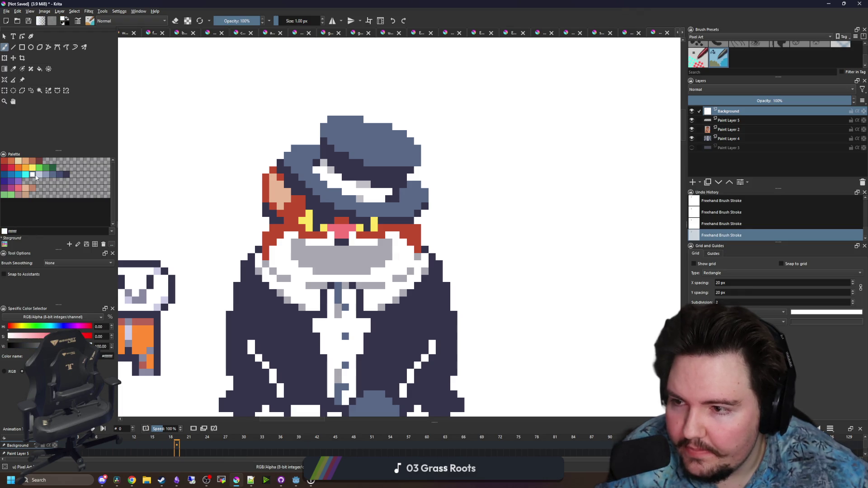
Test flood fills of light blue-grey c0cbdc on the muzzle, changing the fill area mode
key("f")
scroll(303, 283, "up", 1)
left_click(39, 175)
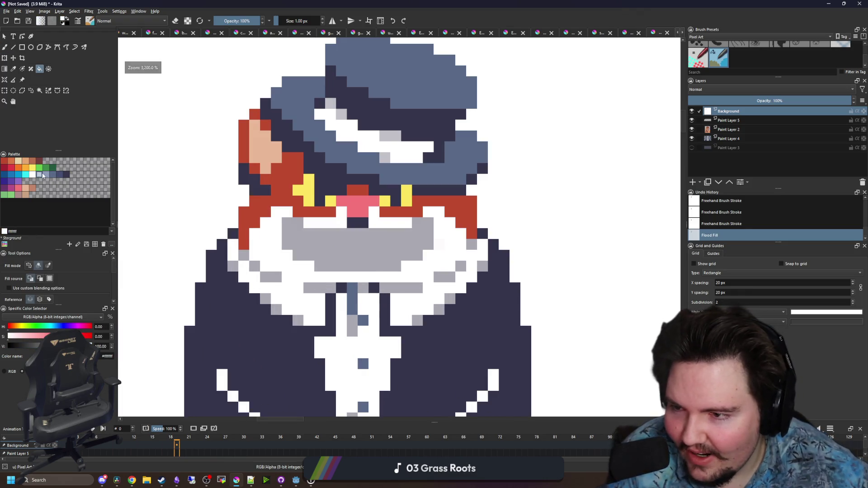
left_click(360, 263)
key("ctrl+z")
scroll(279, 226, "down", 3)
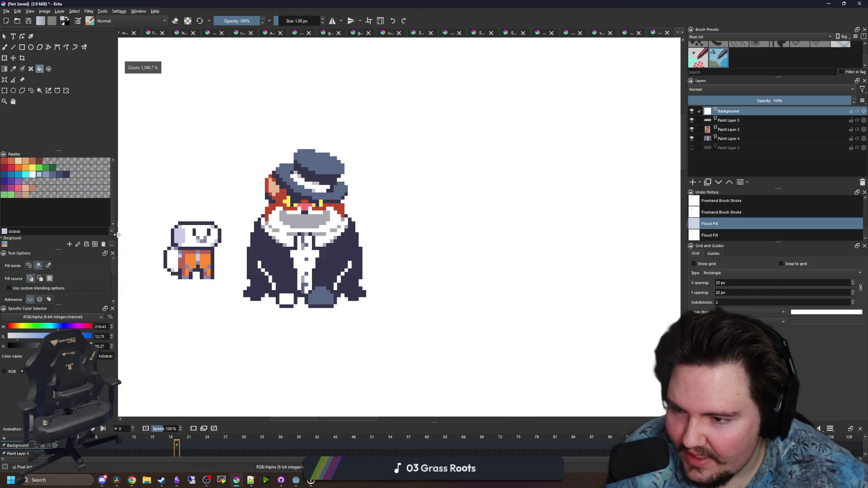
left_click(48, 266)
left_click(301, 228)
key("ctrl+z")
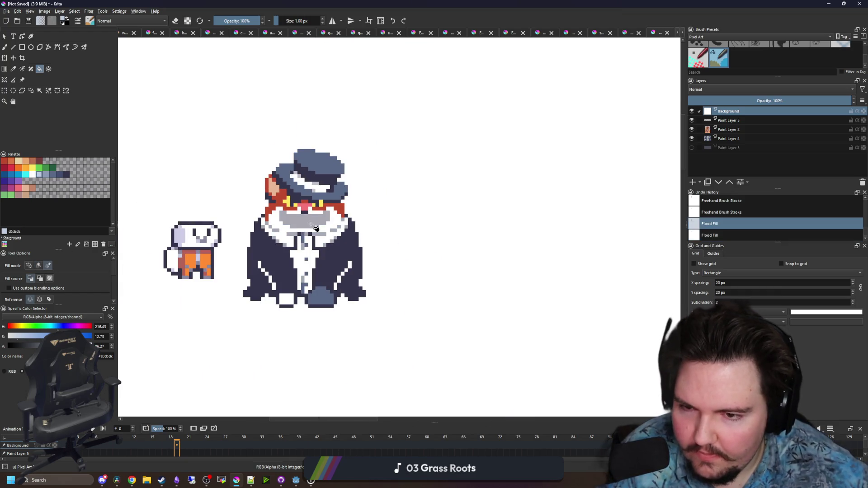
Flood-fill the grey muzzle with light blue-grey c0cbdc, undoing a stray hat fill
scroll(323, 172, "up", 2)
left_click(324, 171)
key("ctrl+z")
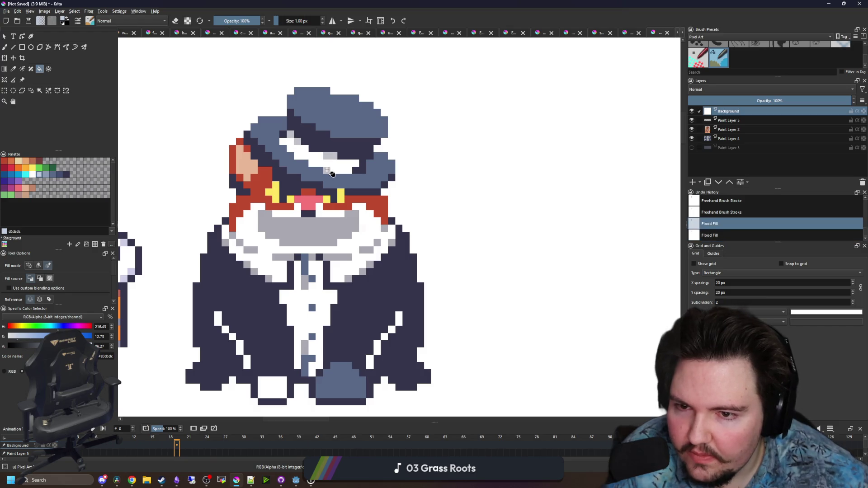
key("ctrl+shift+z")
left_click(316, 232)
scroll(316, 232, "down", 1)
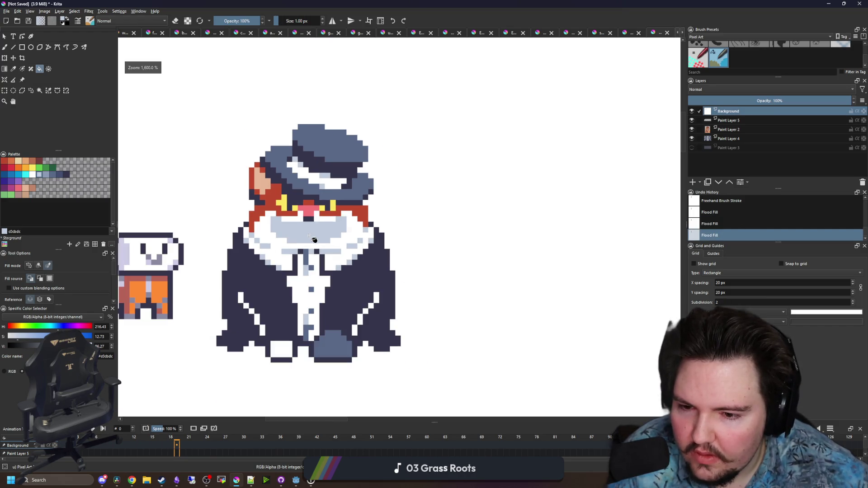
scroll(314, 334, "up", 2)
Paint a tie pixel and two shirt button pixels in the dark navy suit colour
left_click(330, 312, "ctrl")
key("b")
left_click(314, 323)
left_click(315, 279)
left_click(314, 221)
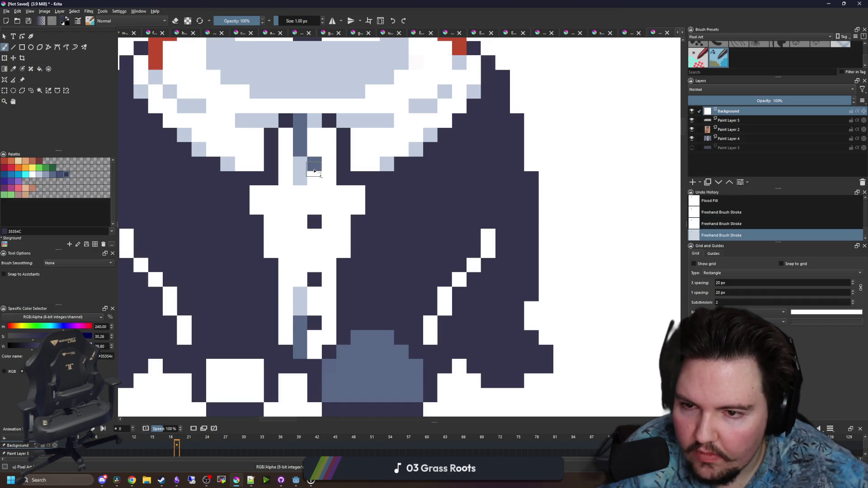
Darken a third button pixel navy and paint the red tie down the shirt front
left_click(314, 164)
scroll(329, 213, "down", 2)
scroll(328, 213, "up", 2)
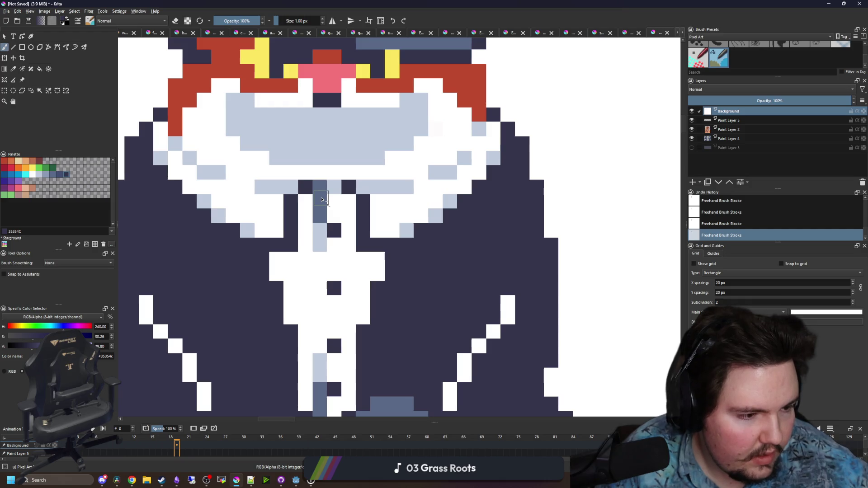
scroll(304, 202, "up", 1)
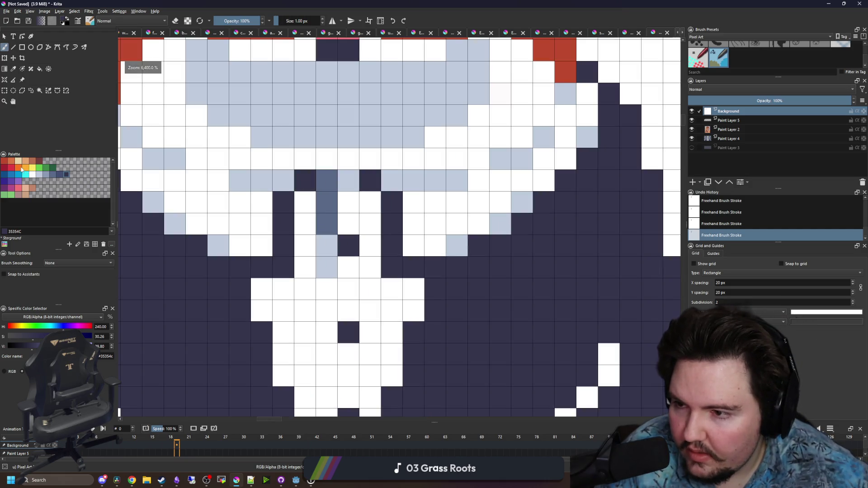
key("x")
mouse_move(328, 269)
left_mouse_down()
mouse_move(327, 291)
mouse_move(348, 313)
mouse_move(347, 334)
left_mouse_up()
mouse_move(317, 298)
left_mouse_down()
mouse_move(310, 335)
mouse_move(349, 333)
mouse_move(329, 349)
mouse_move(361, 356)
mouse_move(370, 312)
left_mouse_up()
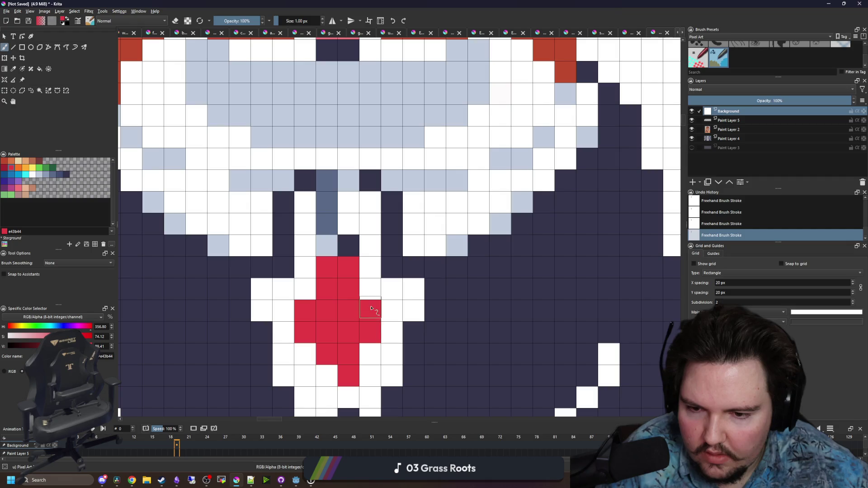
Paint the cells just below the mouth dark navy and two cells left of the mouth white
key("p")
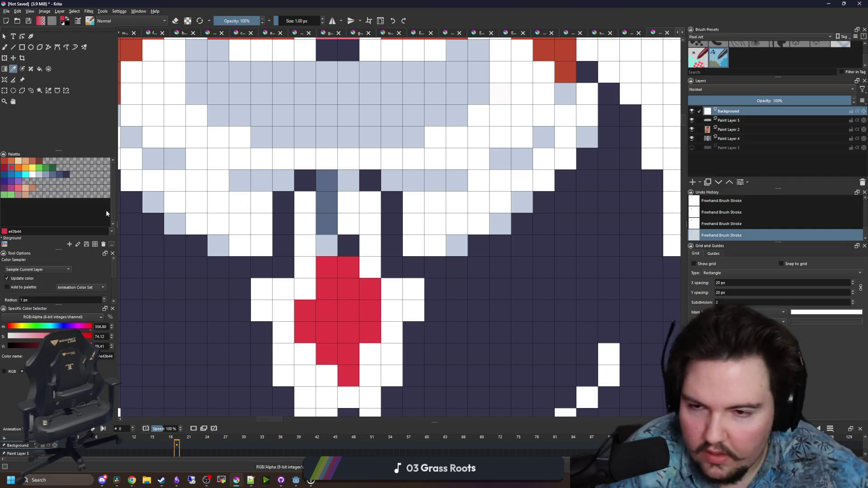
left_click(66, 175)
key("b")
mouse_move(348, 226)
left_mouse_down()
mouse_move(326, 243)
mouse_move(369, 227)
mouse_move(330, 207)
mouse_move(339, 199)
mouse_move(316, 212)
mouse_move(357, 213)
left_mouse_up()
scroll(333, 231, "down", 2)
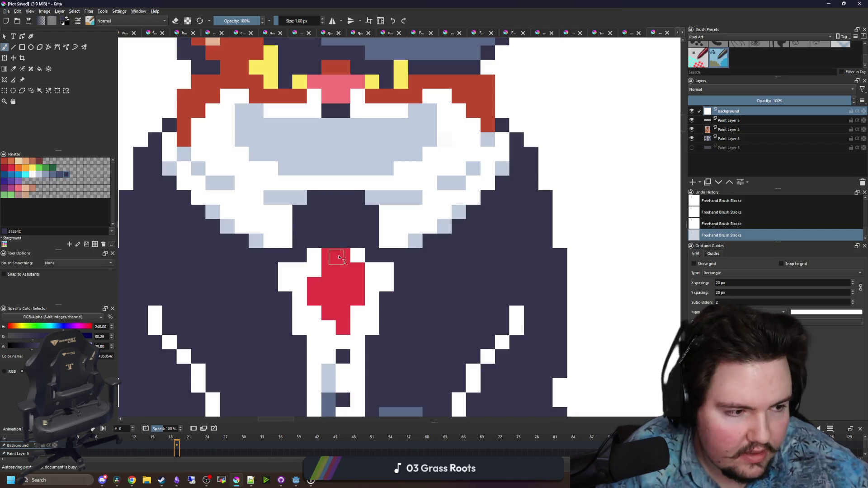
scroll(339, 256, "up", 1)
left_click(362, 253, "ctrl")
left_click(302, 235)
left_click(307, 193)
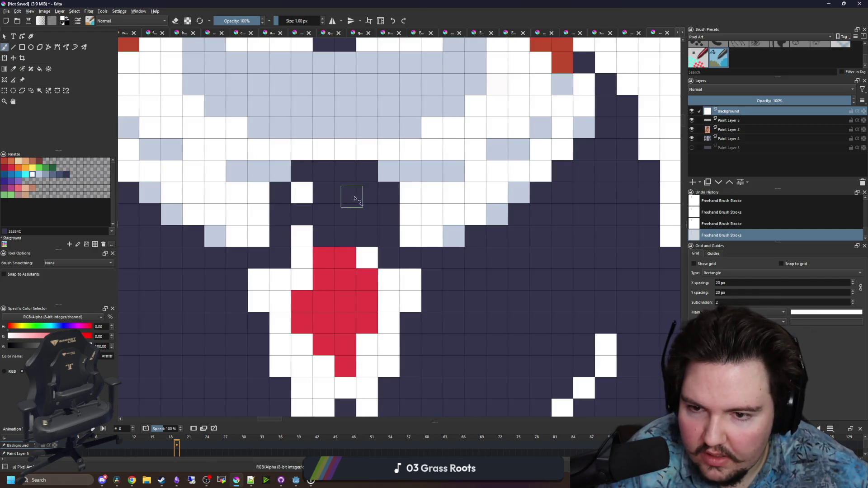
Paint four cells beside the collar strip light blue #c0cbdc
left_click(388, 171, "ctrl")
left_click(367, 236)
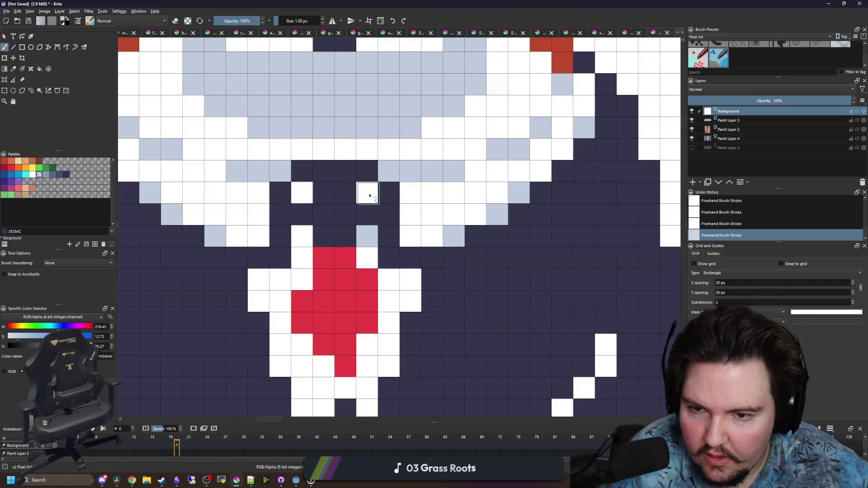
left_click(368, 193)
left_click(301, 192)
left_click(301, 235)
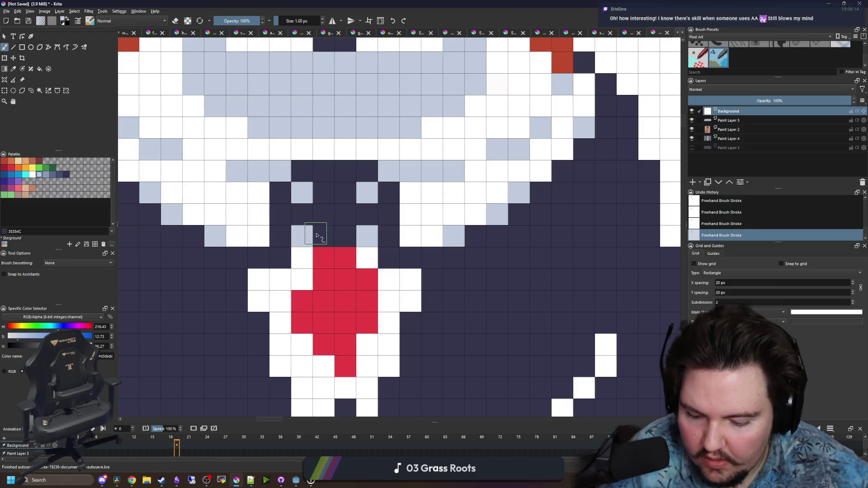
Sample the hat blue-grey and paint two matching navy collar pixels with it
key("p")
scroll(388, 262, "up", 3)
scroll(341, 150, "down", 1, "ctrl")
left_click(345, 88)
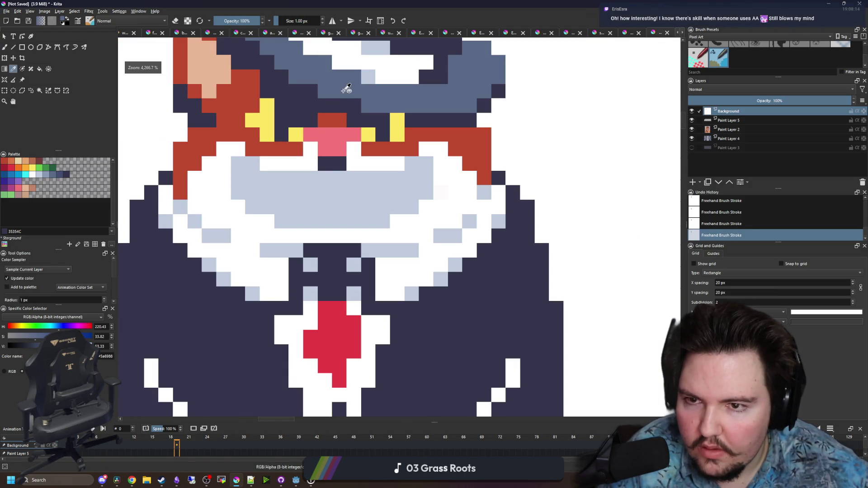
scroll(312, 278, "up", 1, "ctrl")
key("b")
left_click(305, 282)
left_click(370, 283)
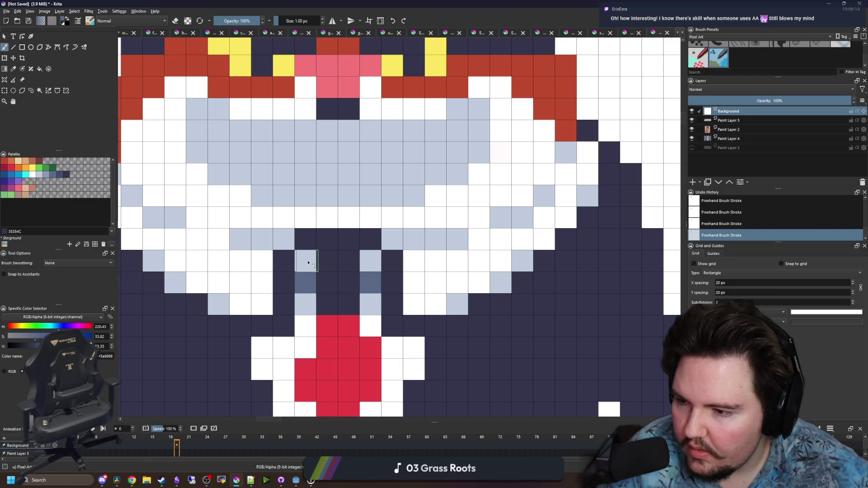
scroll(307, 263, "down", 5, "ctrl")
scroll(326, 263, "up", 4, "ctrl")
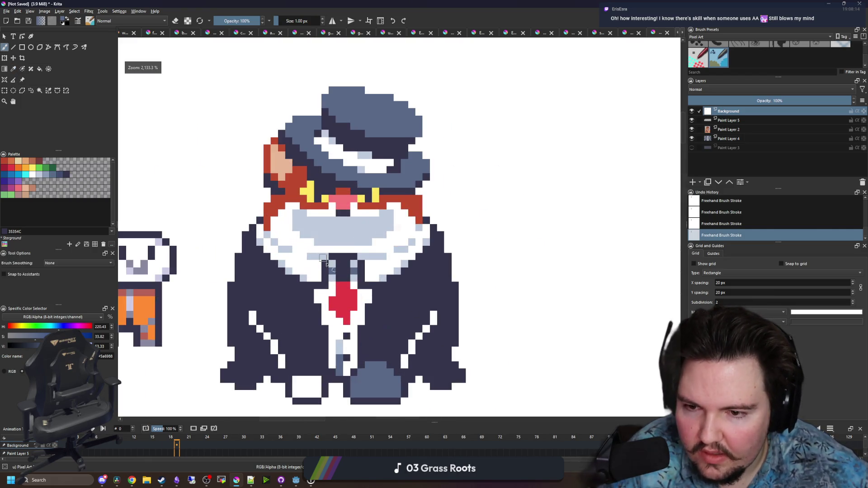
scroll(326, 264, "down", 6, "ctrl")
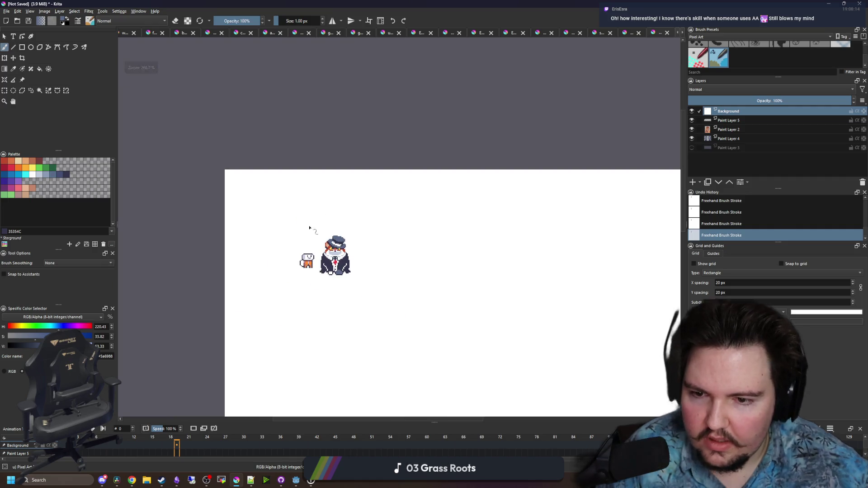
scroll(317, 240, "up", 8, "ctrl")
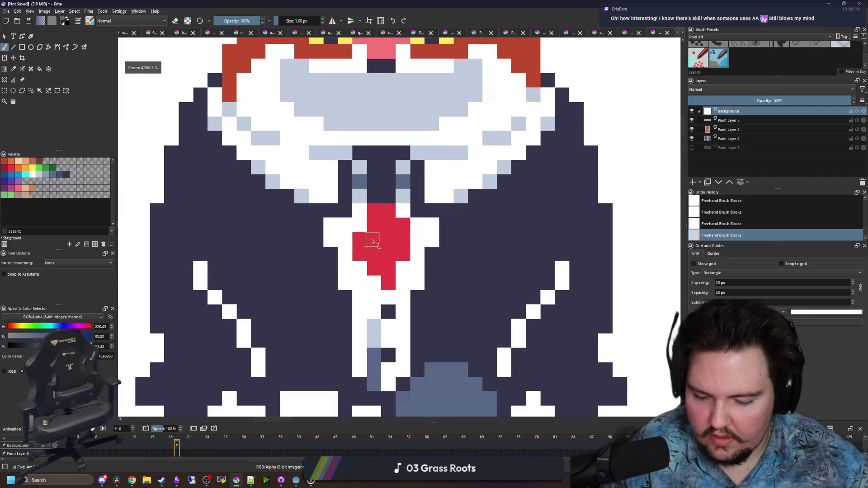
Paint the white pixel beside the tie in the tie's red
left_click(369, 231, "ctrl")
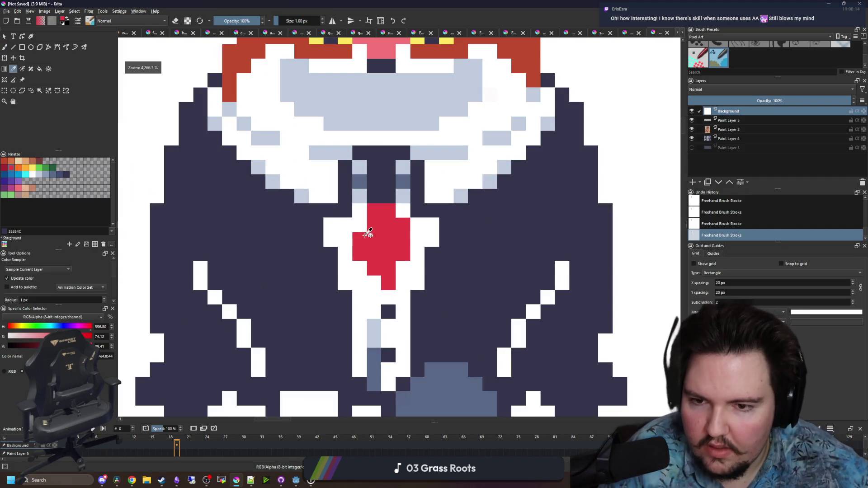
left_click(361, 226)
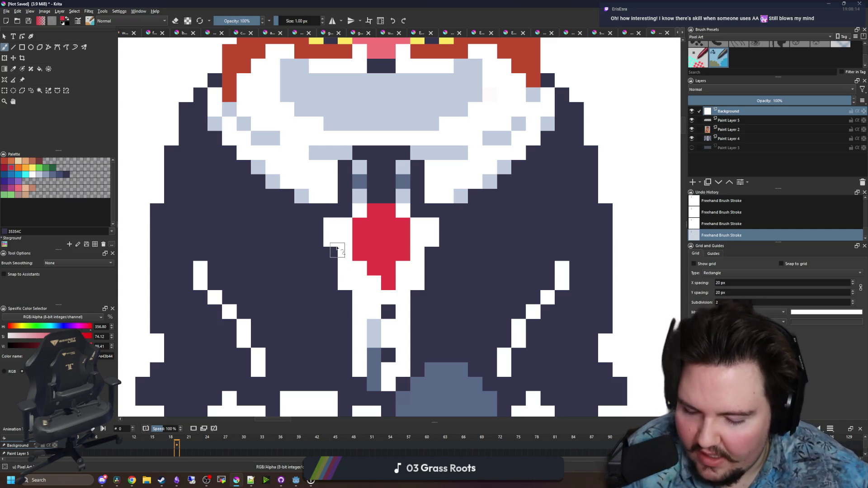
key("p")
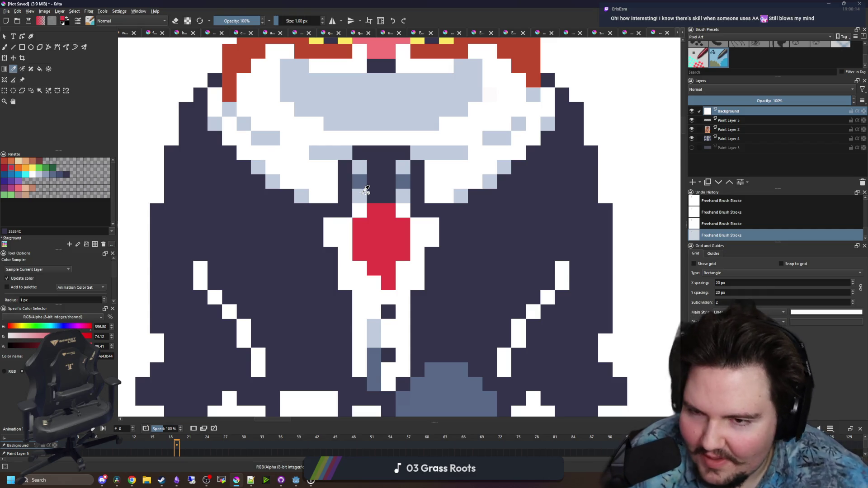
scroll(365, 190, "down", 4)
scroll(357, 217, "up", 4)
scroll(350, 248, "down", 2)
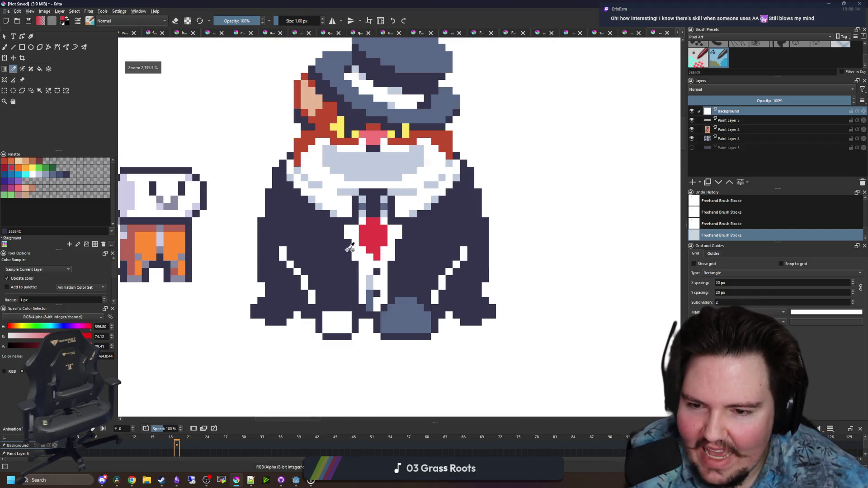
Sample the light-blue collar colour and add light-blue pixels along both jacket edges
scroll(335, 276, "up", 3)
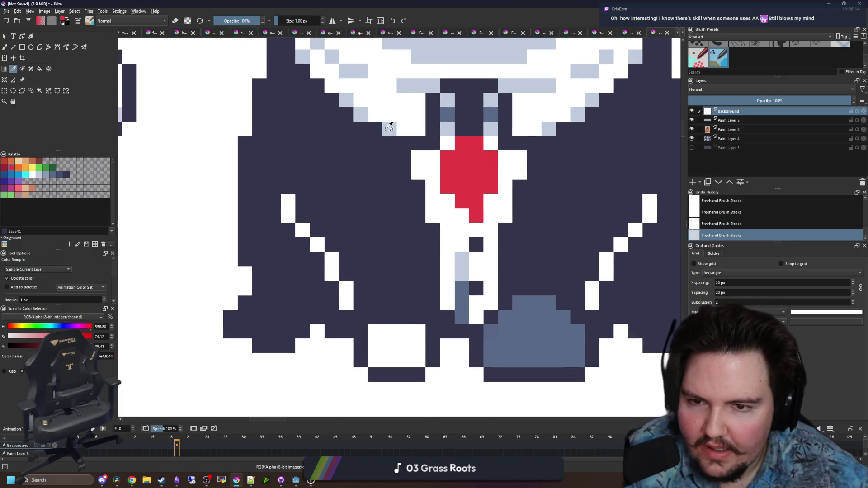
left_click(388, 129)
key("b")
left_click(361, 331)
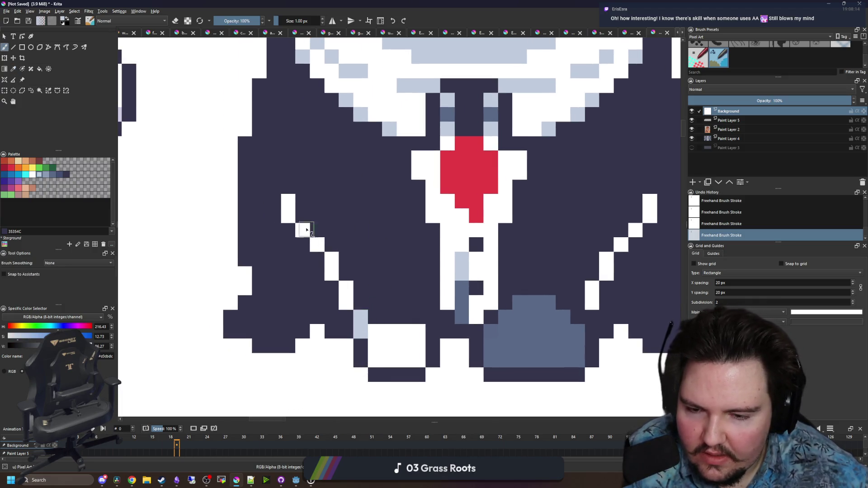
left_click(291, 190)
scroll(291, 191, "down", 2)
scroll(374, 162, "up", 2)
left_click(566, 216)
left_click(508, 346)
scroll(409, 285, "down", 2)
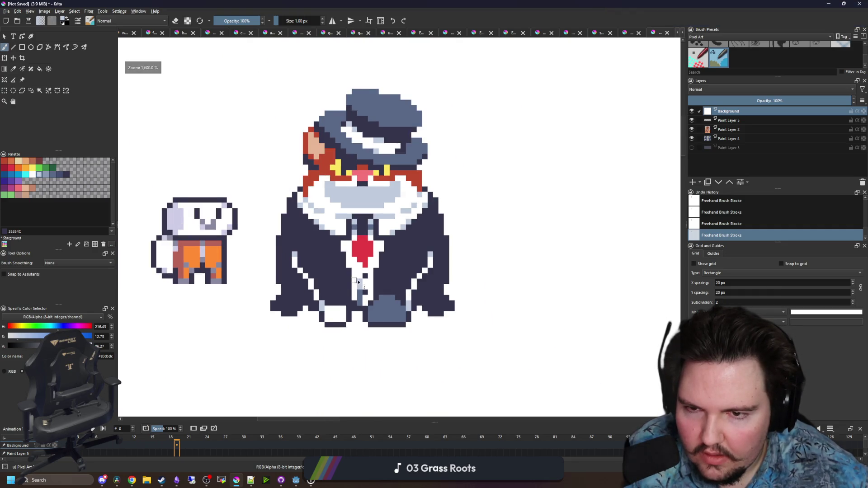
scroll(353, 282, "up", 2)
Sample the slate blue colour from the canvas for the brush
key("p")
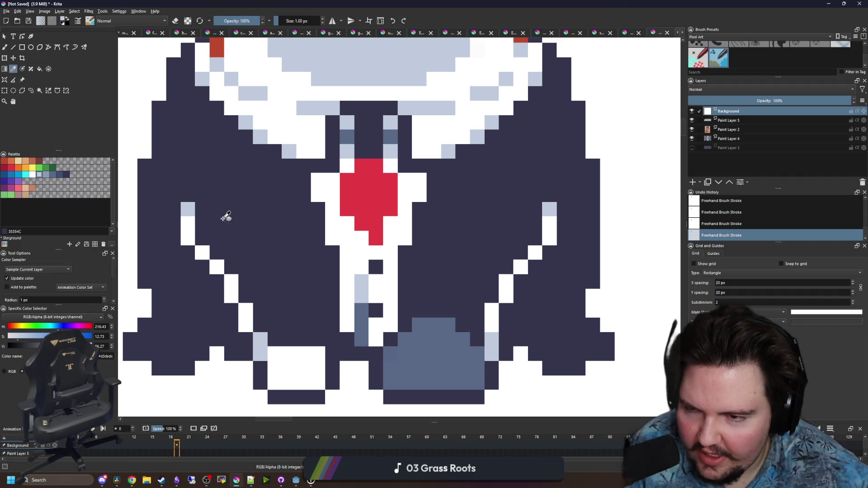
scroll(284, 131, "down", 1)
scroll(343, 158, "up", 1)
left_click(378, 167)
key("b")
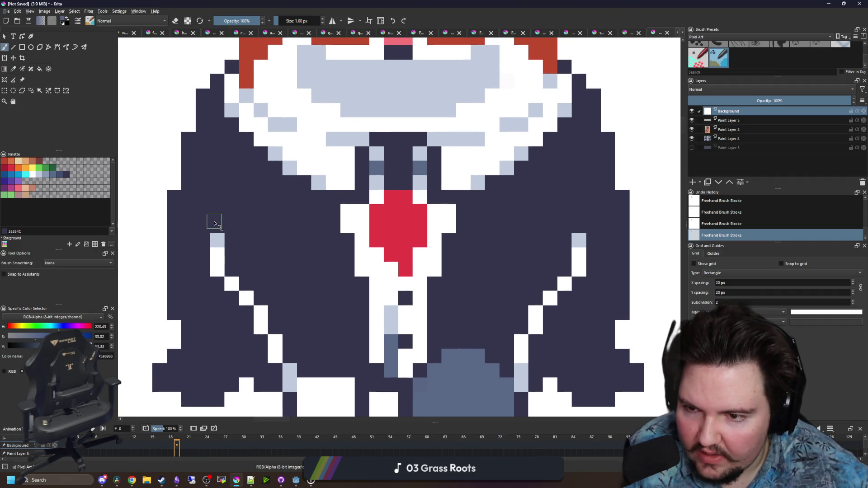
scroll(360, 269, "down", 6)
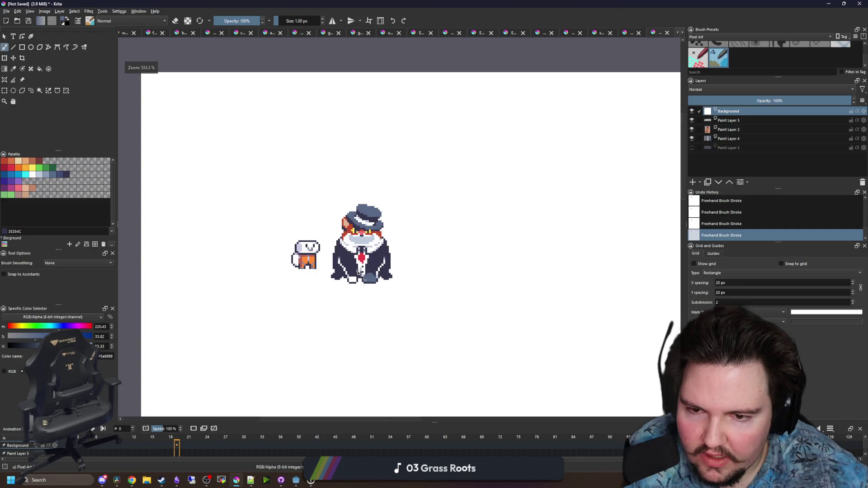
scroll(354, 274, "up", 3)
Undo and redo the last two strokes twice to compare the result
key("ctrl+z")
key("ctrl+z")
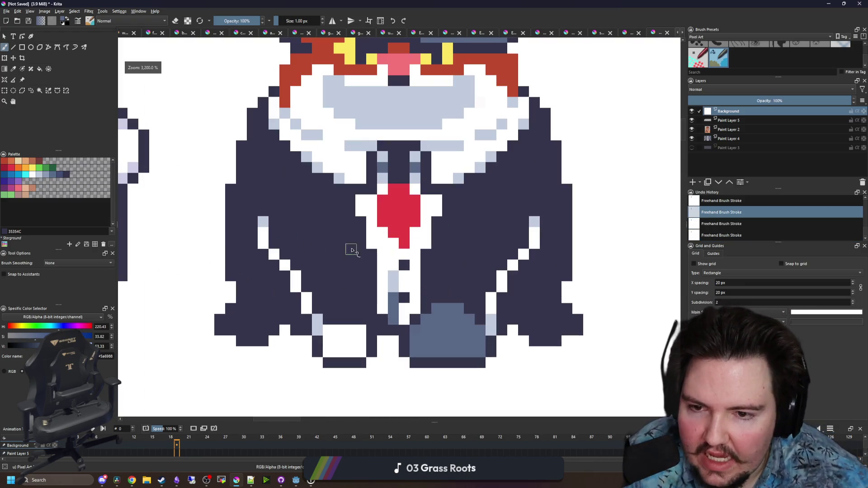
scroll(354, 275, "up", 2)
key("ctrl+shift+z")
key("ctrl+shift+z")
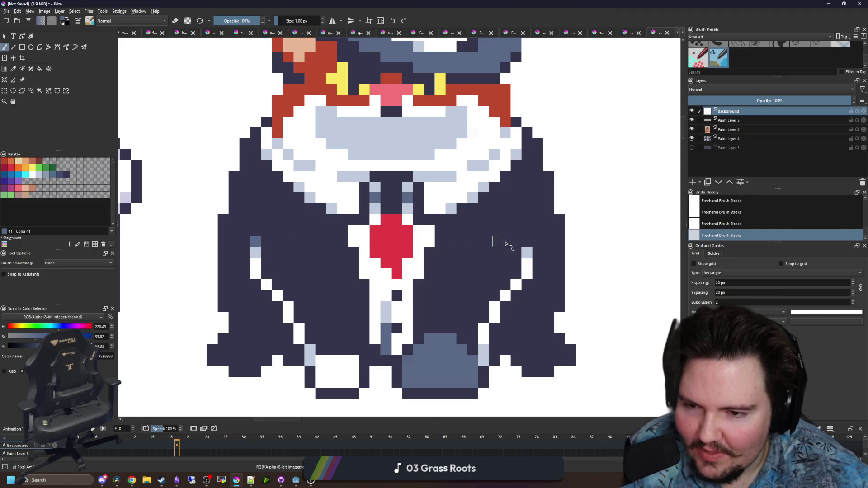
scroll(421, 256, "down", 5)
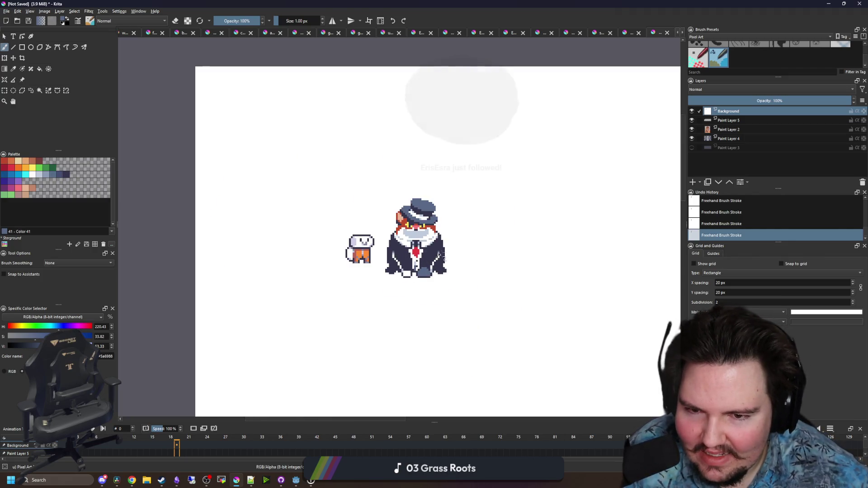
key("ctrl+z")
key("ctrl+z")
scroll(425, 248, "up", 2)
scroll(425, 248, "up", 1)
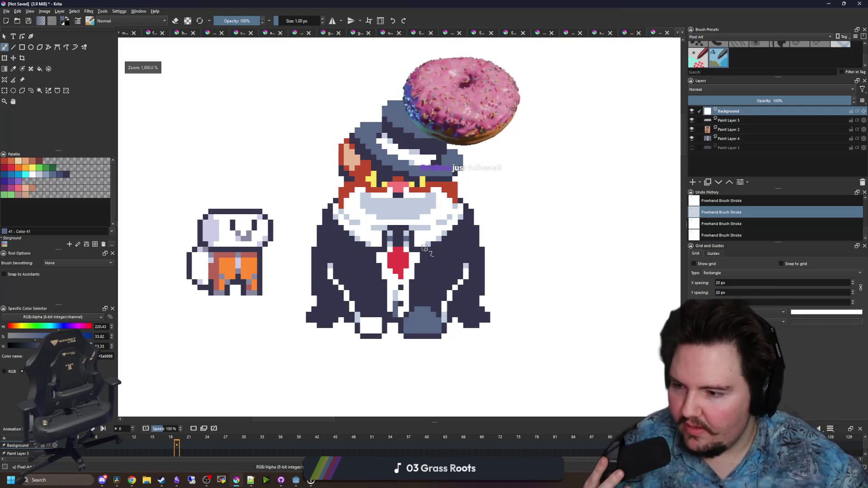
scroll(302, 273, "up", 1)
key("ctrl+shift+z")
key("ctrl+shift+z")
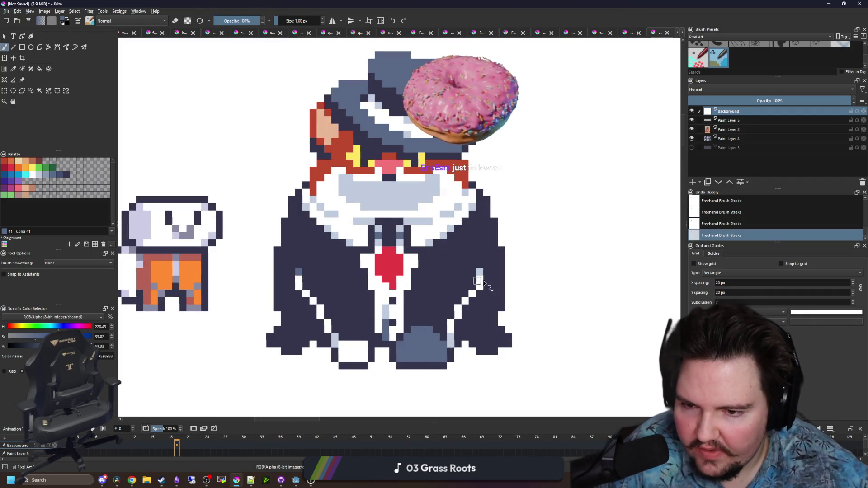
scroll(451, 315, "up", 1)
scroll(358, 311, "up", 1)
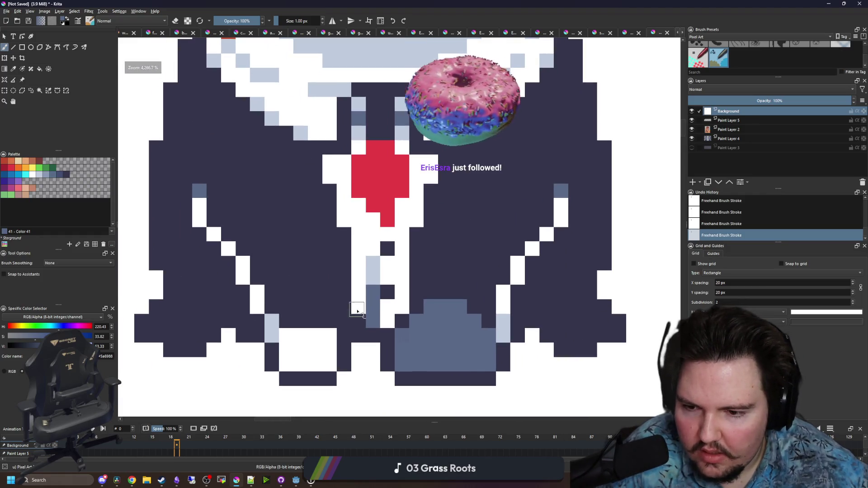
scroll(357, 292, "down", 2)
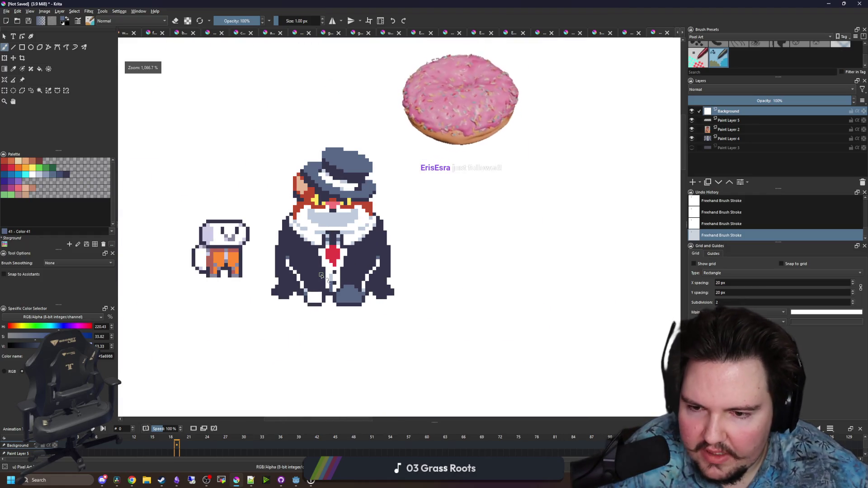
scroll(317, 281, "up", 1)
scroll(316, 281, "up", 2)
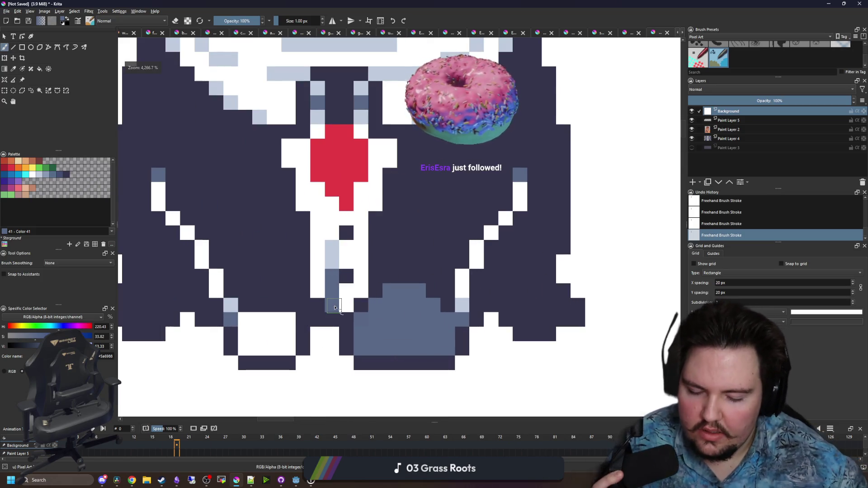
Sample light blue and paint a row of light-blue pixels along the tie
key("p")
scroll(429, 299, "up", 1)
left_click(511, 272)
key("b")
mouse_move(427, 291)
left_mouse_down()
mouse_move(407, 280)
mouse_move(388, 295)
mouse_move(461, 295)
left_mouse_up()
scroll(461, 294, "down", 5)
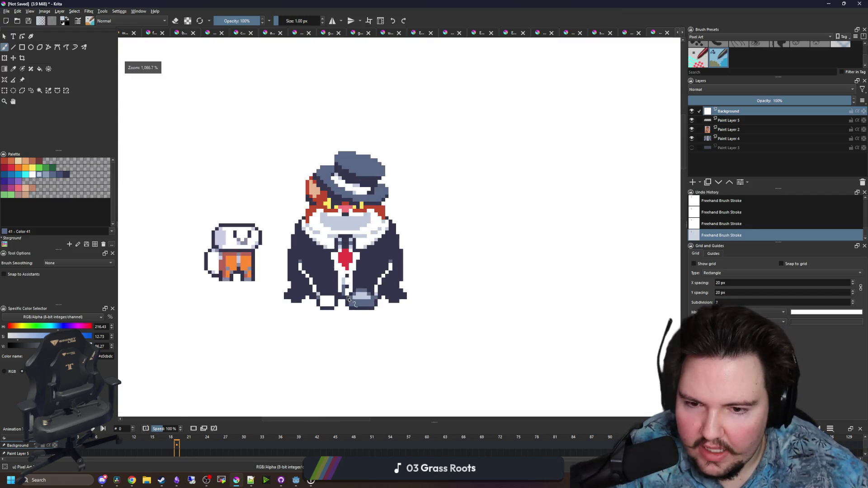
scroll(342, 267, "up", 8)
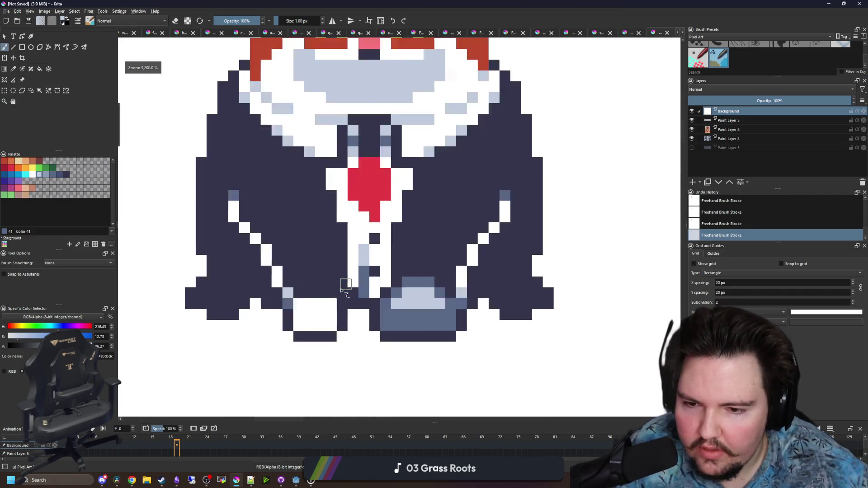
Shade one pixel of the white patch at the suit's bottom light grey-blue
left_click(292, 349)
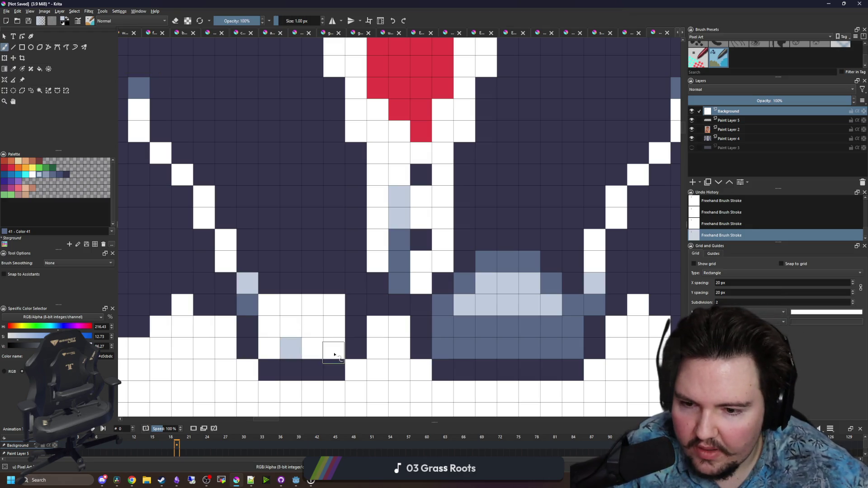
scroll(334, 354, "down", 3)
scroll(326, 350, "up", 3)
scroll(334, 343, "down", 4)
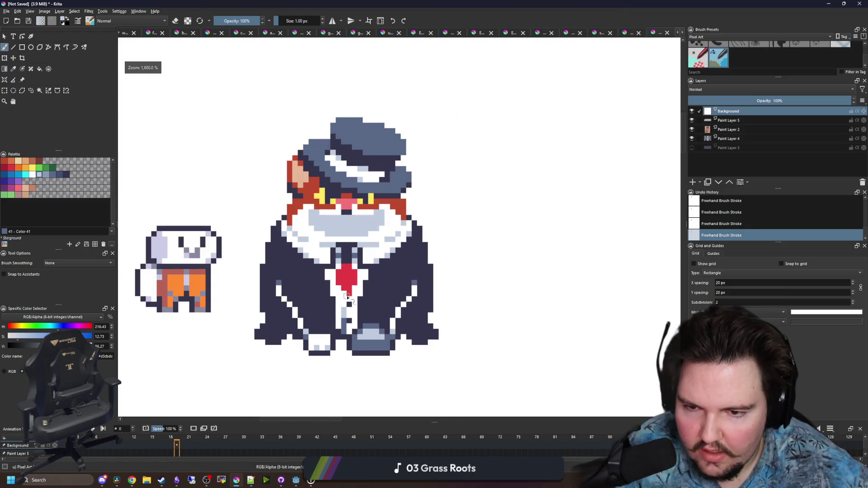
scroll(317, 317, "up", 2)
left_click_drag(243, 337, 282, 313)
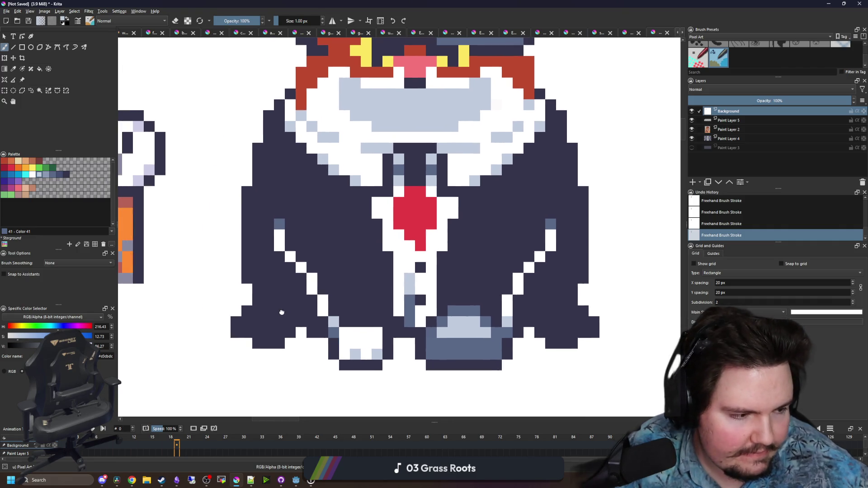
scroll(276, 325, "up", 1)
scroll(278, 323, "down", 1)
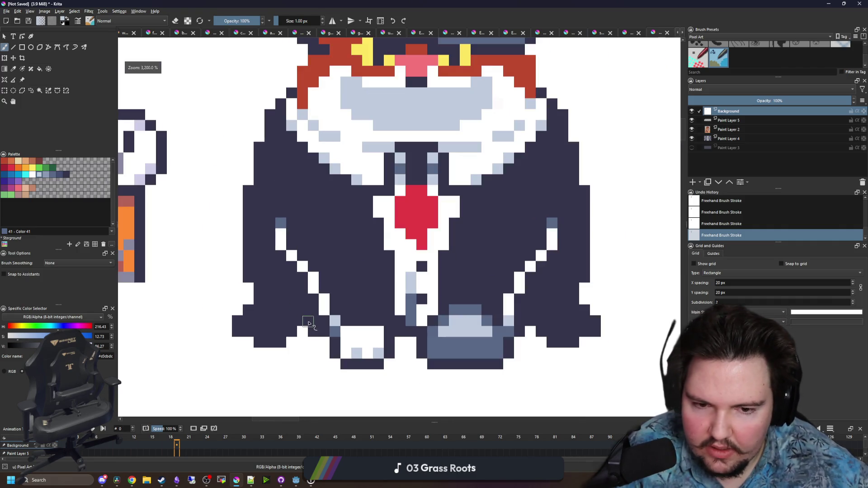
Pick white from the canvas as the paint colour
key("p")
left_click(320, 289)
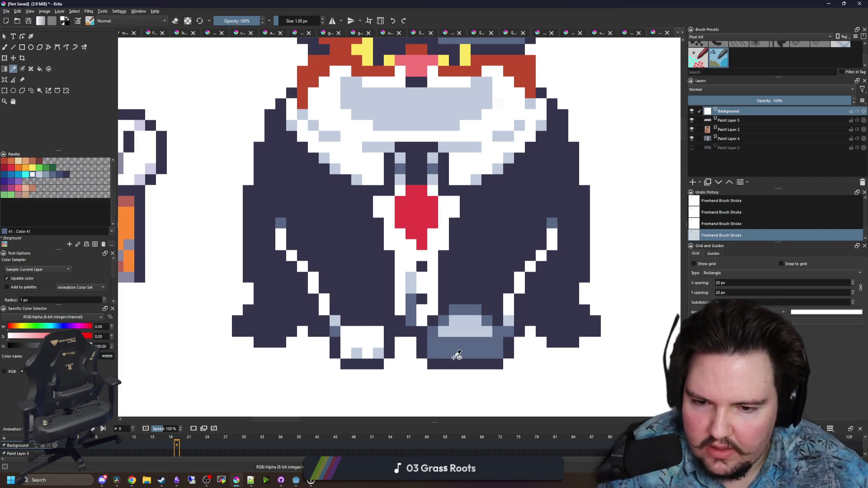
scroll(456, 356, "down", 3)
scroll(387, 277, "up", 2)
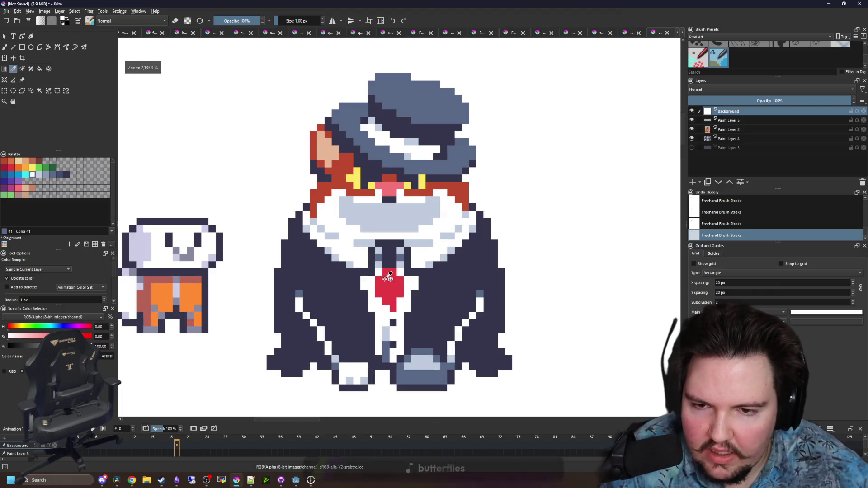
scroll(470, 266, "up", 3)
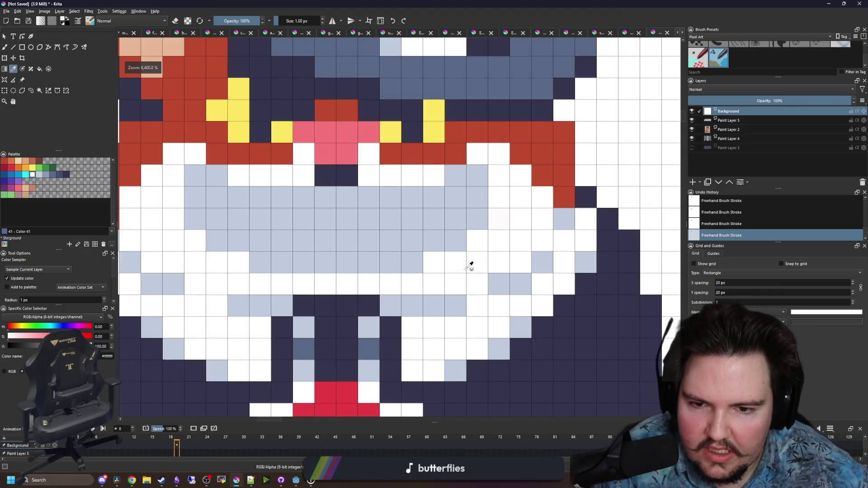
Paint the cat's grin pixels white, undoing and redoing the strokes
key("b")
mouse_move(281, 237)
left_mouse_down()
mouse_move(300, 217)
mouse_move(300, 240)
left_mouse_up()
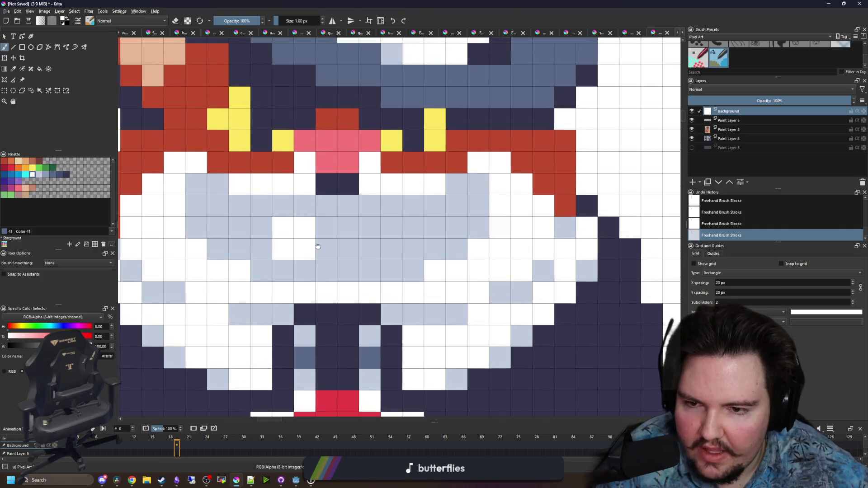
mouse_move(354, 258)
left_mouse_down()
mouse_move(372, 254)
mouse_move(330, 246)
mouse_move(406, 246)
left_mouse_up()
key("ctrl+z")
key("ctrl+z")
scroll(346, 253, "down", 1)
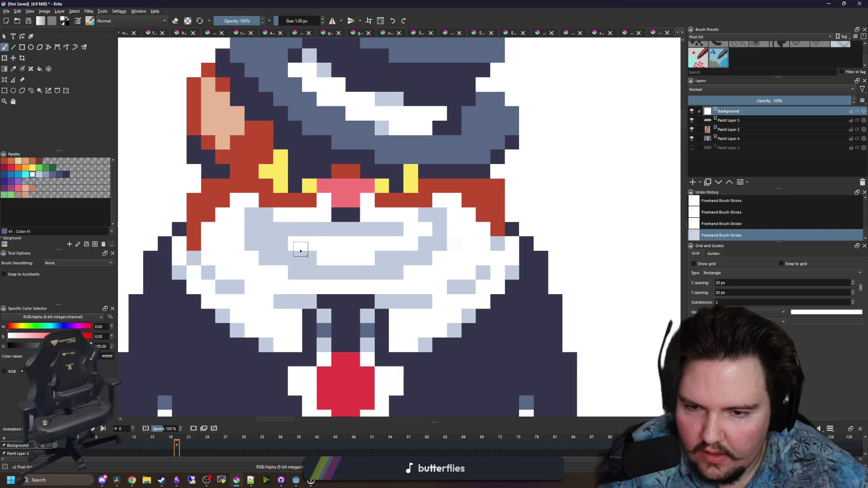
left_click_drag(298, 232, 270, 233)
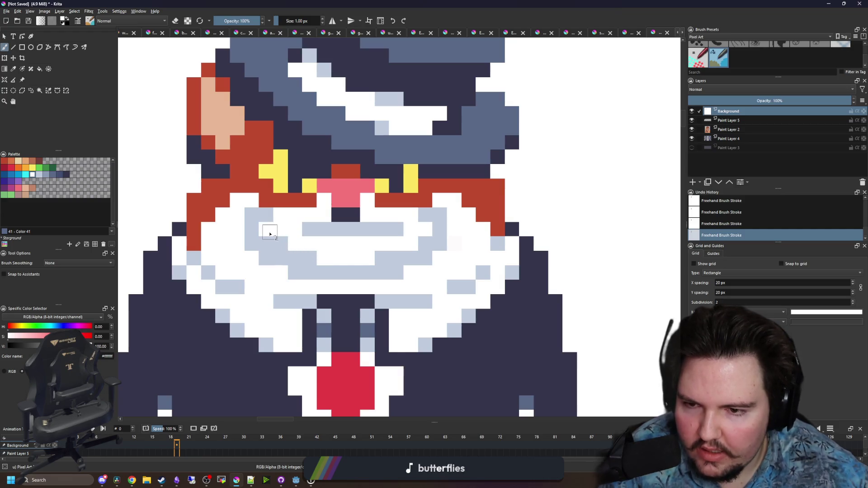
Sample the dark blue-grey from the hat as the paint colour
left_click(316, 230, "ctrl")
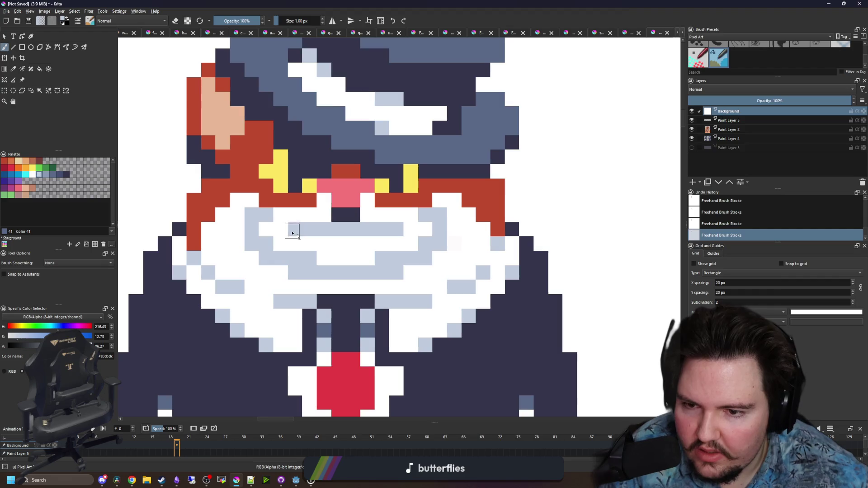
scroll(337, 233, "down", 4)
scroll(295, 217, "up", 6)
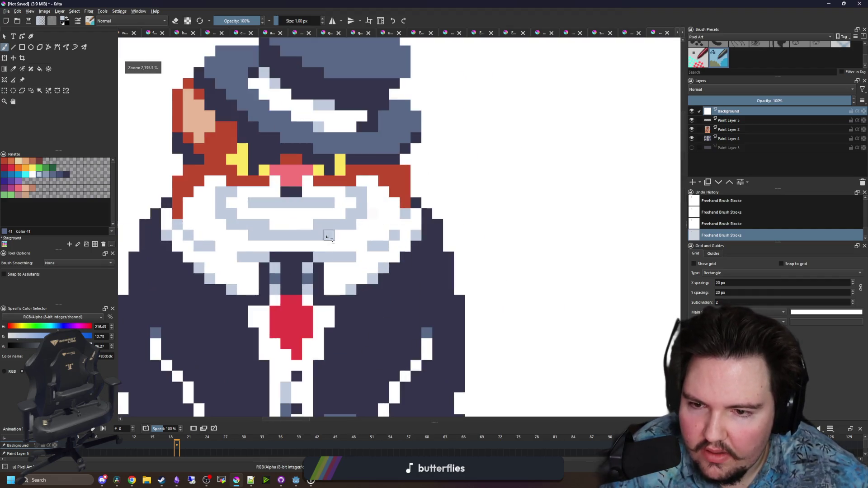
key("p")
scroll(291, 247, "down", 1)
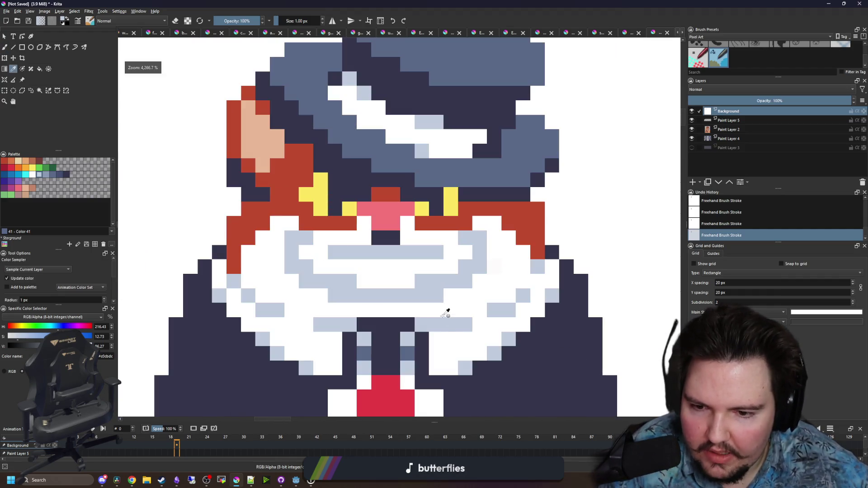
left_click(409, 352)
key("b")
scroll(408, 352, "up", 1)
Outline the grin's upper and lower edges with dark blue-grey pixels
mouse_move(352, 283)
left_mouse_down()
mouse_move(325, 285)
mouse_move(245, 248)
left_mouse_up()
left_click(245, 247)
left_click_drag(466, 284, 426, 288)
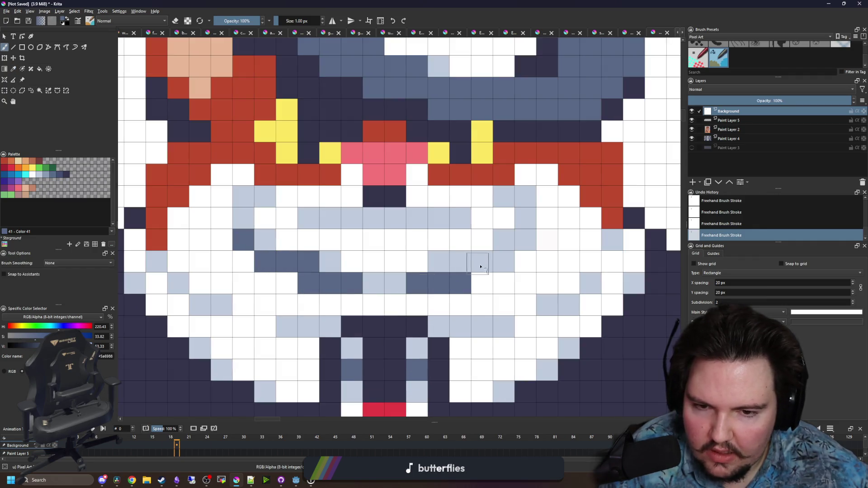
left_click_drag(480, 266, 520, 238)
left_click_drag(412, 282, 373, 283)
scroll(331, 255, "down", 5)
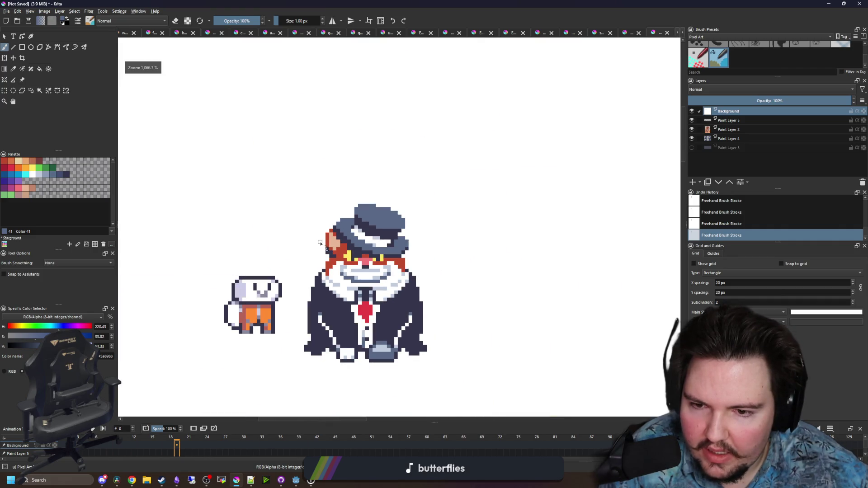
scroll(320, 243, "up", 3)
scroll(362, 276, "up", 1)
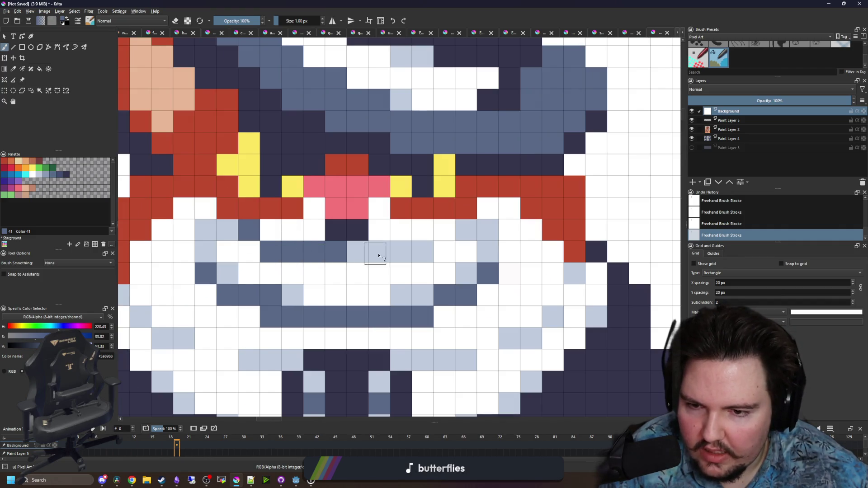
left_click_drag(379, 256, 414, 248)
scroll(445, 237, "down", 5)
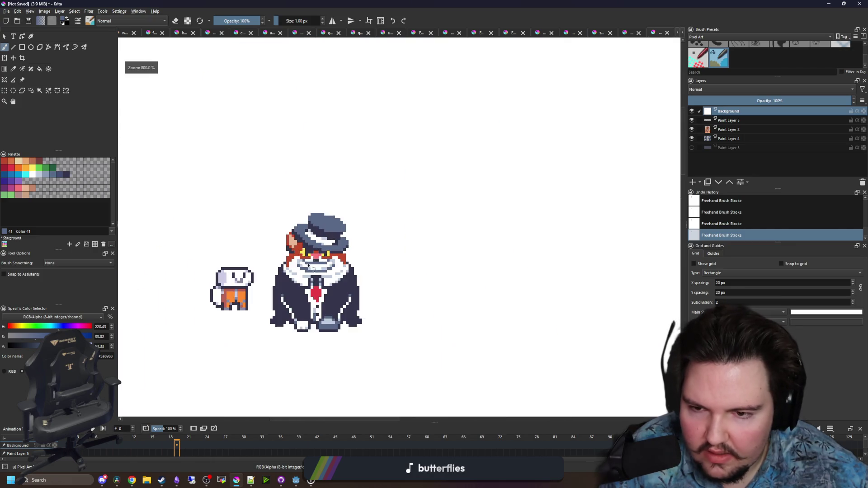
scroll(285, 235, "down", 4)
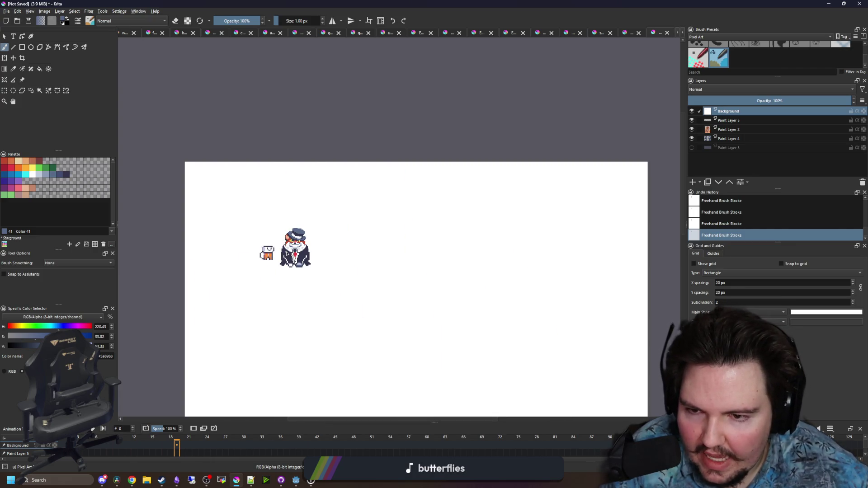
scroll(287, 253, "up", 10)
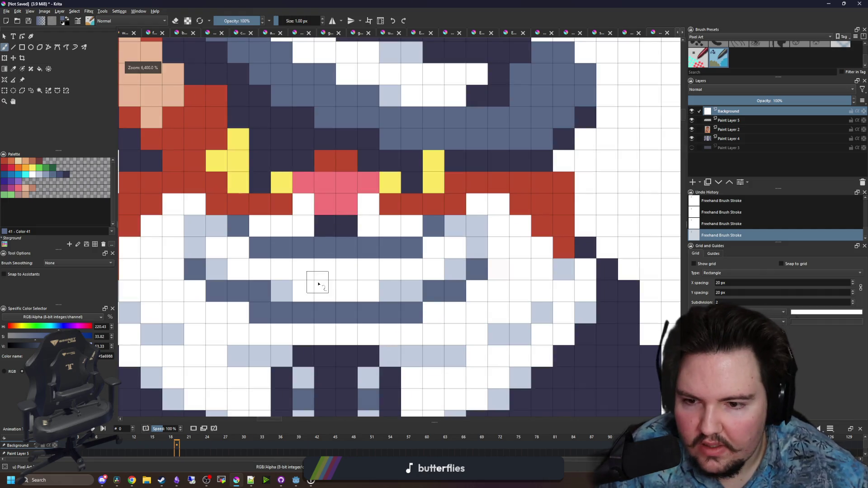
Add two mid-blue dividers between the teeth and compare the mouth via undo/redo
left_click(282, 270)
left_click(389, 270)
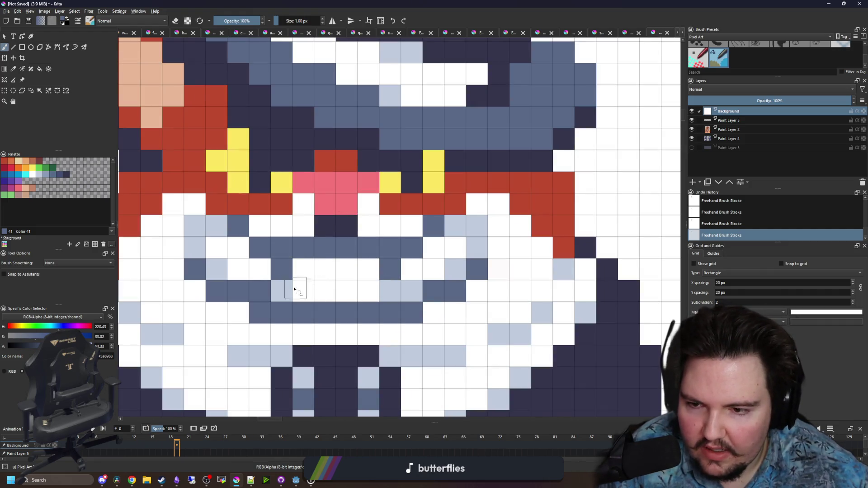
scroll(336, 223, "down", 5)
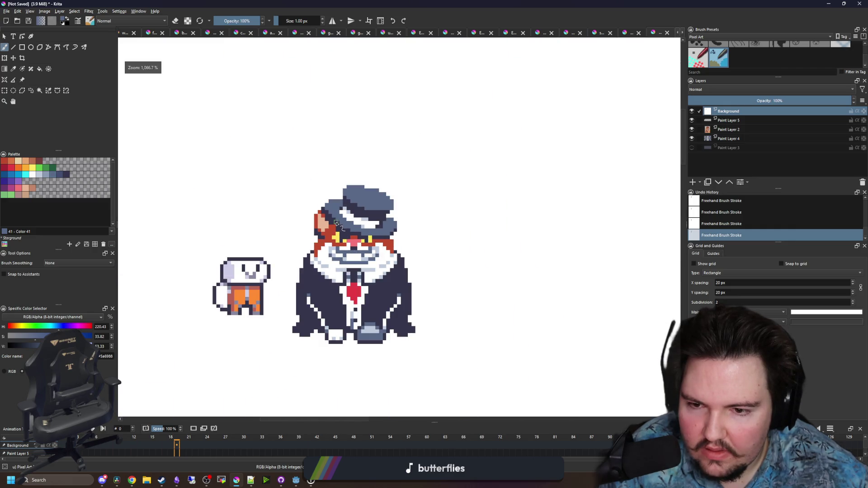
key("ctrl+z")
key("ctrl+z")
scroll(337, 230, "up", 5)
key("ctrl+shift+z")
key("ctrl+shift+z")
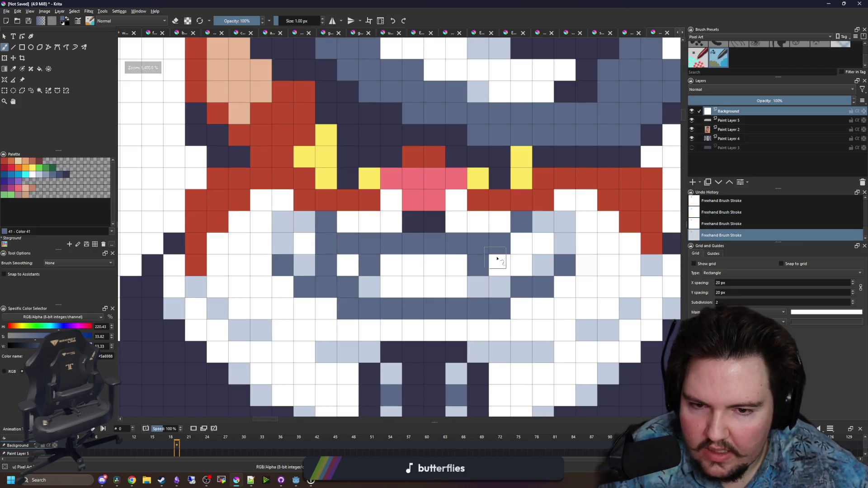
scroll(461, 268, "down", 5)
scroll(319, 254, "up", 2)
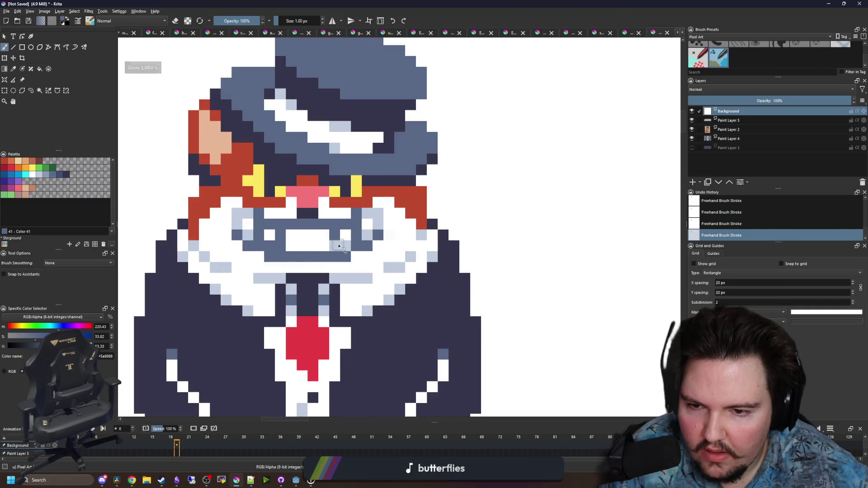
key("ctrl+z")
key("ctrl+z")
key("ctrl+shift+z")
key("ctrl+shift+z")
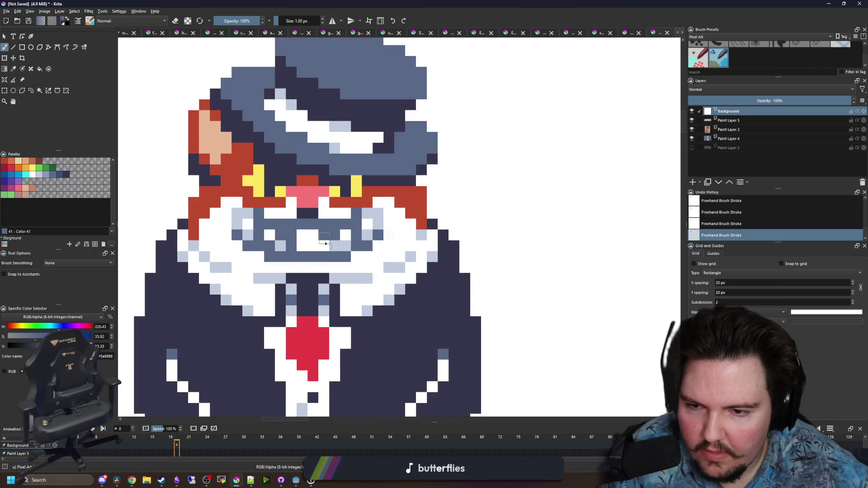
scroll(302, 243, "up", 1)
Pick white and paint white gaps between the teeth
left_click(301, 235, "ctrl")
left_click(273, 239)
left_click_drag(346, 233, 355, 269)
Sample the light grey-blue, shift the view toward the hat, and pick the red fur colour
left_click(442, 244, "ctrl")
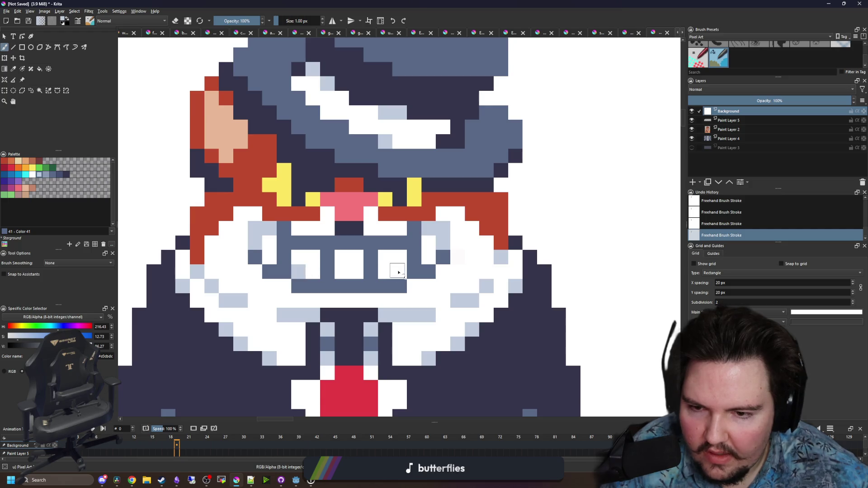
scroll(409, 250, "down", 5)
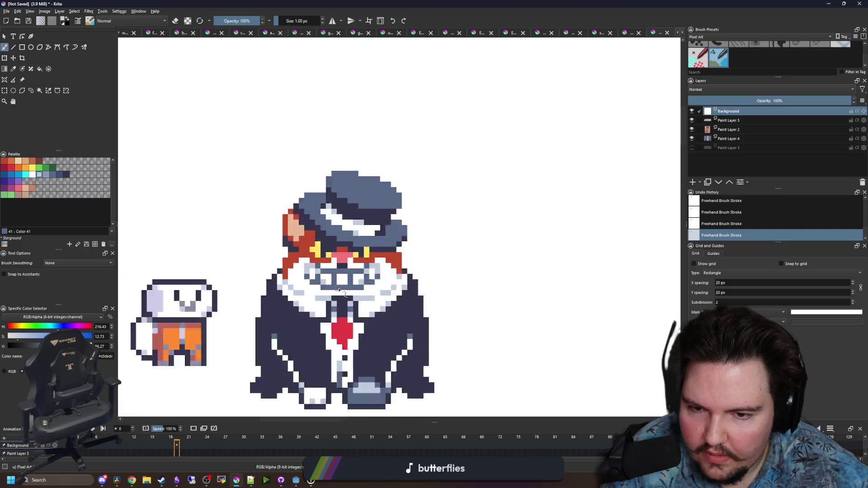
scroll(321, 267, "down", 2)
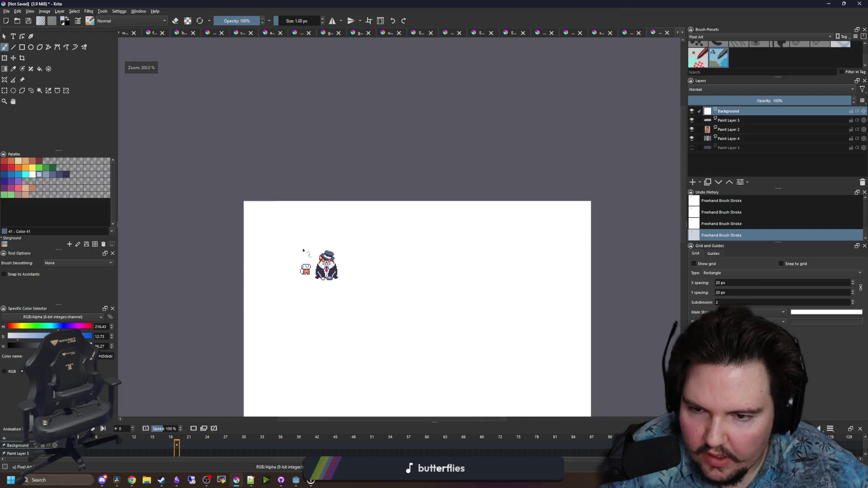
scroll(337, 257, "up", 4)
scroll(339, 255, "up", 5)
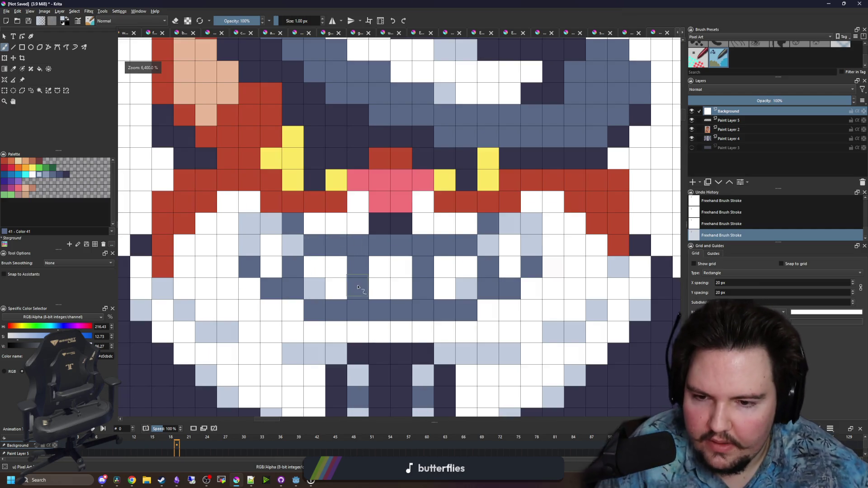
scroll(333, 210, "down", 7)
scroll(333, 203, "down", 4)
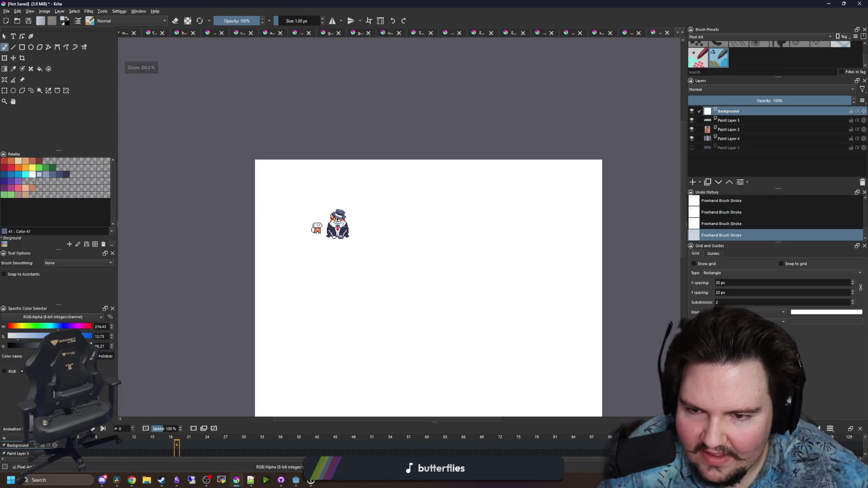
scroll(343, 208, "up", 4)
scroll(358, 223, "down", 2)
scroll(341, 258, "up", 4)
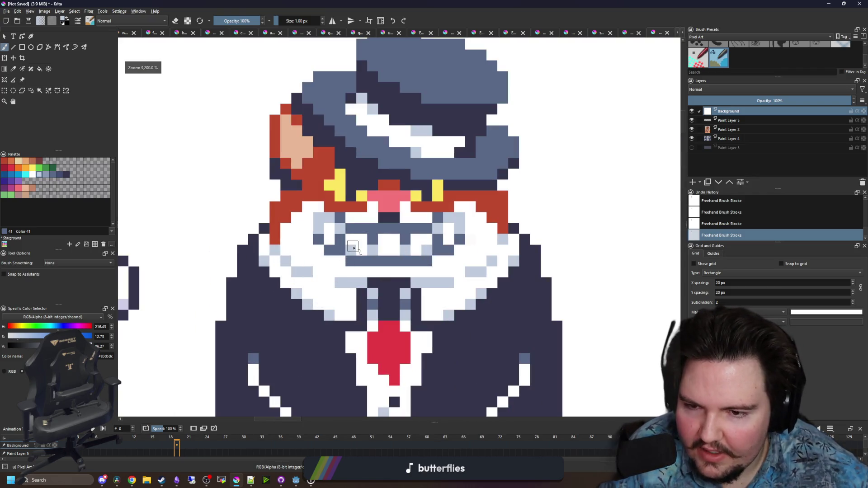
scroll(351, 317, "down", 3)
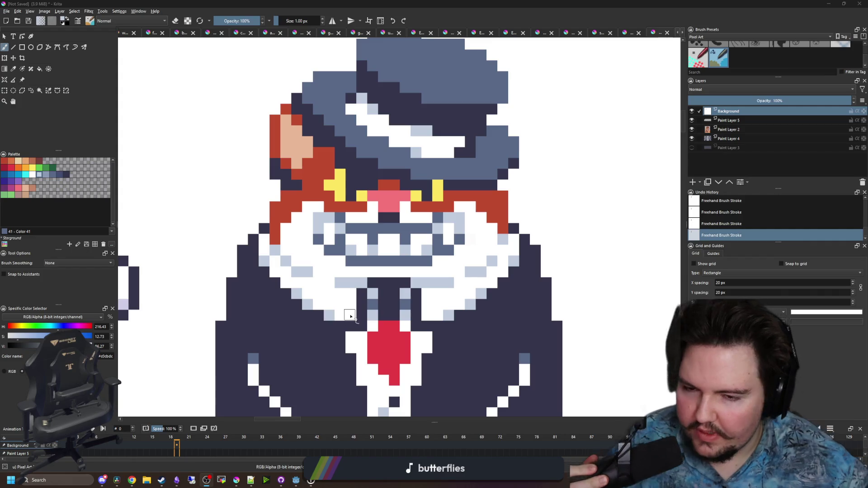
scroll(350, 316, "up", 3)
scroll(511, 159, "up", 1)
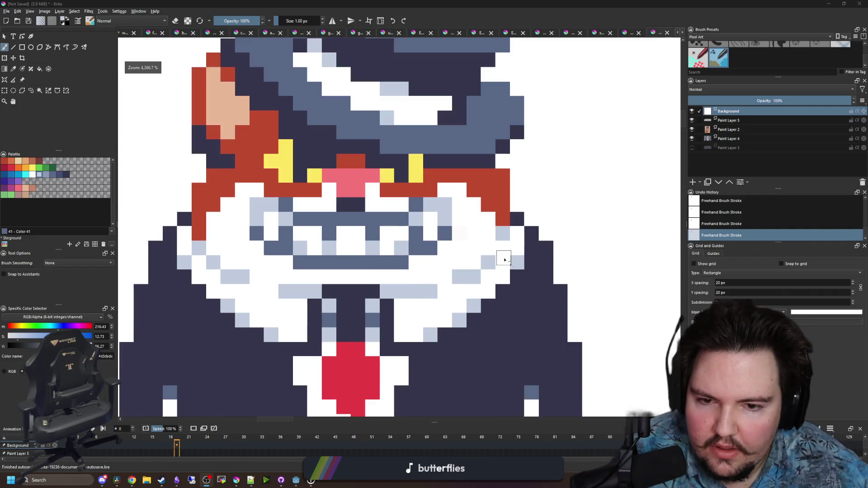
scroll(468, 244, "up", 1)
left_click_drag(468, 245, 468, 276)
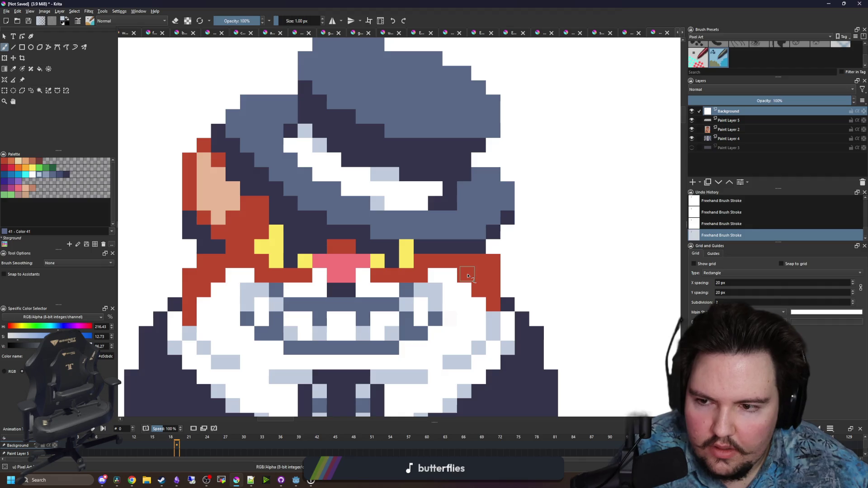
left_click(493, 277, "ctrl")
Sample the dark navy from the face and repaint the red fur and pink cells right of the nose
mouse_move(414, 262)
left_mouse_down()
mouse_move(428, 250)
mouse_move(422, 228)
left_mouse_up()
scroll(420, 256, "up", 2)
left_click(449, 218, "ctrl")
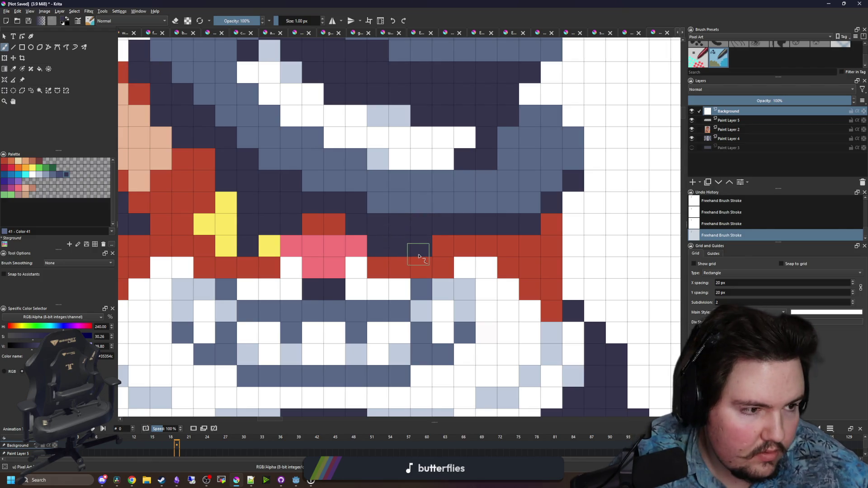
left_click_drag(426, 264, 388, 270)
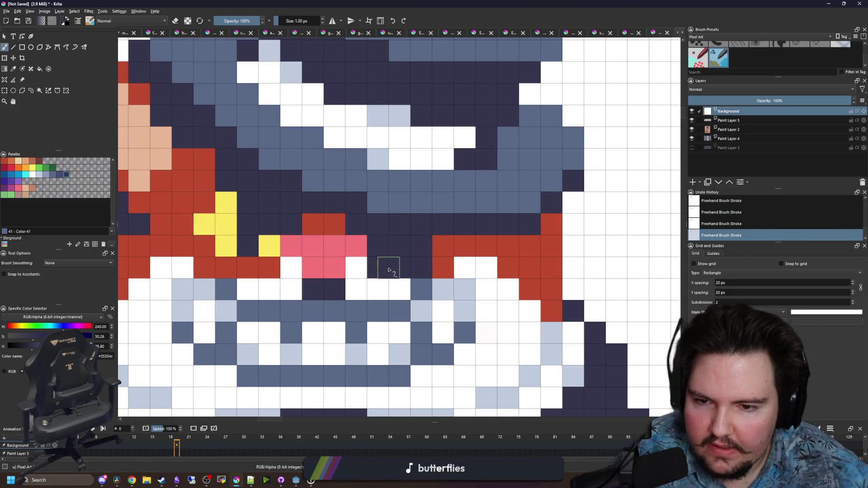
mouse_move(437, 249)
left_mouse_down()
mouse_move(368, 243)
mouse_move(378, 219)
mouse_move(436, 204)
mouse_move(385, 190)
left_mouse_up()
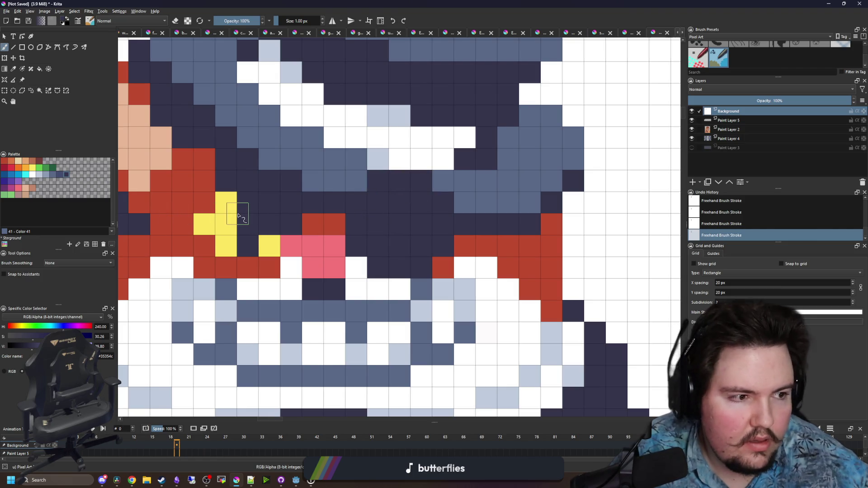
Pick up the yellow eye colour and paint the cat's right eye yellow
left_click(222, 244, "ctrl")
scroll(220, 242, "down", 2)
left_click_drag(398, 213, 398, 199)
scroll(340, 254, "down", 2)
scroll(340, 254, "down", 5)
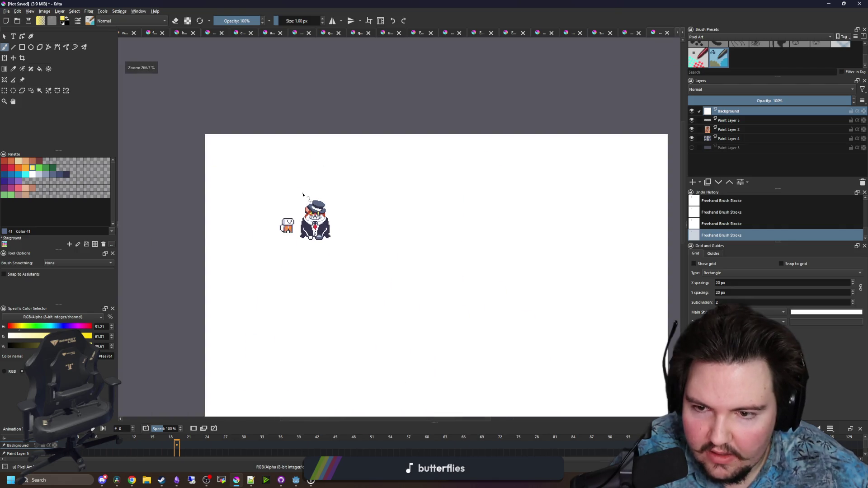
scroll(285, 215, "up", 2)
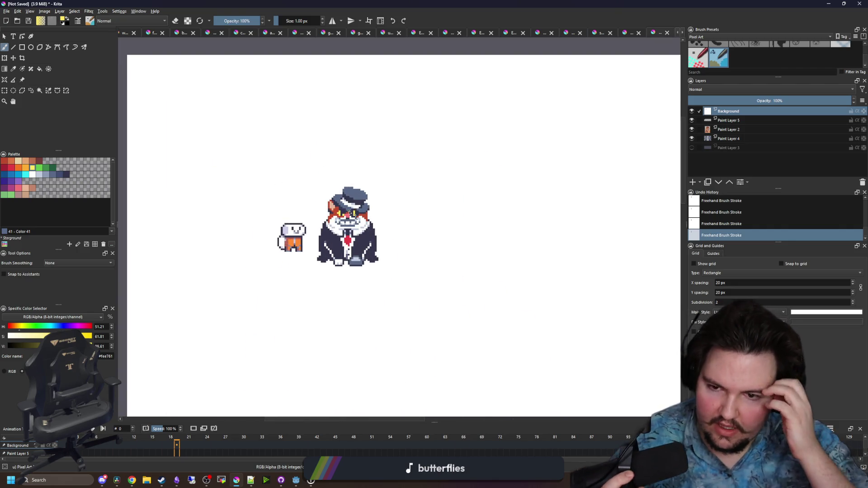
scroll(347, 246, "up", 3)
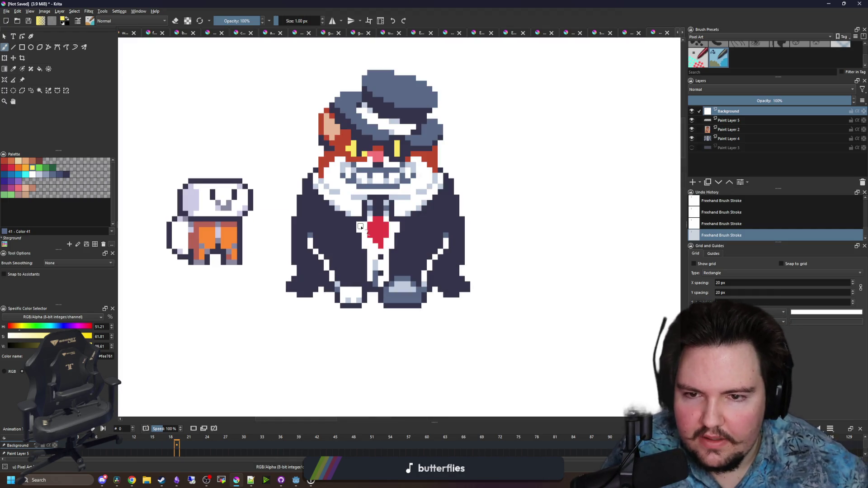
scroll(407, 129, "up", 1)
Sample the hat's blue-gray and fit the whole image in view to check the face
key("p")
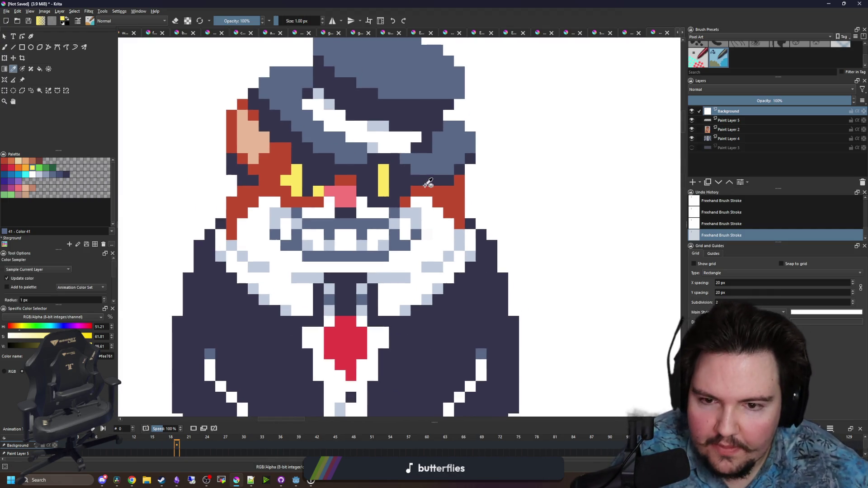
scroll(427, 196, "up", 1)
left_click(425, 176)
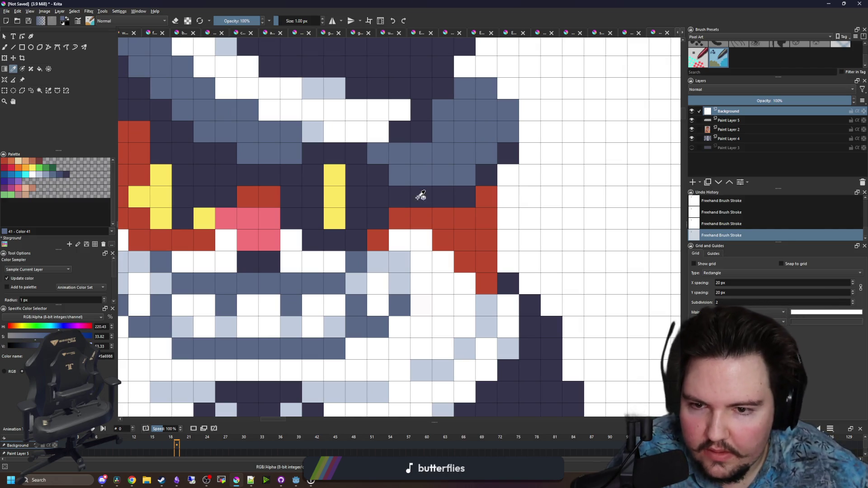
key("b")
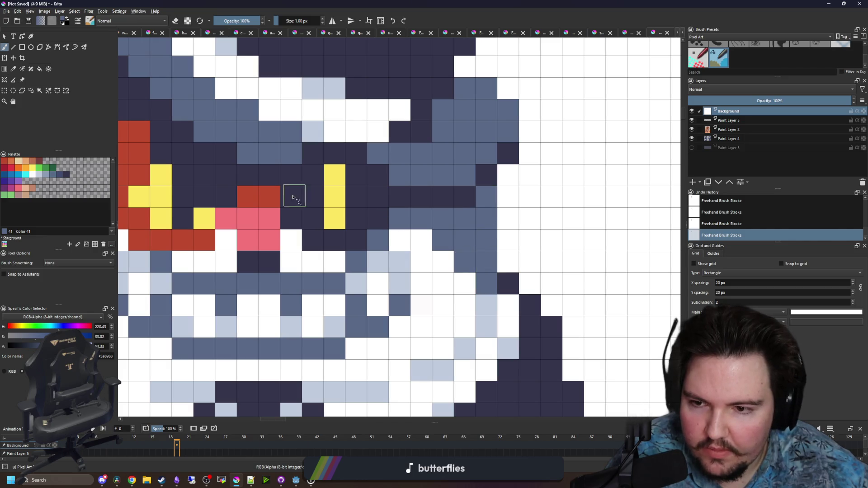
key("2")
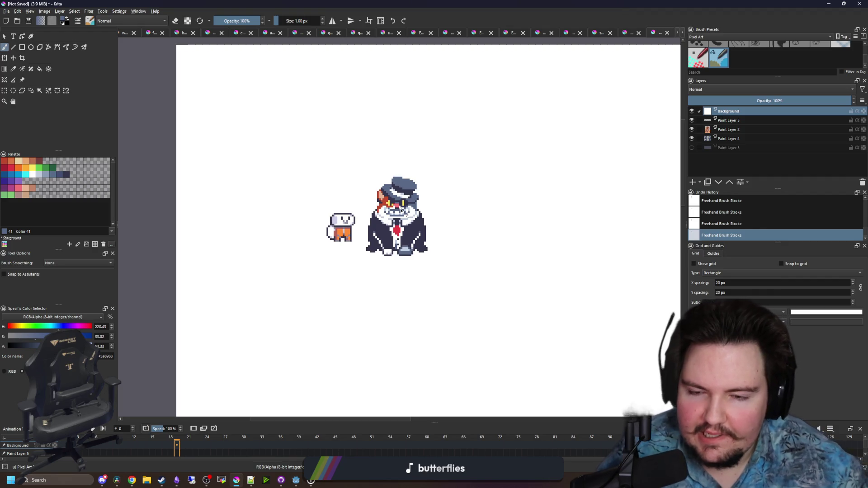
scroll(402, 211, "up", 2)
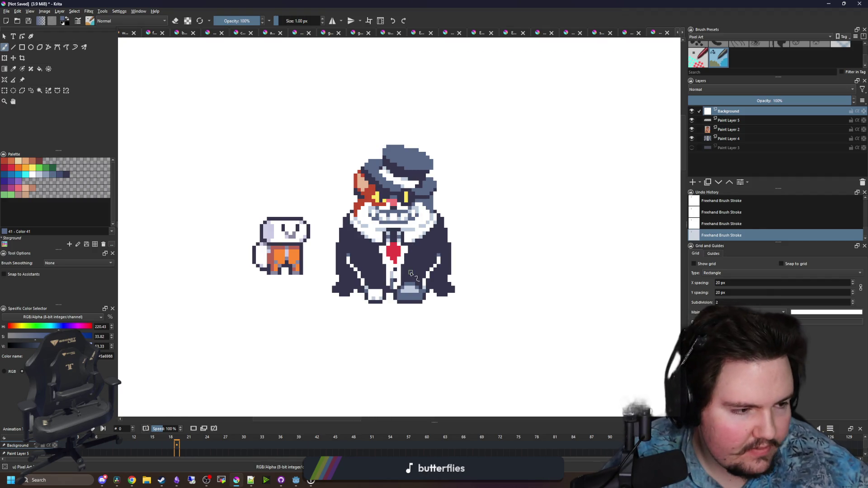
scroll(395, 294, "up", 4)
scroll(232, 246, "down", 4)
scroll(276, 218, "up", 3)
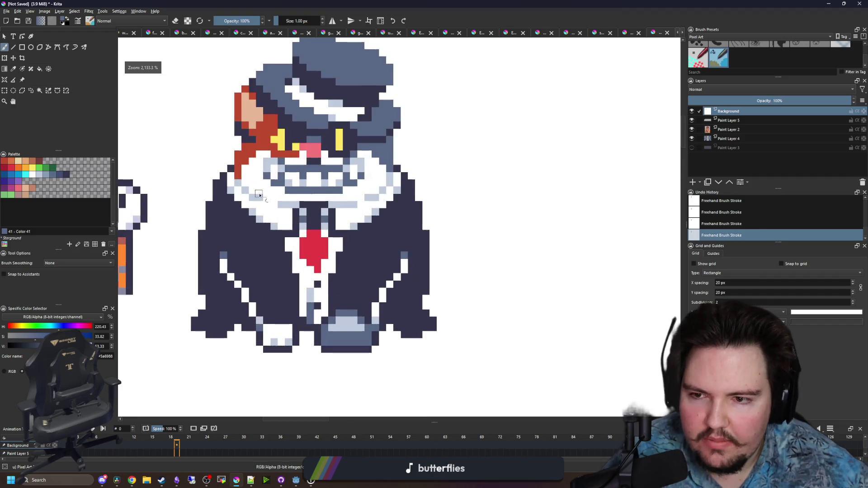
scroll(322, 227, "up", 1)
Resample the pink nose and red fur colours, leaving the red fur shade as the paint colour
key("p")
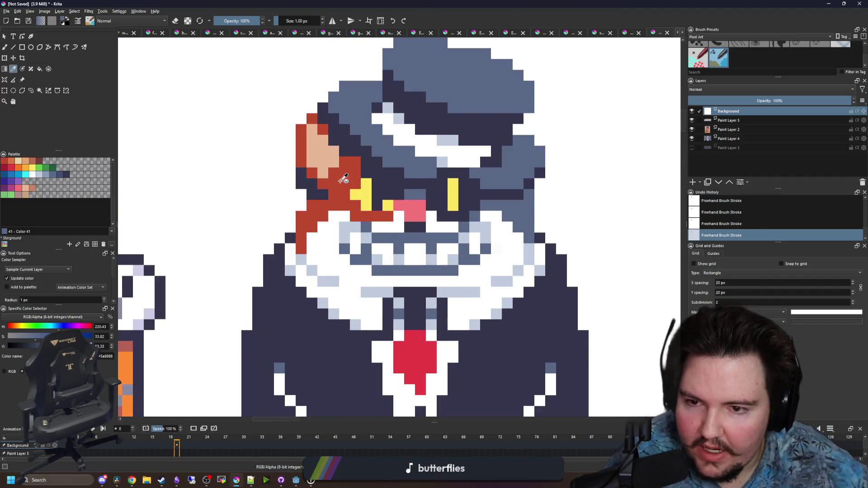
left_click(346, 179)
scroll(388, 169, "up", 1)
key("b")
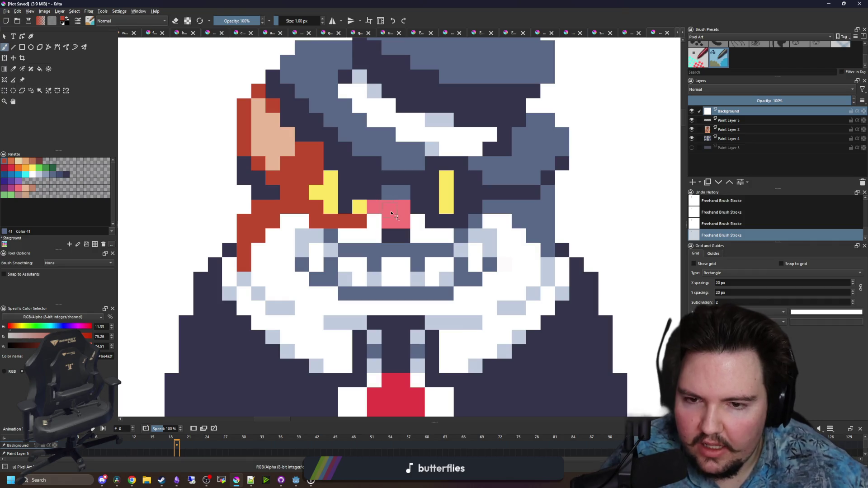
left_click(394, 215, "ctrl")
scroll(358, 250, "down", 2)
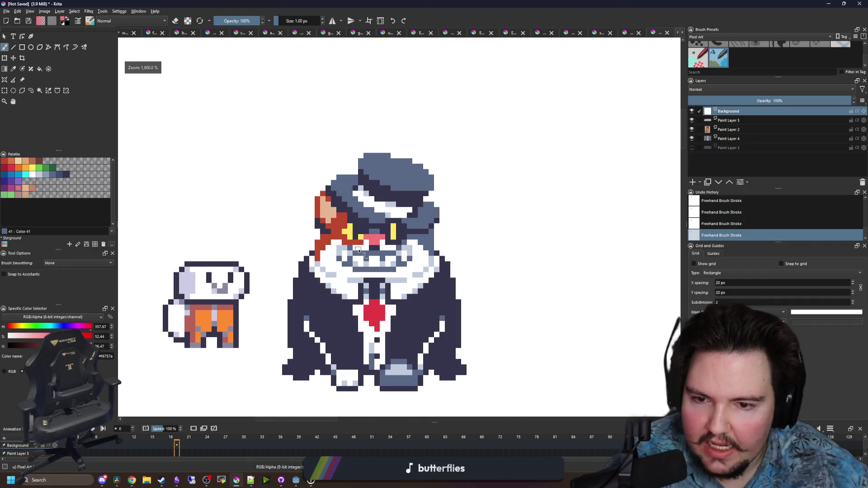
key("p")
scroll(325, 253, "up", 1)
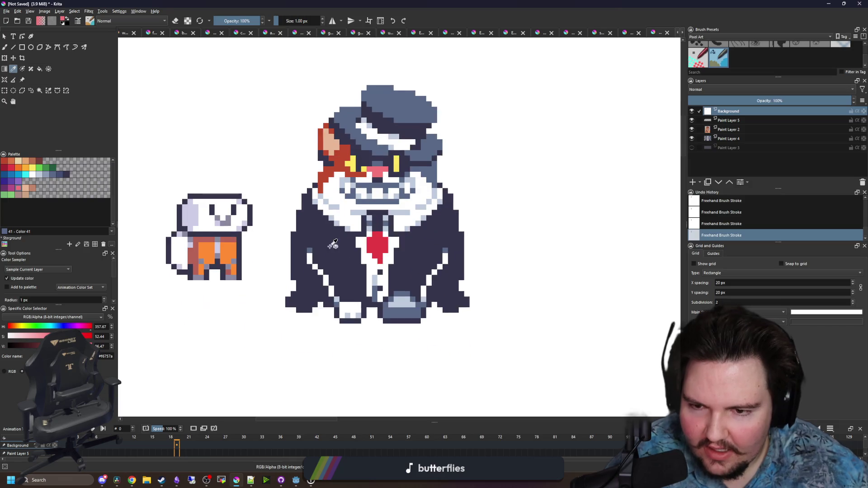
scroll(309, 208, "up", 1)
left_click(339, 115)
key("b")
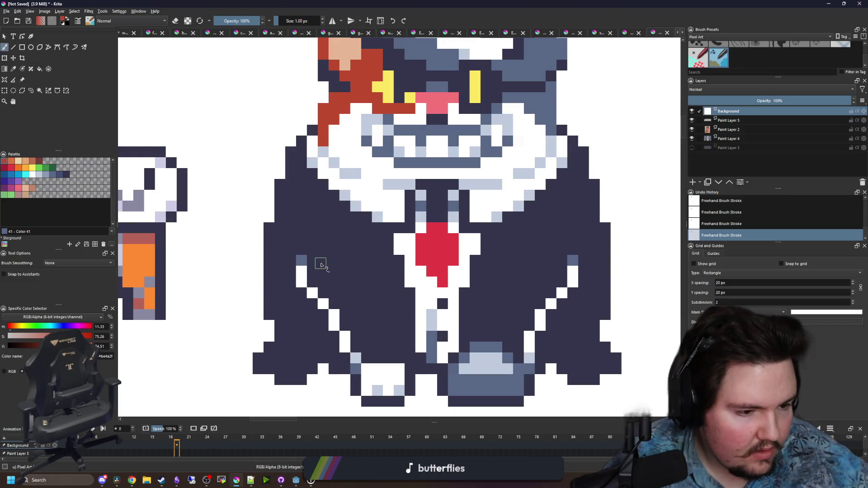
scroll(320, 262, "up", 1)
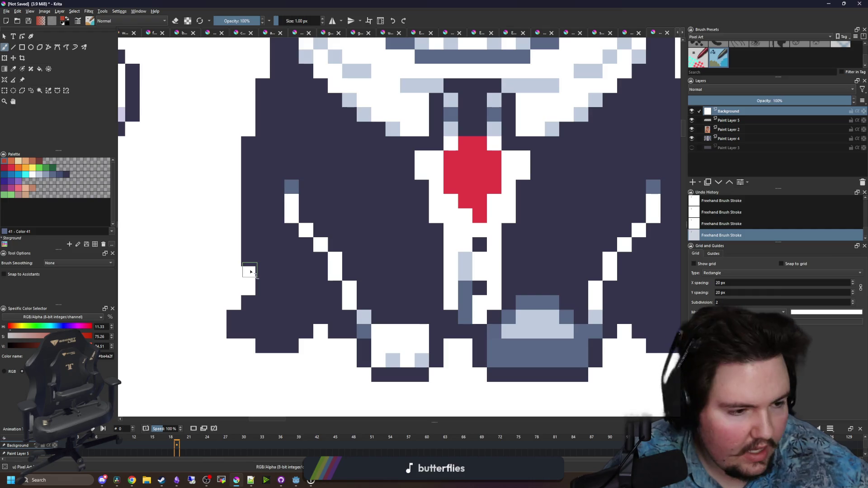
Paint red paws on the left and right sides of the cat's body
mouse_move(249, 273)
left_mouse_down()
mouse_move(204, 245)
mouse_move(233, 213)
mouse_move(221, 228)
left_mouse_up()
scroll(497, 244, "down", 2)
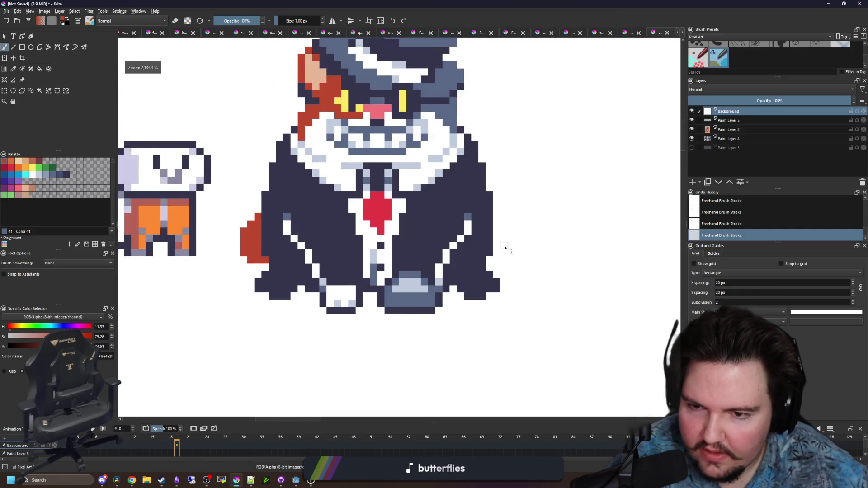
scroll(467, 252, "up", 1)
mouse_move(463, 276)
left_mouse_down()
mouse_move(501, 240)
mouse_move(484, 199)
mouse_move(467, 241)
mouse_move(488, 222)
left_mouse_up()
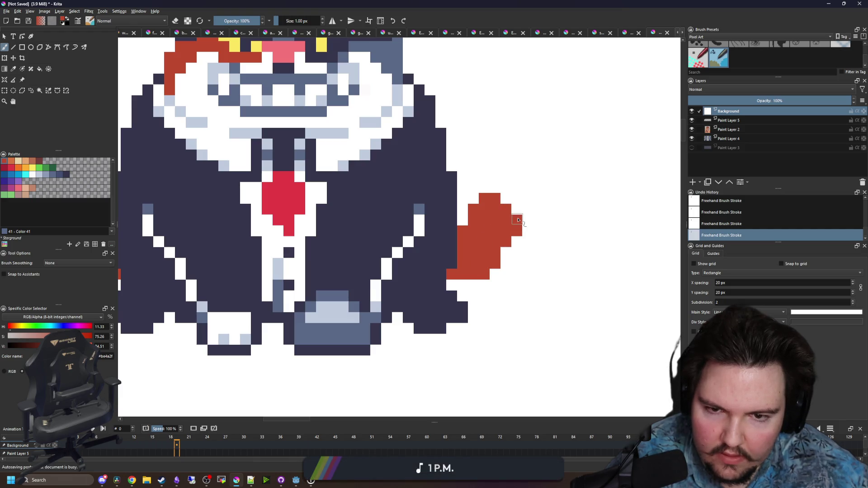
scroll(463, 222, "down", 5)
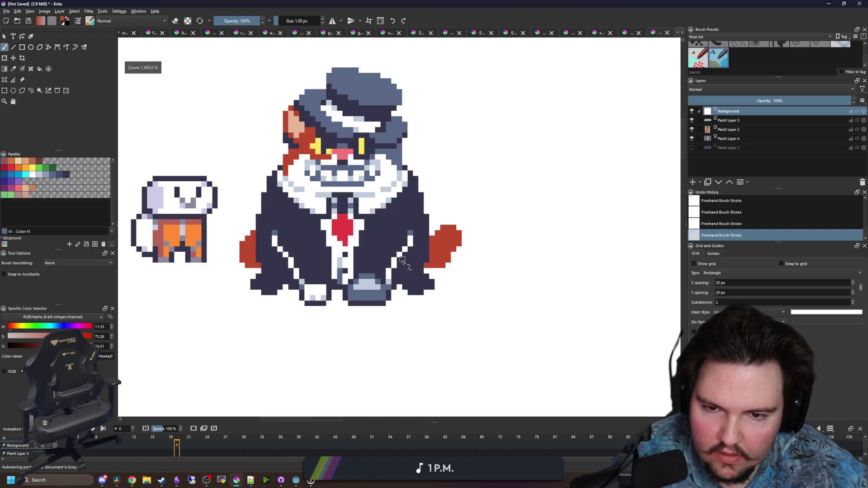
scroll(380, 264, "up", 5)
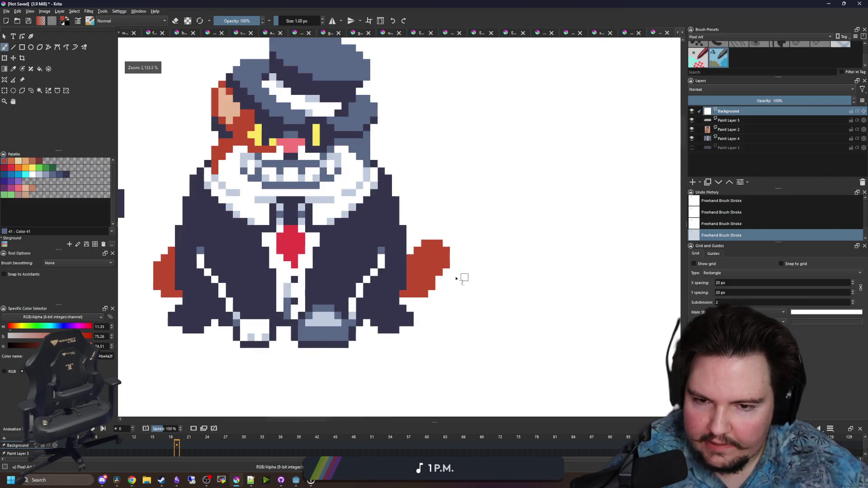
Sample the suit's dark blue and paint detail pixels and finger lines into the right paw
key("p")
left_click(354, 277)
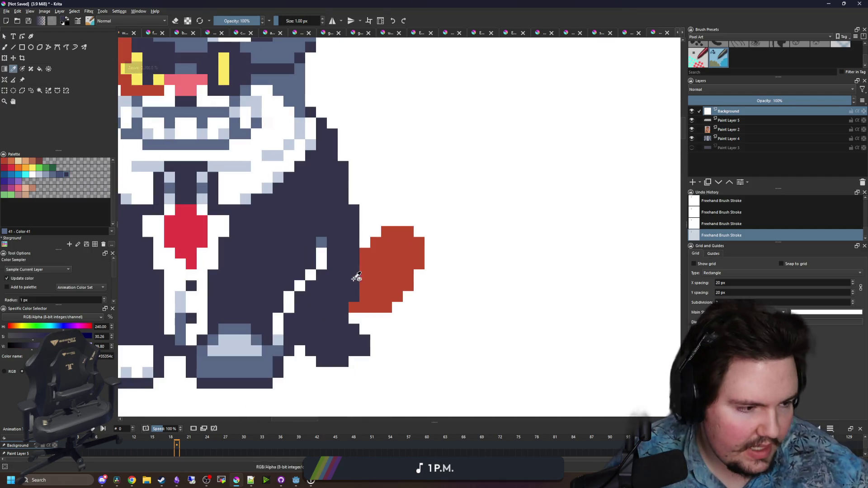
scroll(411, 285, "up", 3)
key("b")
mouse_move(407, 285)
left_mouse_down()
mouse_move(395, 288)
mouse_move(352, 248)
mouse_move(381, 240)
mouse_move(348, 227)
left_mouse_up()
scroll(383, 215, "down", 5)
scroll(381, 240, "up", 5)
left_click(348, 227)
scroll(343, 244, "down", 5)
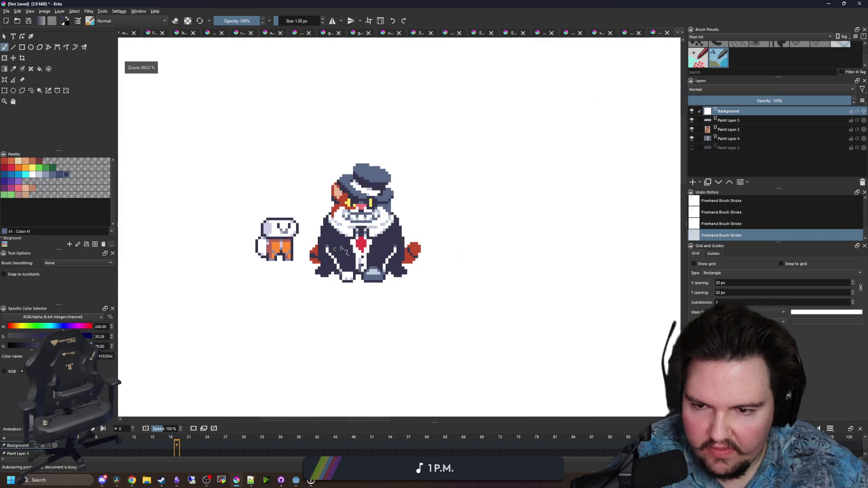
scroll(409, 249, "up", 5)
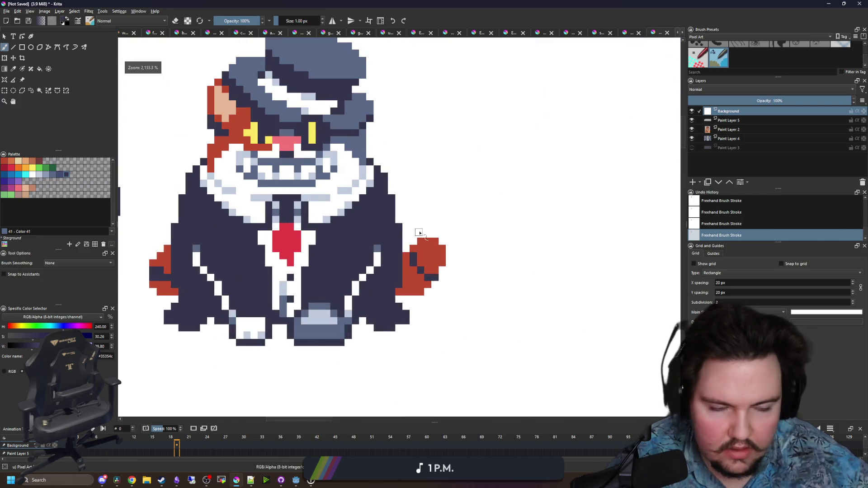
mouse_move(428, 324)
left_mouse_down()
mouse_move(447, 357)
mouse_move(419, 303)
mouse_move(384, 293)
left_mouse_up()
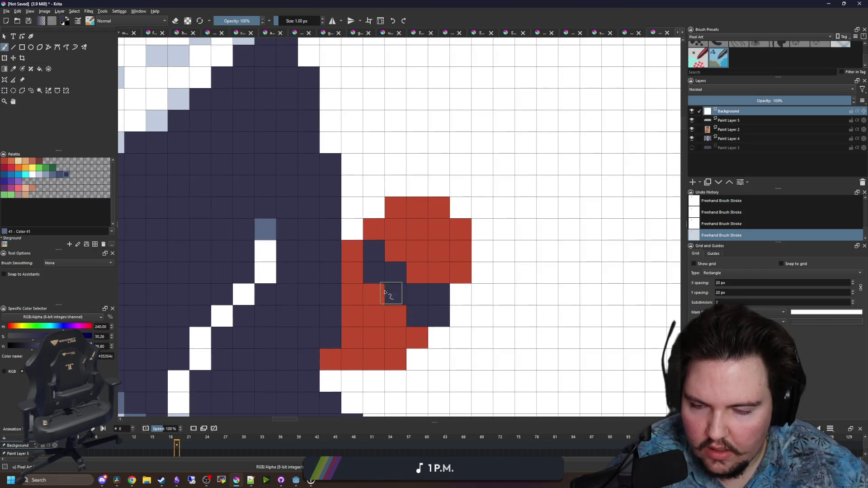
Choose the dark red-brown 733e39 from the palette and shade several paw pixels with it
left_click(35, 163)
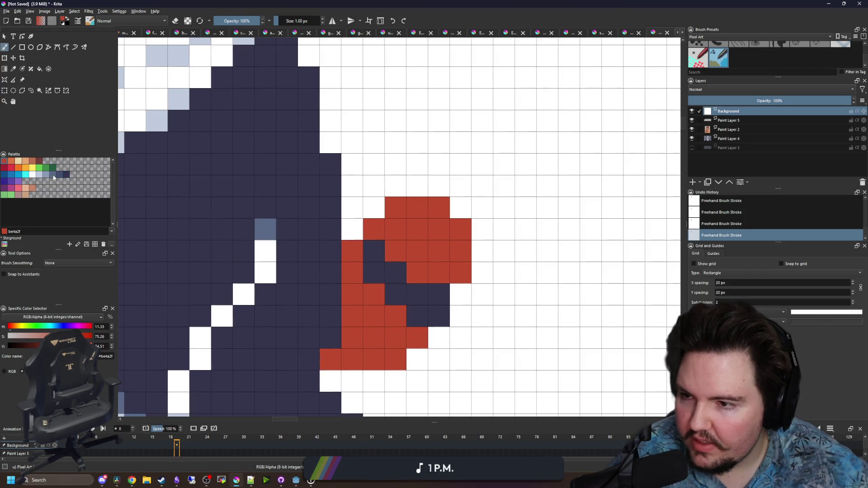
left_click(39, 162)
left_click(373, 293)
left_click(395, 316)
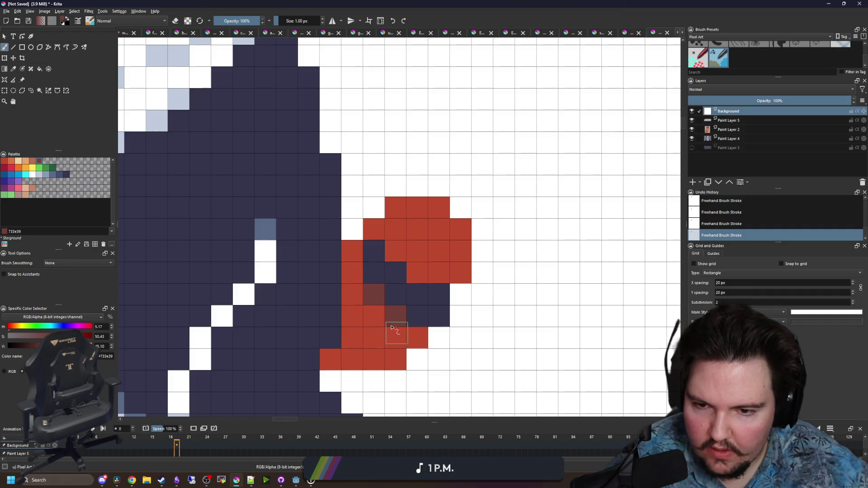
key("2")
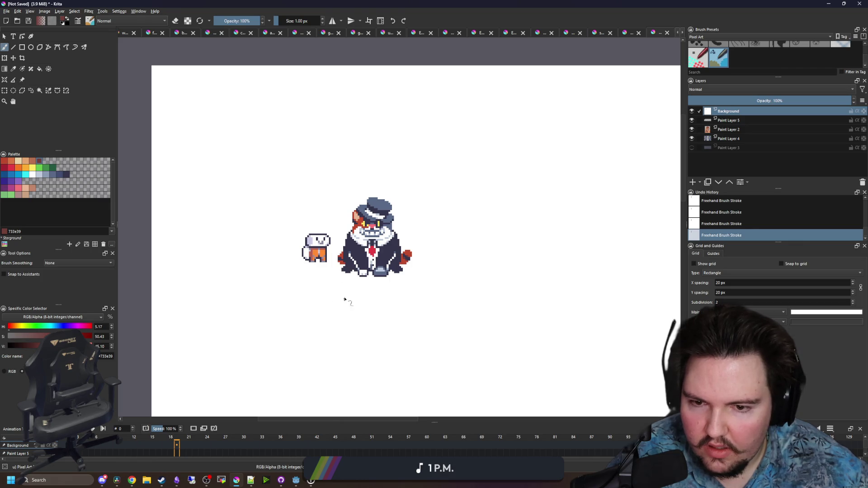
scroll(346, 264, "up", 6)
left_click(343, 266)
left_click(309, 249)
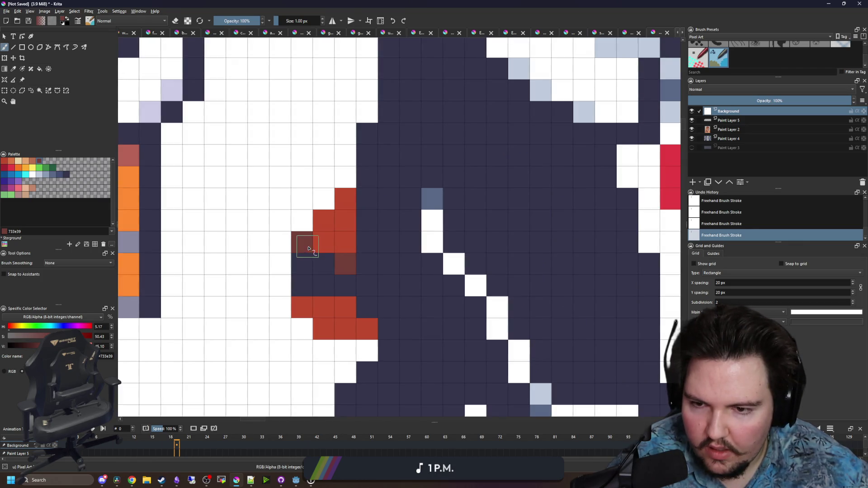
left_click(344, 307)
scroll(306, 214, "down", 6)
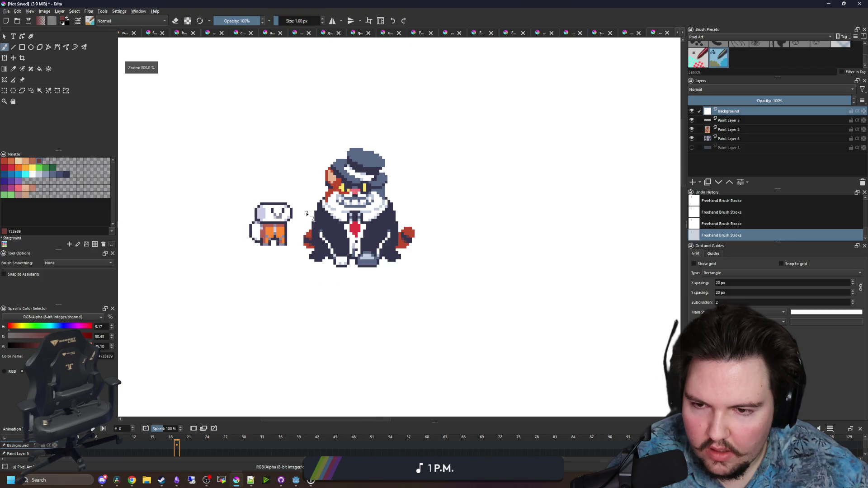
scroll(436, 186, "down", 1)
scroll(405, 242, "up", 2)
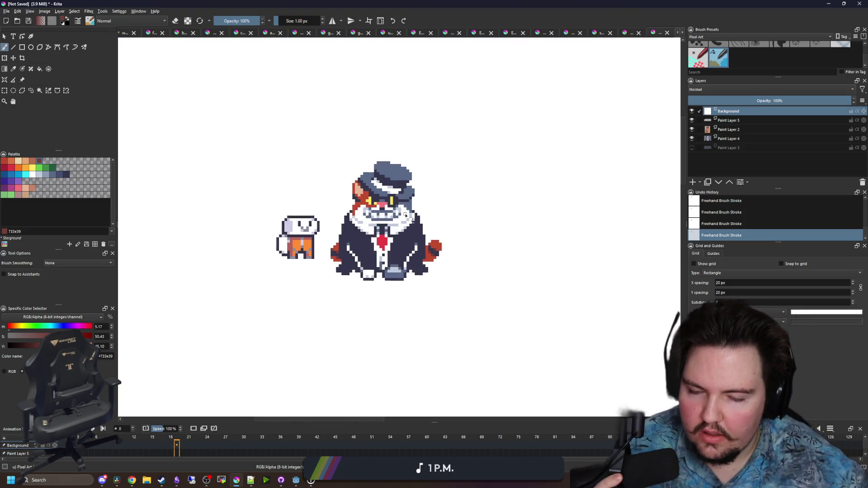
scroll(400, 267, "up", 1)
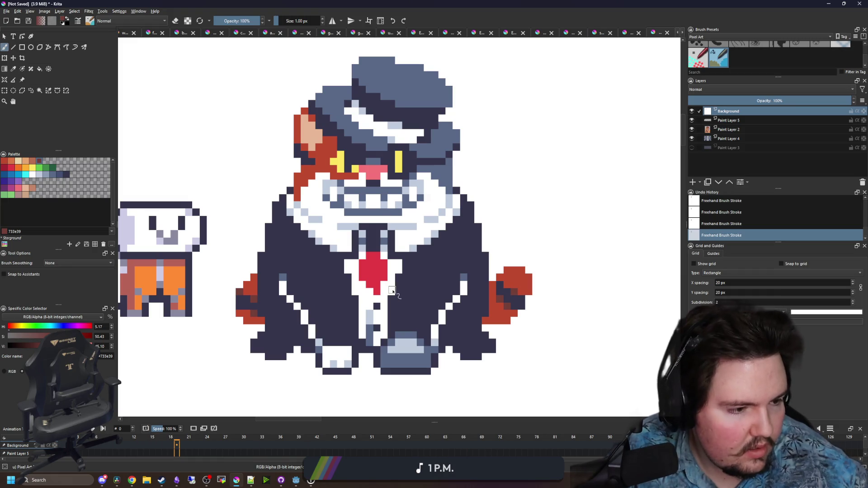
scroll(398, 292, "up", 2)
scroll(398, 291, "down", 7)
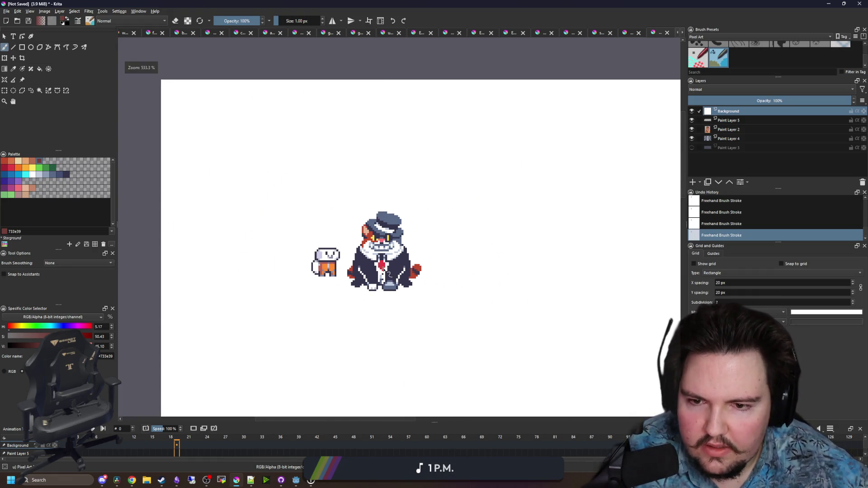
scroll(398, 265, "up", 4)
scroll(327, 334, "down", 1)
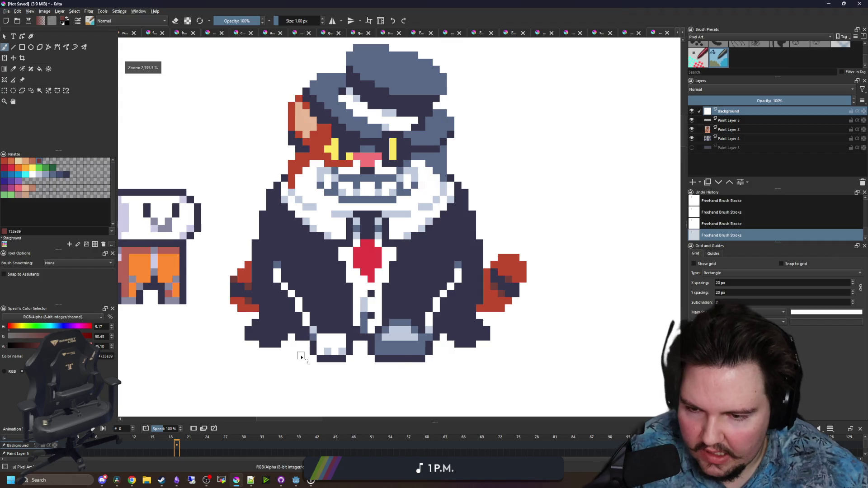
scroll(300, 354, "up", 2)
Sample the #35354c navy and outline the ear's left edge and the hat's left edge and top
key("p")
left_click(333, 358)
scroll(260, 225, "up", 1)
key("b")
scroll(253, 224, "up", 2)
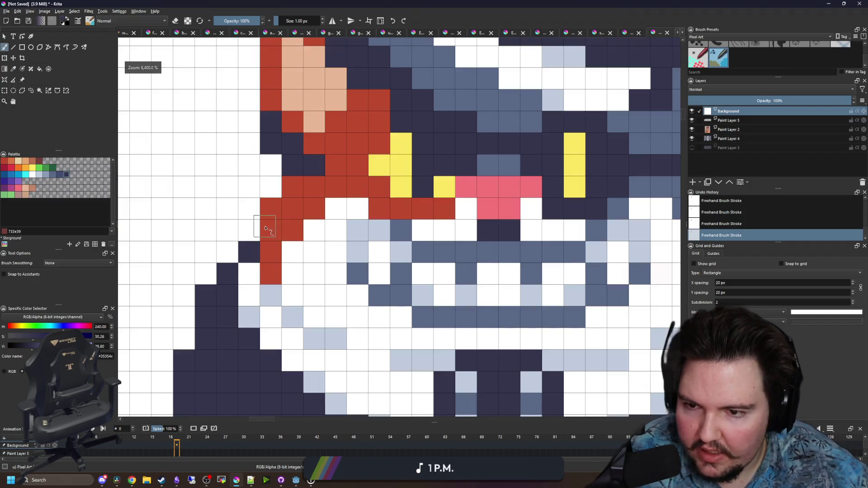
scroll(267, 294, "up", 1)
mouse_move(267, 294)
left_mouse_down()
mouse_move(247, 217)
mouse_move(292, 164)
left_mouse_up()
scroll(290, 222, "down", 1)
mouse_move(268, 231)
left_mouse_down()
mouse_move(283, 215)
mouse_move(339, 200)
mouse_move(351, 155)
mouse_move(421, 145)
mouse_move(440, 163)
mouse_move(467, 159)
mouse_move(537, 196)
left_mouse_up()
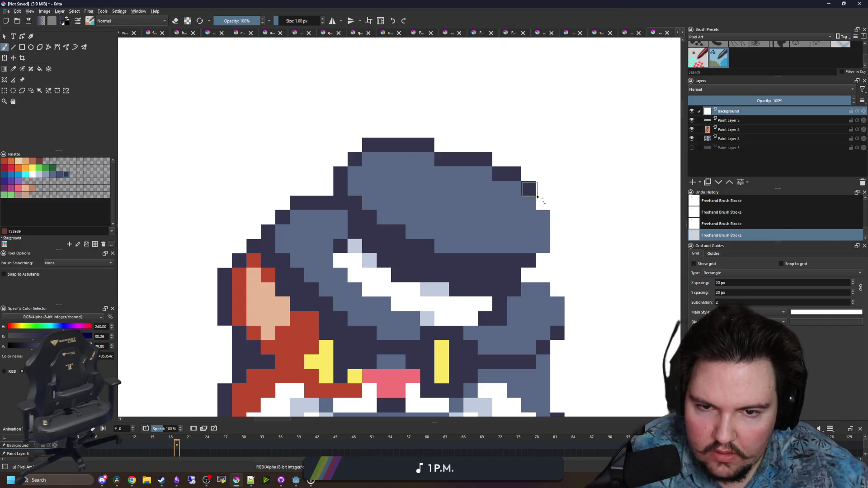
Extend the navy outline down the hat's right side and beside the cat's head
left_click_drag(554, 226, 538, 271)
mouse_move(538, 271)
left_mouse_down()
mouse_move(476, 267)
mouse_move(464, 231)
left_mouse_up()
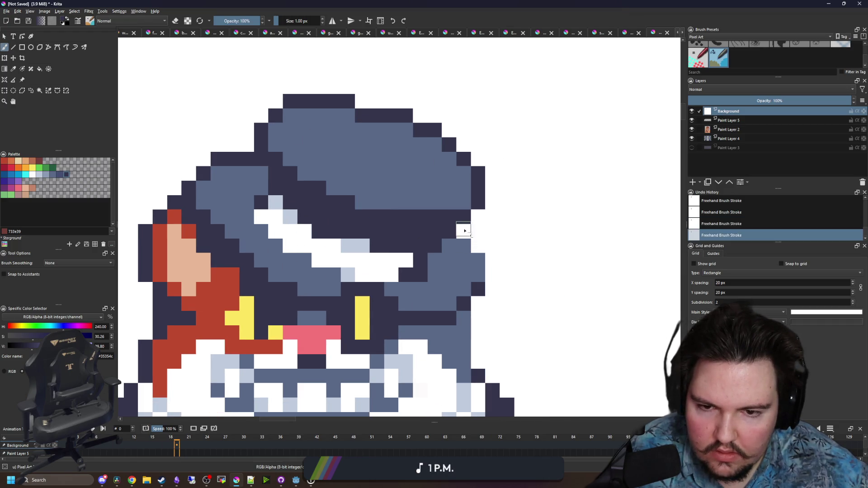
left_click_drag(494, 267, 492, 275)
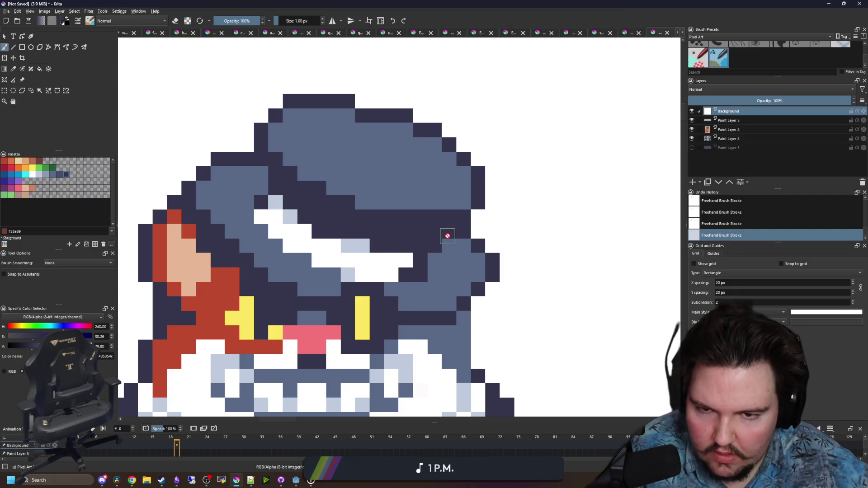
key("p")
scroll(447, 235, "down", 5)
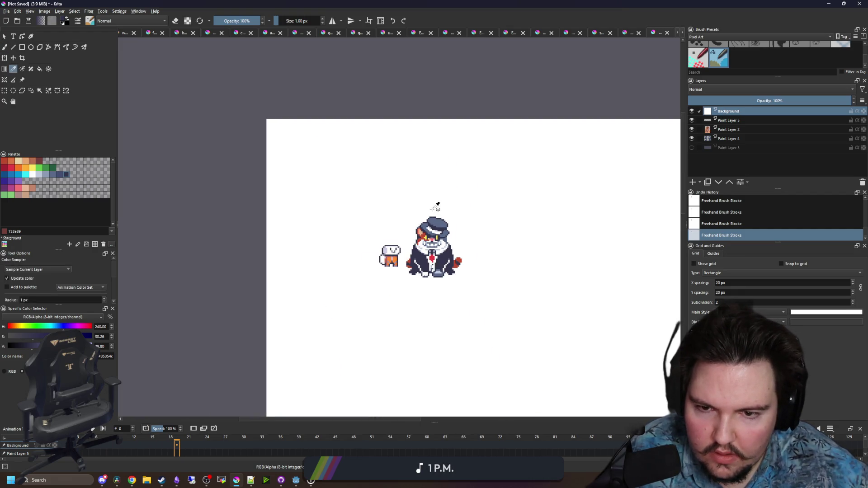
scroll(451, 238, "up", 1)
scroll(451, 239, "up", 7)
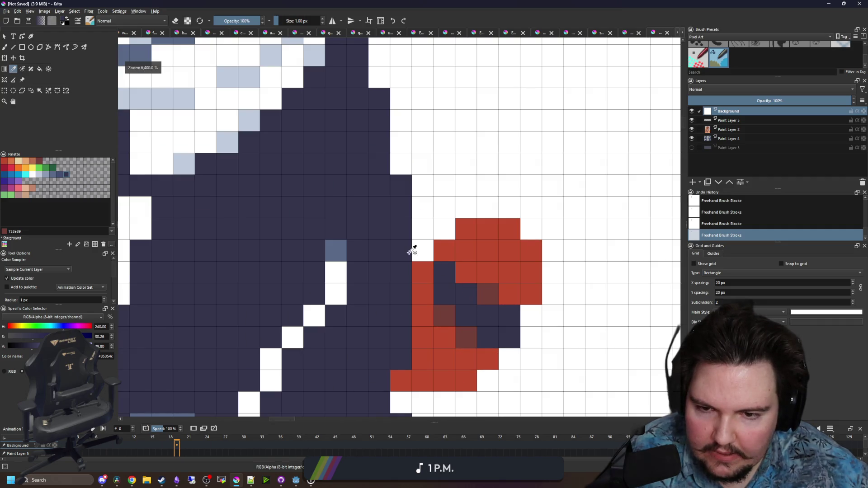
key("b")
Outline the right red paw's top, right edge and bottom, then the left paw, in navy
mouse_move(446, 231)
left_mouse_down()
mouse_move(509, 202)
mouse_move(552, 243)
mouse_move(538, 310)
mouse_move(509, 337)
left_mouse_up()
mouse_move(496, 277)
left_mouse_down()
mouse_move(475, 316)
mouse_move(382, 342)
left_mouse_up()
left_click(519, 277)
scroll(482, 263, "down", 7)
scroll(212, 267, "up", 7)
mouse_move(240, 308)
left_mouse_down()
mouse_move(194, 300)
mouse_move(175, 286)
mouse_move(170, 178)
mouse_move(219, 133)
left_mouse_up()
scroll(229, 244, "down", 5)
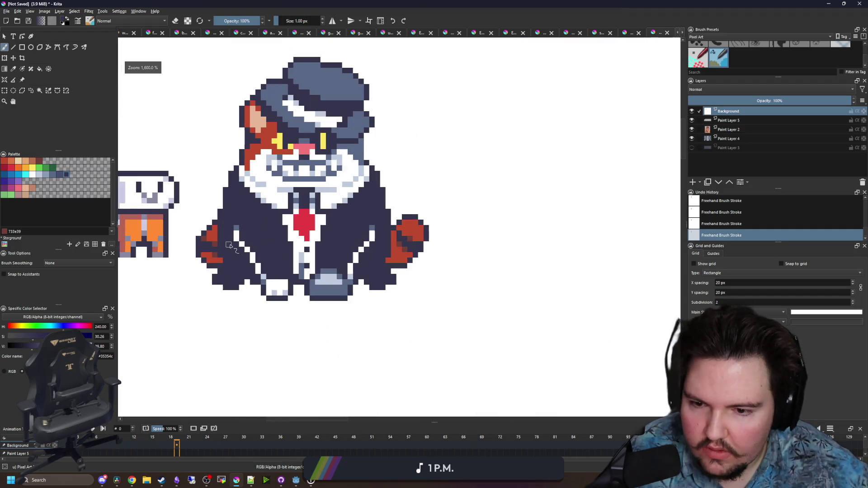
scroll(329, 316, "down", 2)
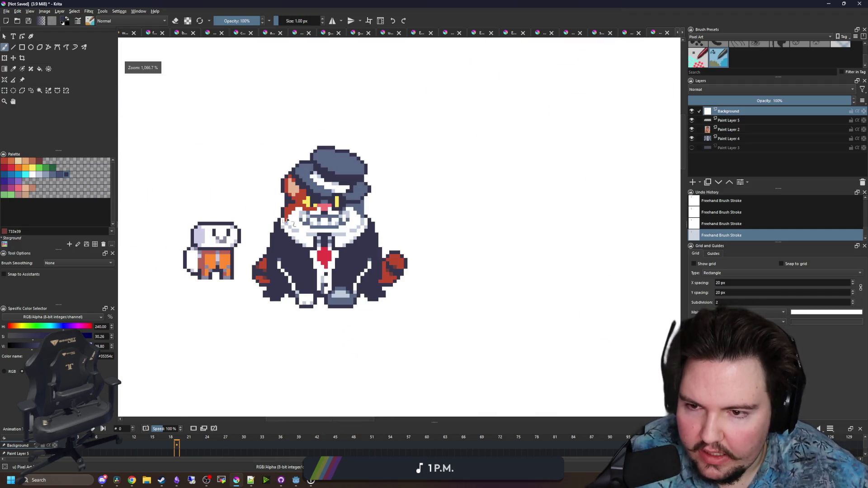
scroll(287, 221, "up", 2)
scroll(466, 233, "up", 3)
scroll(386, 237, "down", 3)
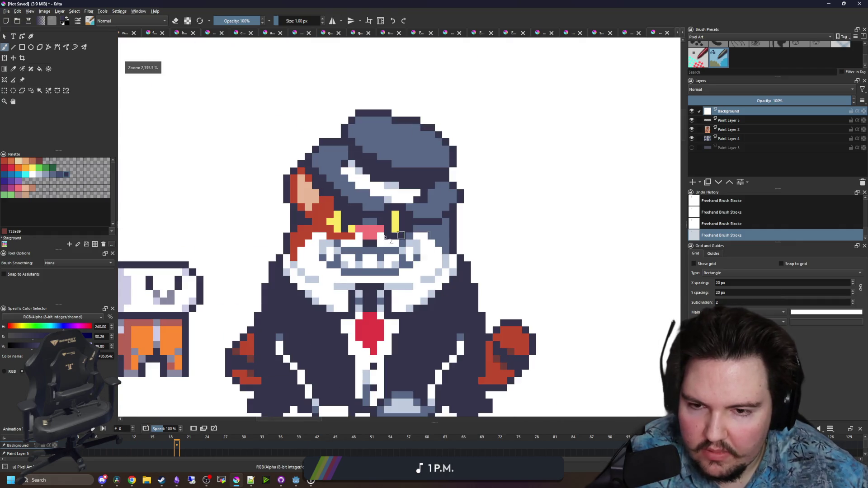
scroll(301, 218, "up", 2)
Erase the stray dark pixel beside the cheek and re-pick the dark navy from the cat
left_click(288, 228)
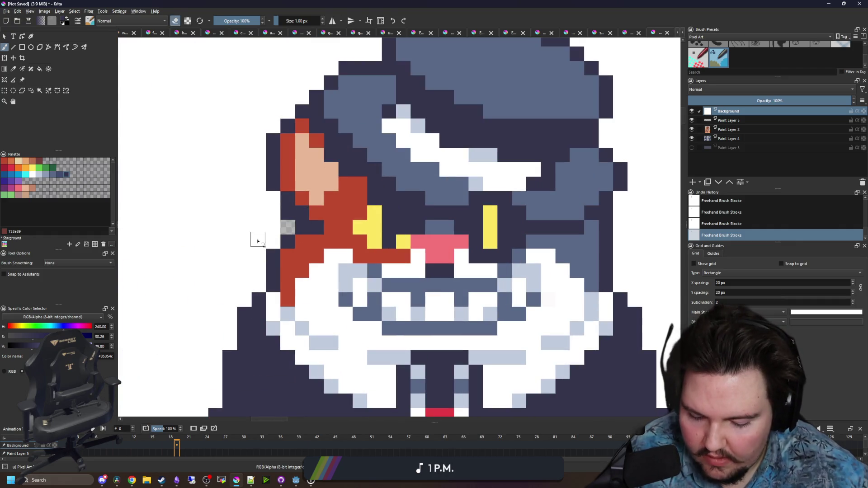
key("e")
key("x")
scroll(314, 242, "down", 3)
scroll(362, 227, "up", 4)
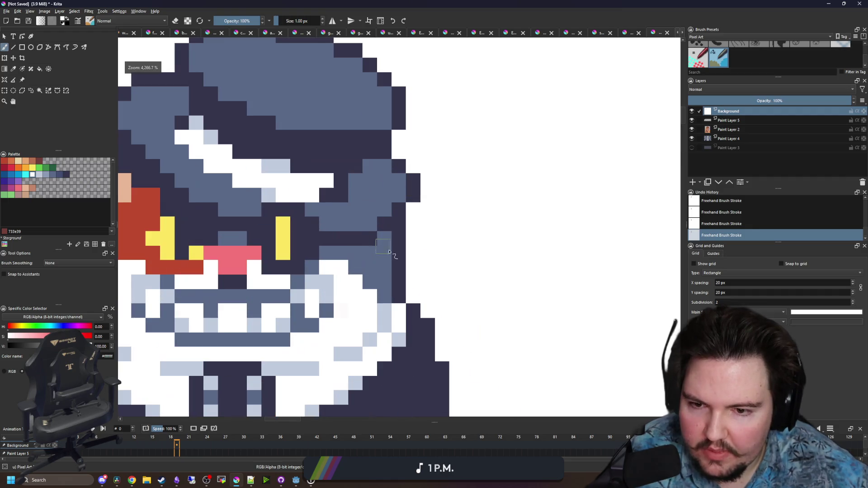
left_click(402, 261, "ctrl")
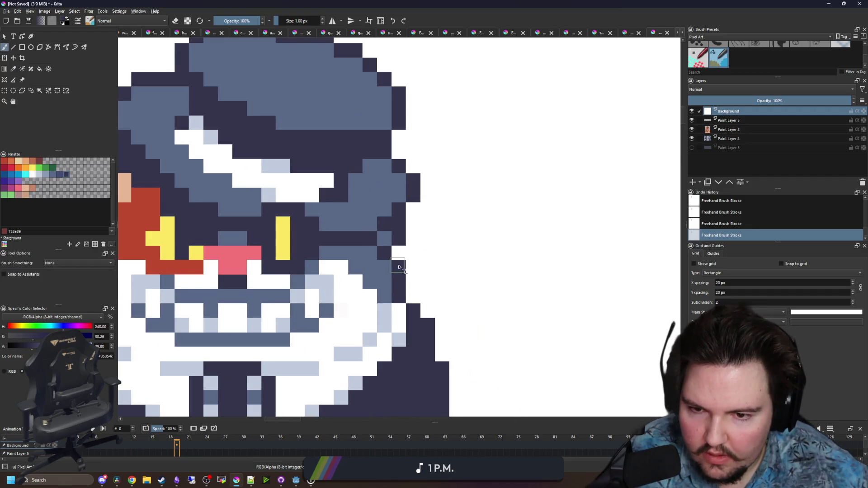
scroll(398, 267, "down", 6)
scroll(407, 217, "down", 1)
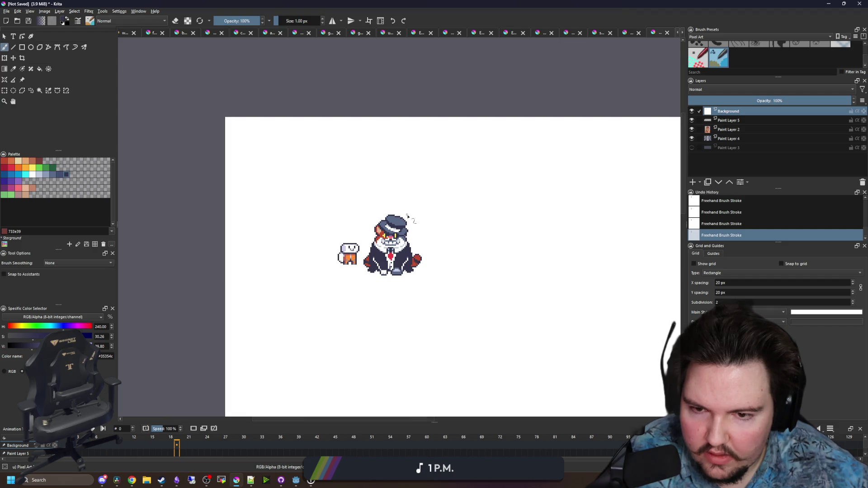
scroll(370, 277, "up", 1)
scroll(393, 259, "up", 1)
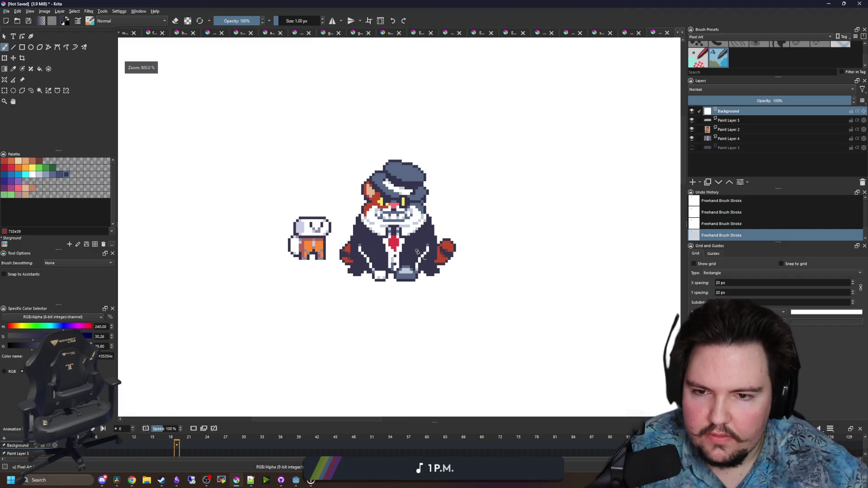
scroll(444, 218, "up", 1)
scroll(388, 207, "up", 4)
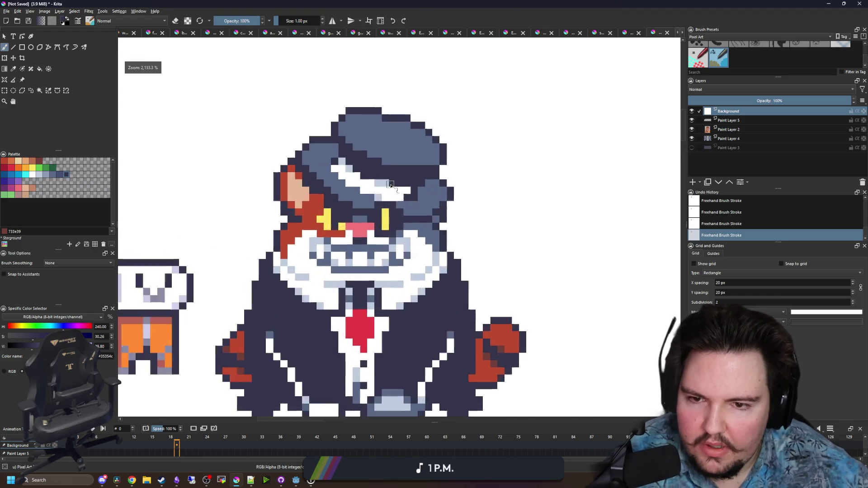
Select palette swatch Color 31 (#434e72) as the paint colour
key("p")
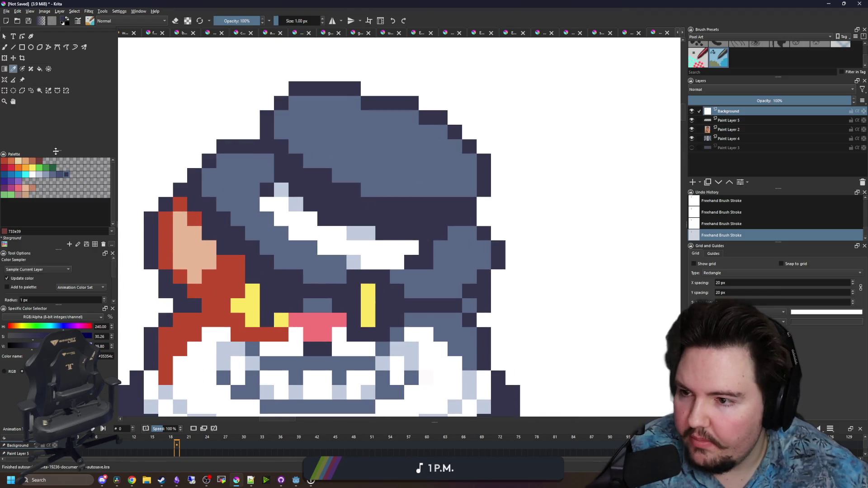
left_click(61, 176)
key("b")
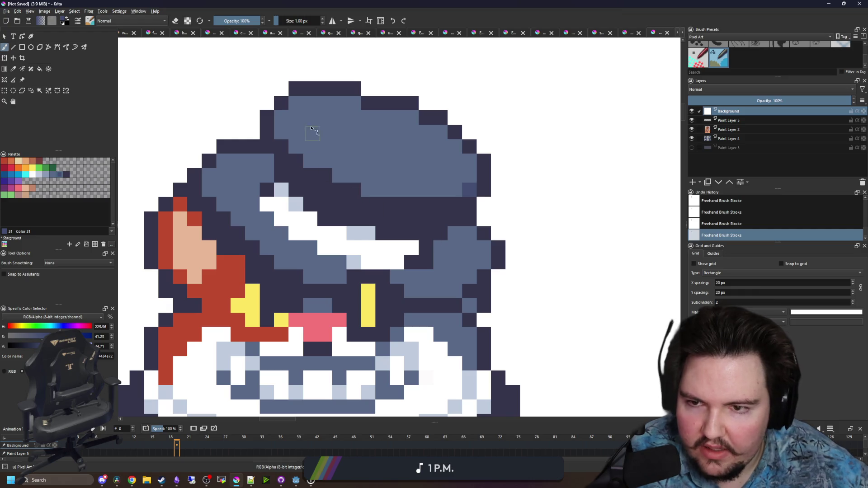
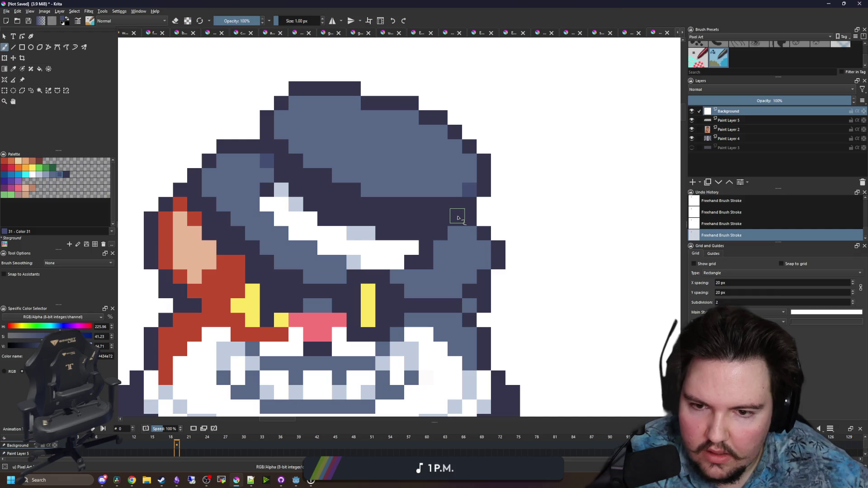
Add lighter blue shading along the cat boss's hat, undoing and redoing to compare
left_click_drag(458, 218, 438, 228)
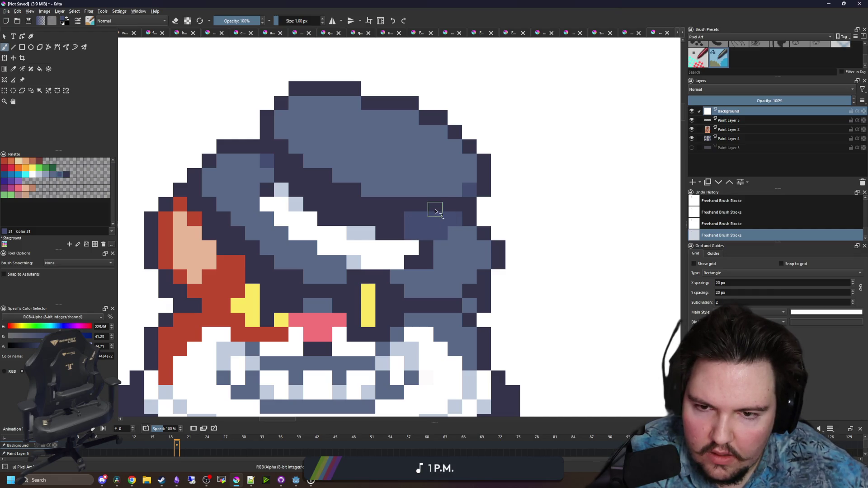
scroll(434, 222, "down", 5)
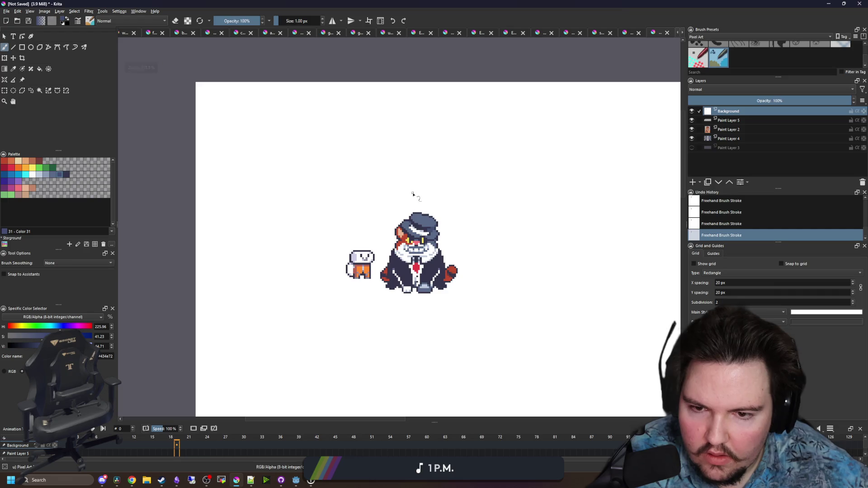
scroll(431, 230, "up", 5)
key("ctrl+z")
key("ctrl+z")
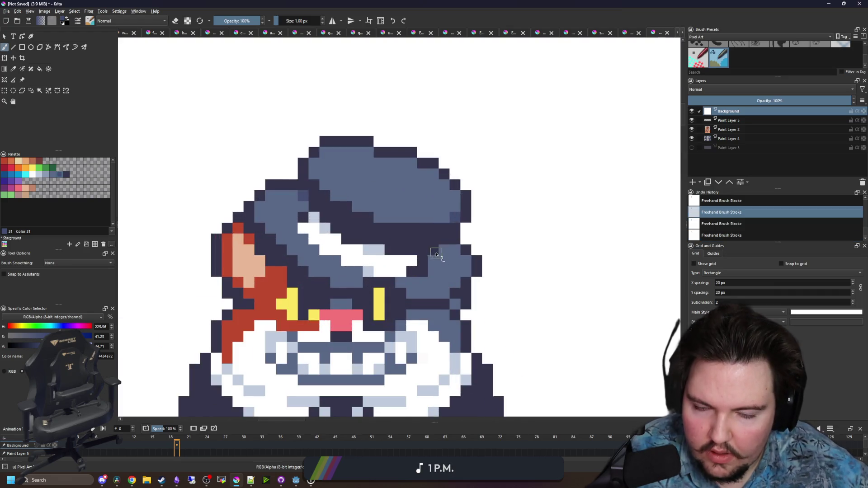
scroll(436, 252, "up", 2)
key("ctrl+shift+z")
key("ctrl+shift+z")
Paint medium blue shading down the hat edge
left_click(450, 243)
mouse_move(467, 221)
left_mouse_down()
mouse_move(455, 219)
mouse_move(393, 261)
left_mouse_up()
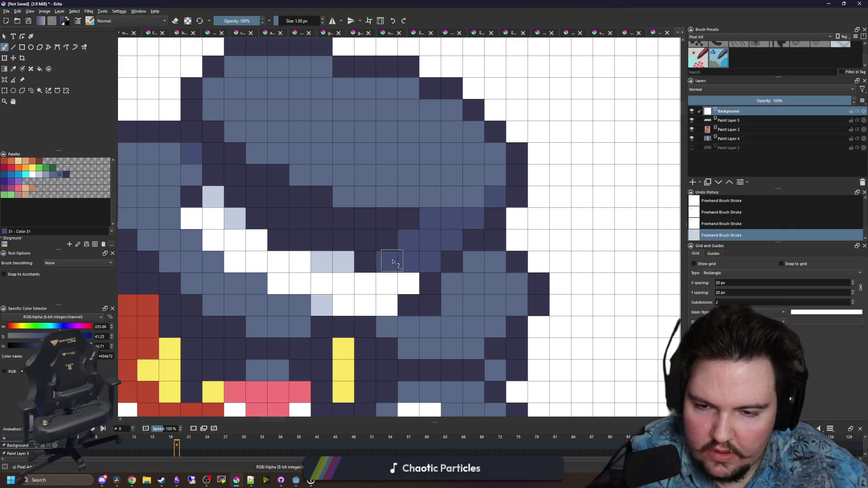
scroll(392, 262, "down", 4)
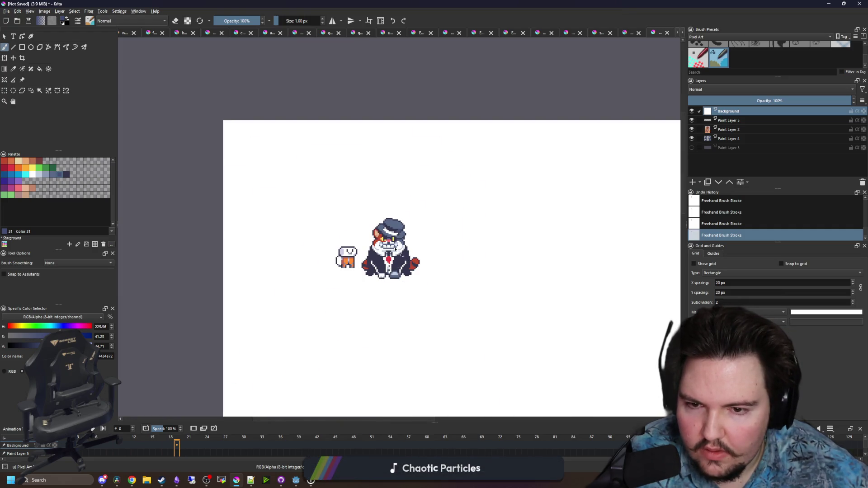
scroll(394, 248, "up", 5)
scroll(391, 248, "down", 2)
scroll(388, 248, "up", 1)
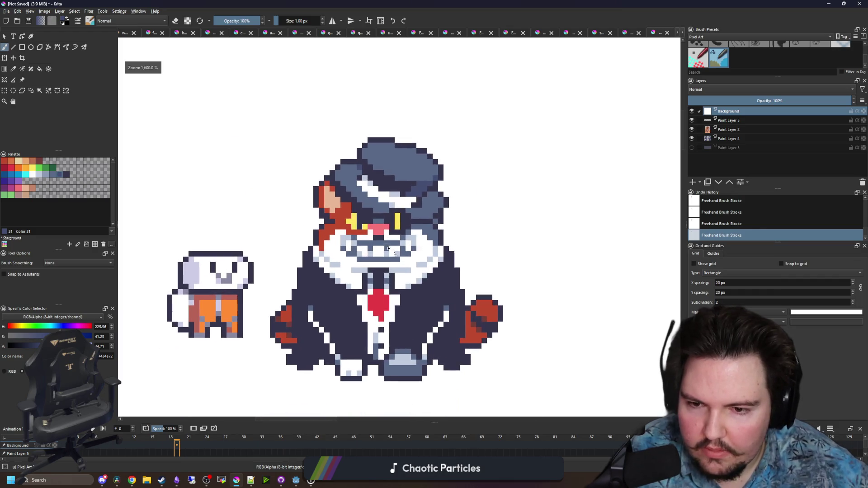
scroll(388, 248, "up", 3)
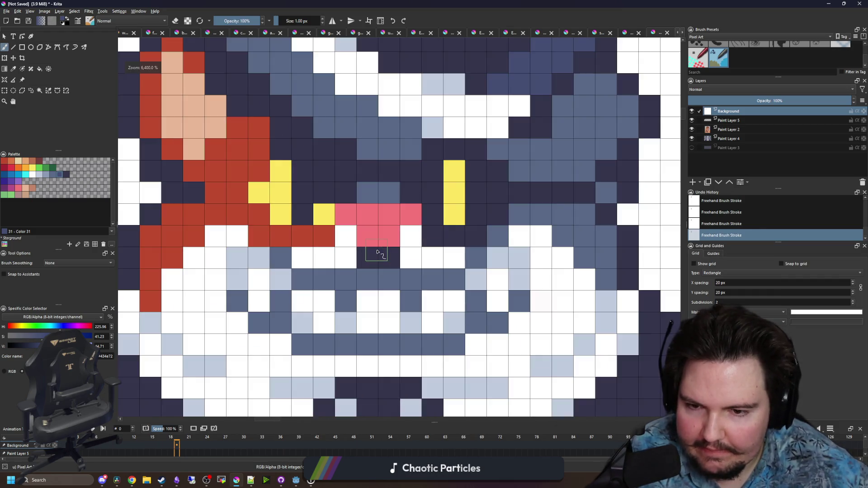
scroll(361, 253, "down", 8)
scroll(340, 217, "up", 5)
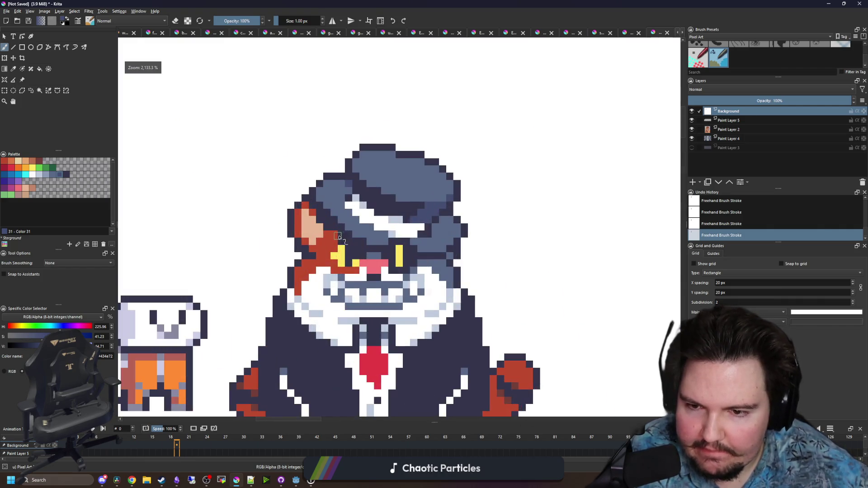
scroll(339, 236, "up", 2)
Eyedrop the mouth's pink and extend the mouth with extra pink pixels
left_click(378, 272, "ctrl")
left_click(339, 279)
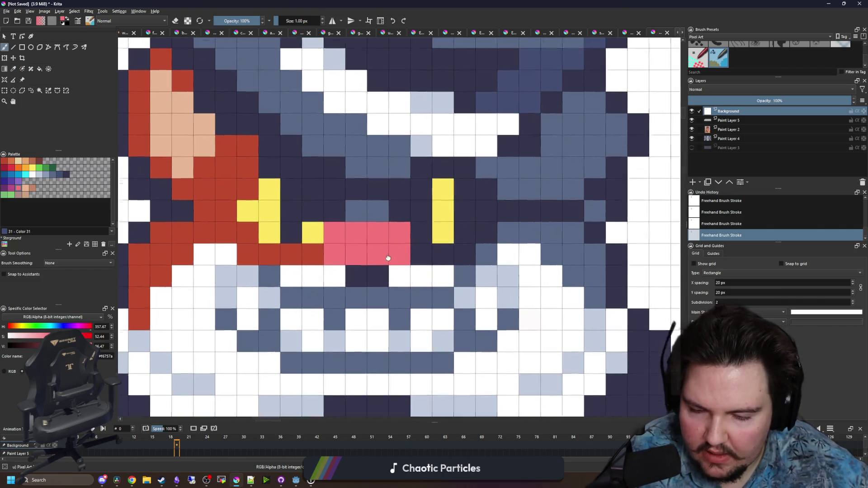
scroll(387, 257, "down", 1)
left_click_drag(354, 248, 375, 248)
left_click(332, 248)
left_click(393, 248)
Paint a dark navy pixel under the mouth, then undo the last few strokes
key("ctrl+z")
key("ctrl+z")
left_click(434, 227, "ctrl")
left_click(393, 248)
scroll(376, 252, "down", 5)
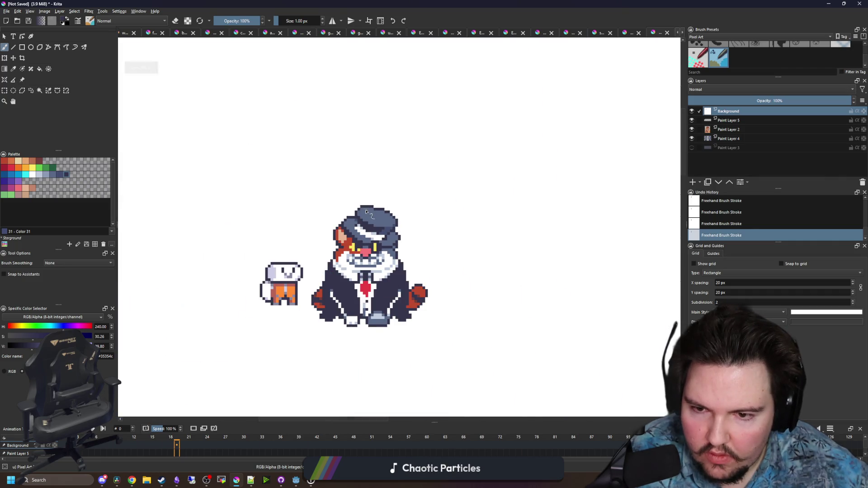
key("ctrl+z")
key("ctrl+z")
key("ctrl+z")
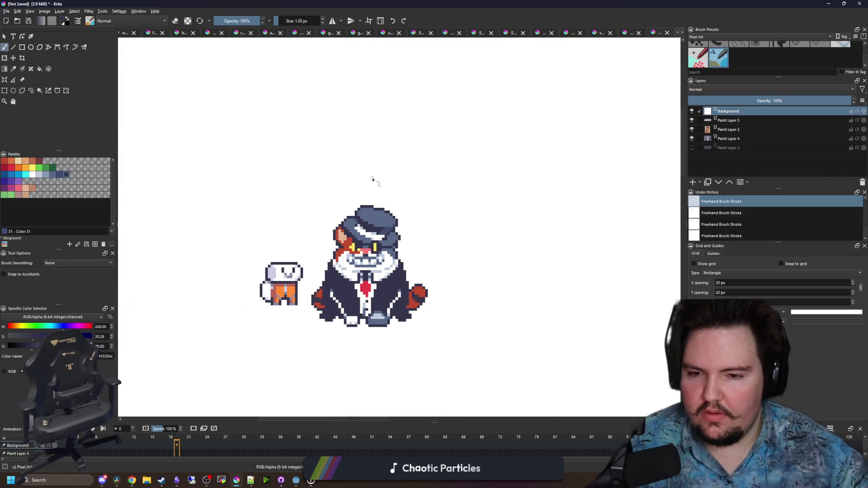
scroll(364, 204, "down", 1)
scroll(378, 187, "down", 1)
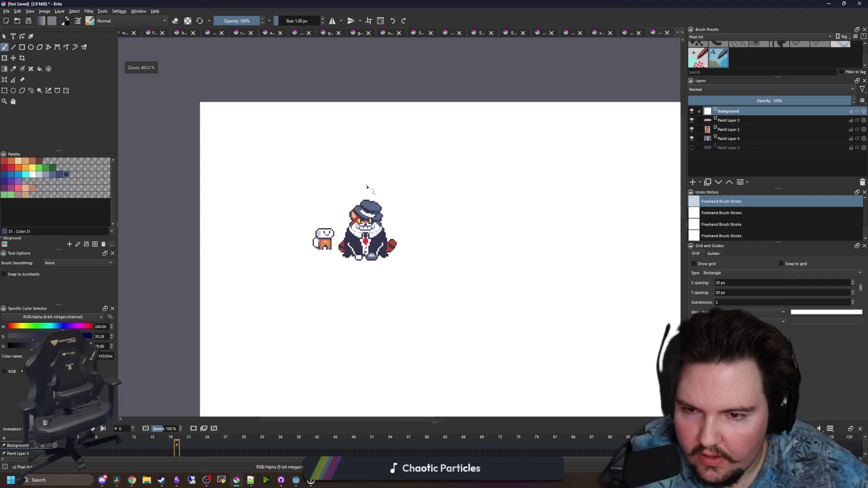
scroll(378, 228, "up", 1)
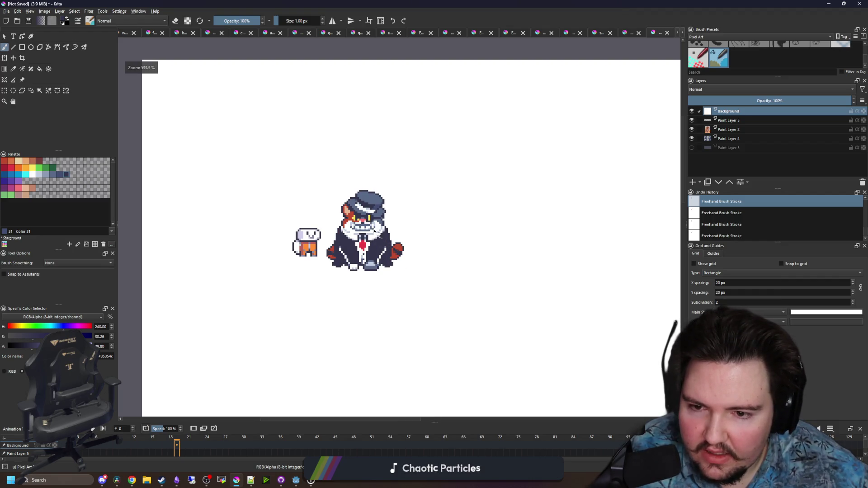
scroll(376, 218, "down", 2)
scroll(373, 231, "up", 5)
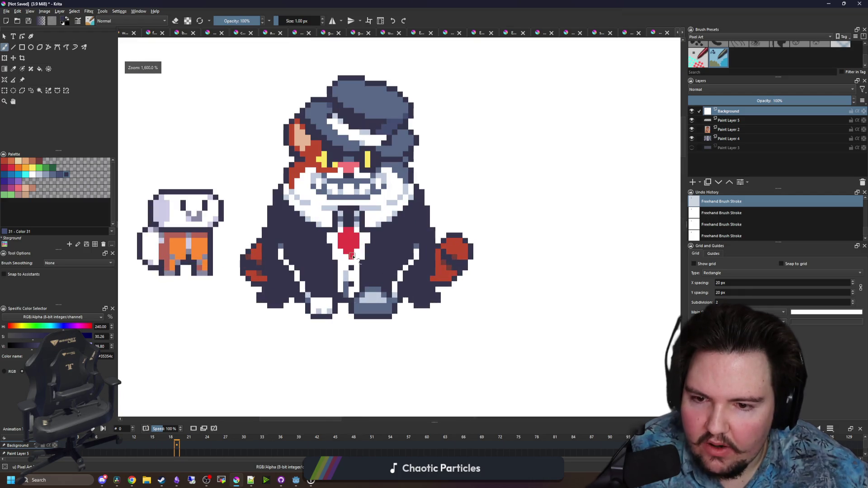
scroll(300, 270, "up", 2)
Sample light blue-grey from the suit and paint it over the white lapel stripes
key("p")
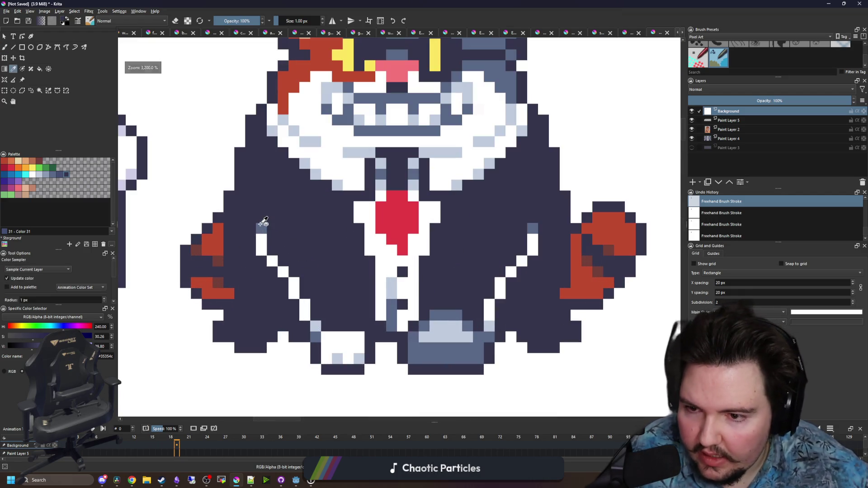
left_click(261, 226)
left_click(316, 326)
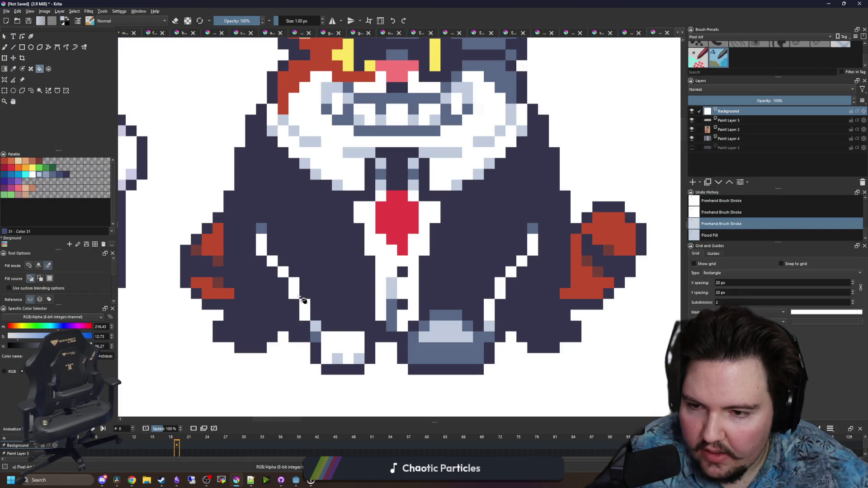
key("b")
left_click_drag(315, 326, 302, 303)
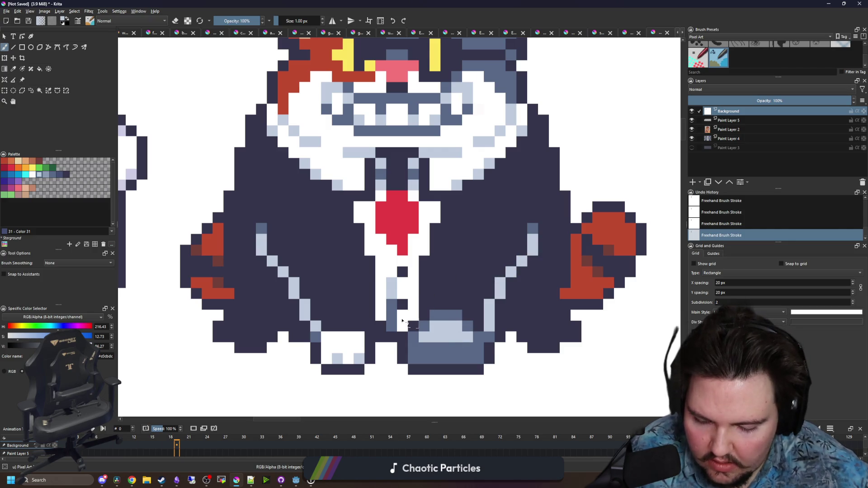
scroll(389, 289, "down", 6)
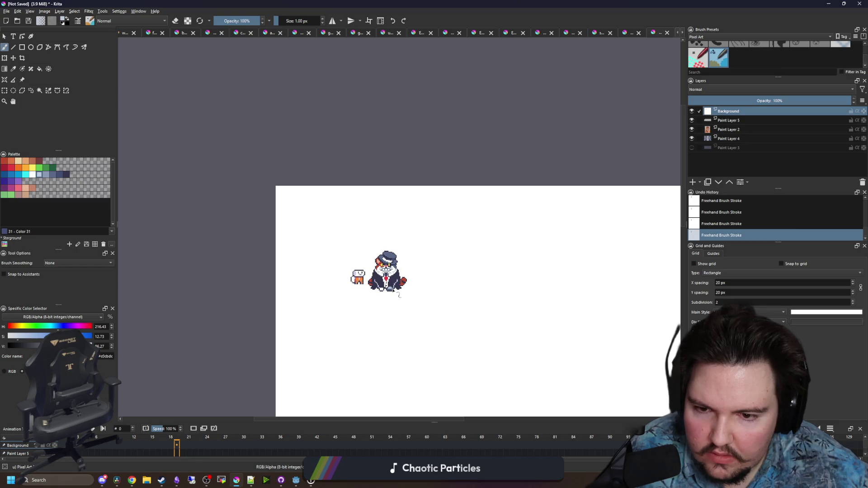
scroll(398, 293, "up", 5)
scroll(361, 240, "down", 5)
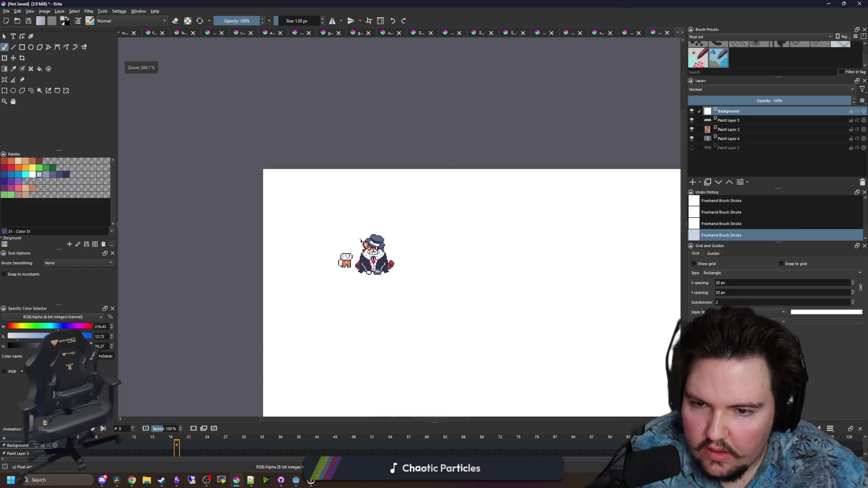
scroll(360, 240, "down", 2)
scroll(379, 255, "up", 12)
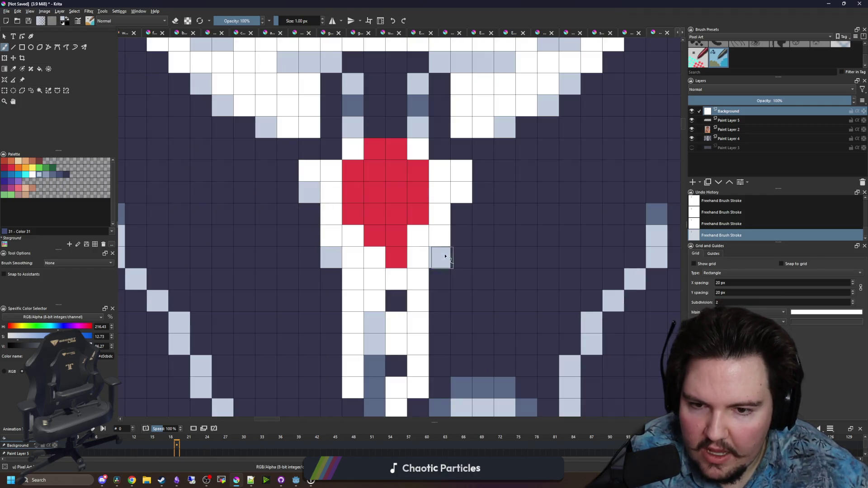
scroll(411, 253, "down", 1)
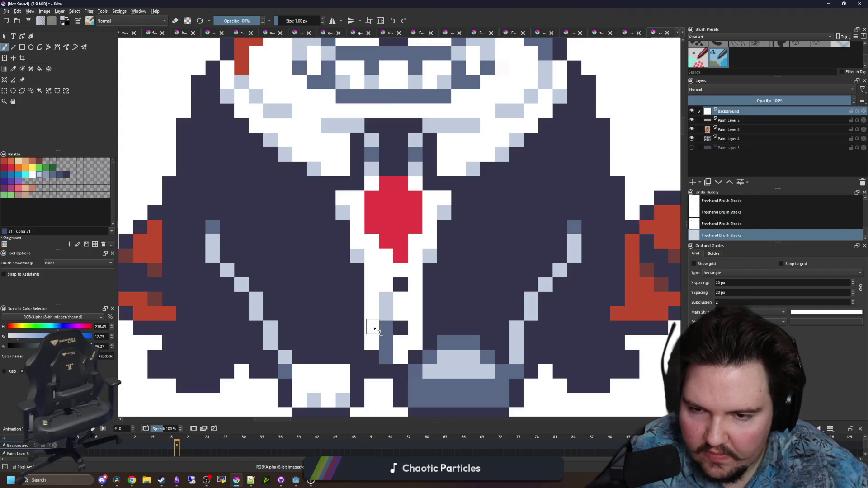
scroll(375, 340, "down", 6)
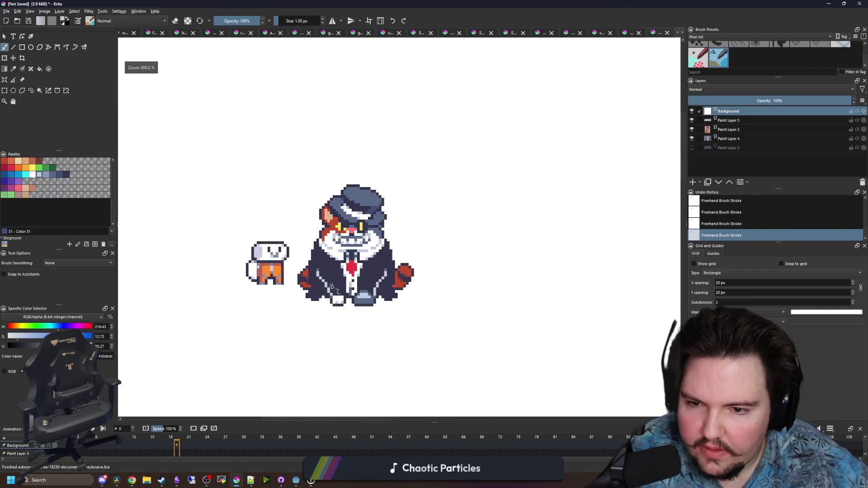
scroll(340, 268, "up", 2)
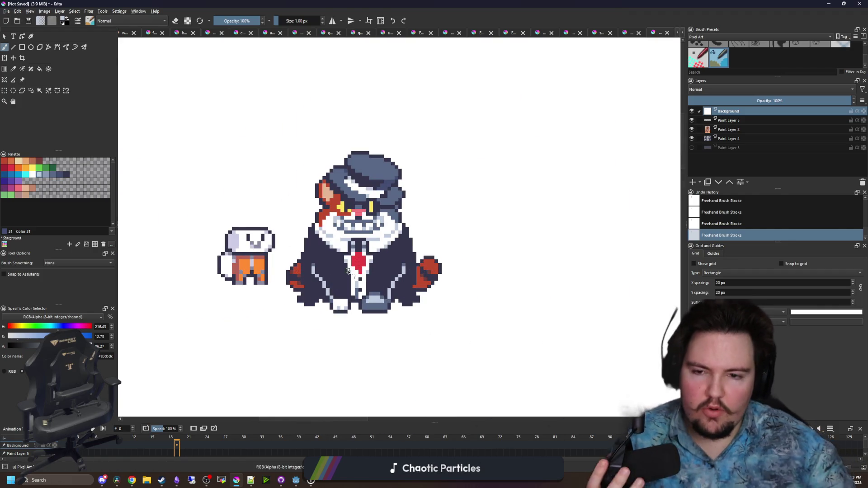
scroll(348, 270, "up", 2)
key("p")
scroll(343, 258, "up", 3)
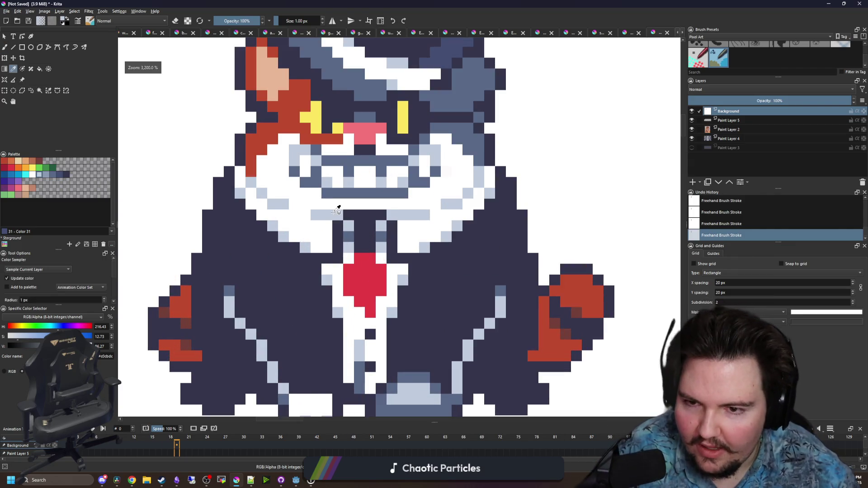
Pick peach e4a672 for the cheeks, then cover the right cheek's peach pixels with slate Color 41
scroll(328, 267, "down", 1)
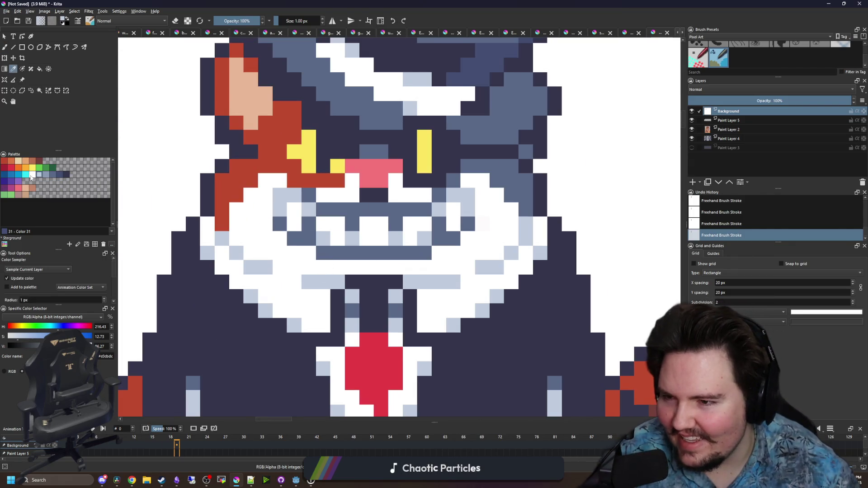
left_click(25, 161)
key("b")
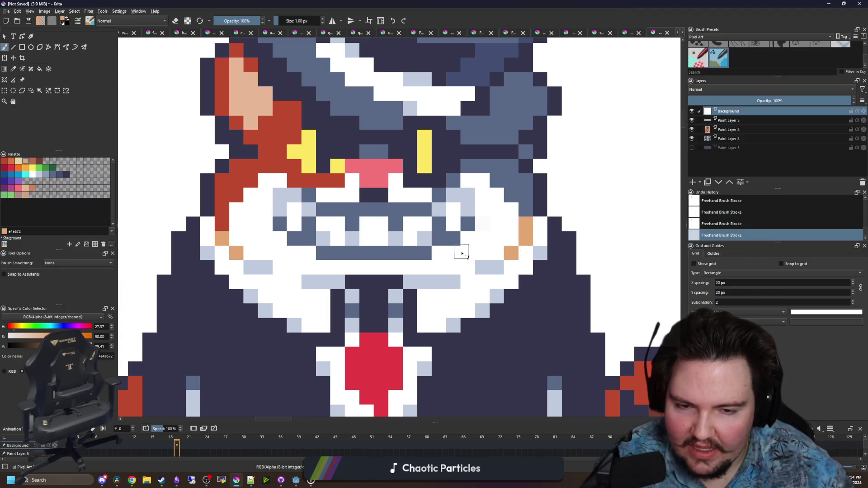
left_click(51, 176)
left_click_drag(525, 224, 524, 238)
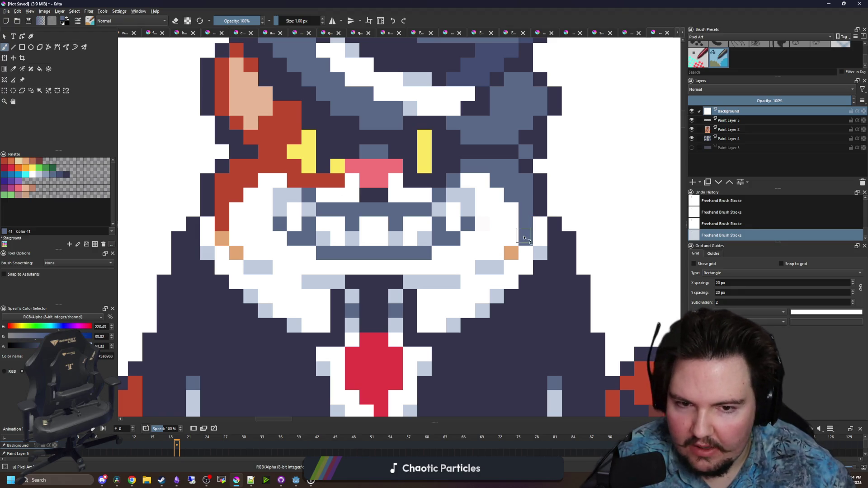
scroll(327, 258, "down", 6)
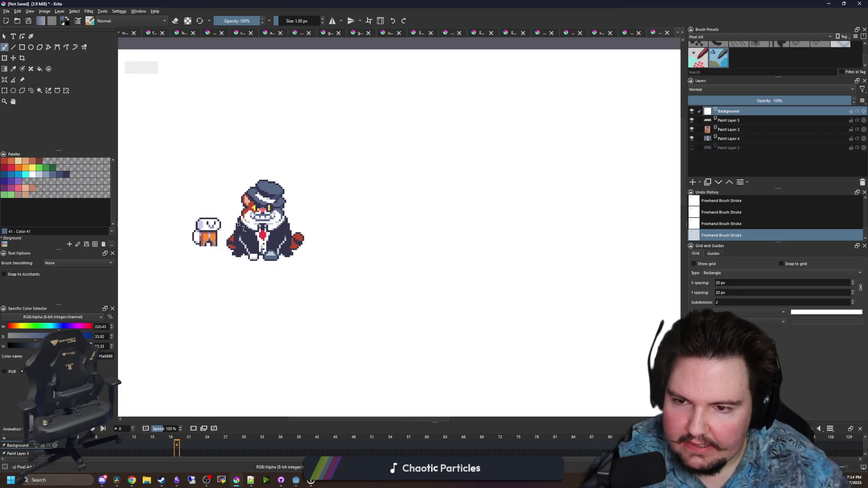
scroll(224, 225, "up", 2)
Draw a rectangular selection around the cat boss sprite
left_click(5, 91)
scroll(328, 245, "up", 1)
scroll(362, 271, "up", 1)
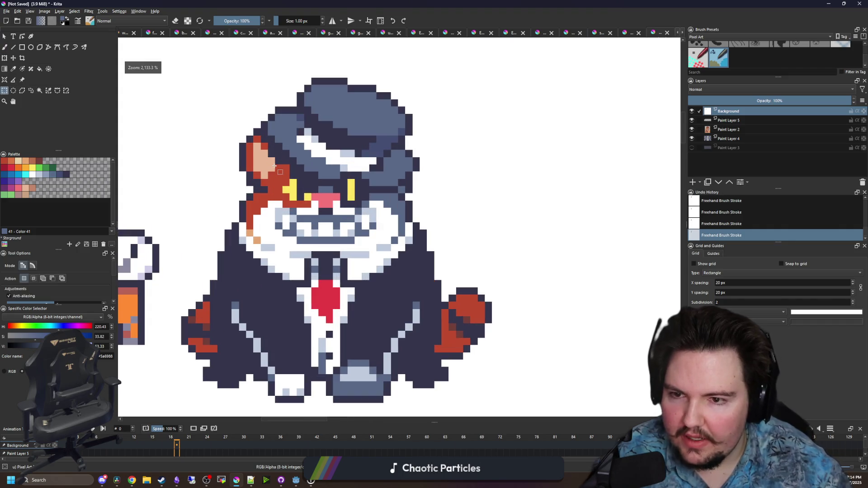
scroll(443, 321, "down", 2)
scroll(443, 322, "up", 1)
mouse_move(441, 331)
left_mouse_down()
mouse_move(180, 81)
mouse_move(198, 71)
left_mouse_up()
Copy the cat boss, hide the white Background layer and make Paint Layer 2 active
key("ctrl+c")
key("ctrl+c")
scroll(368, 280, "down", 3)
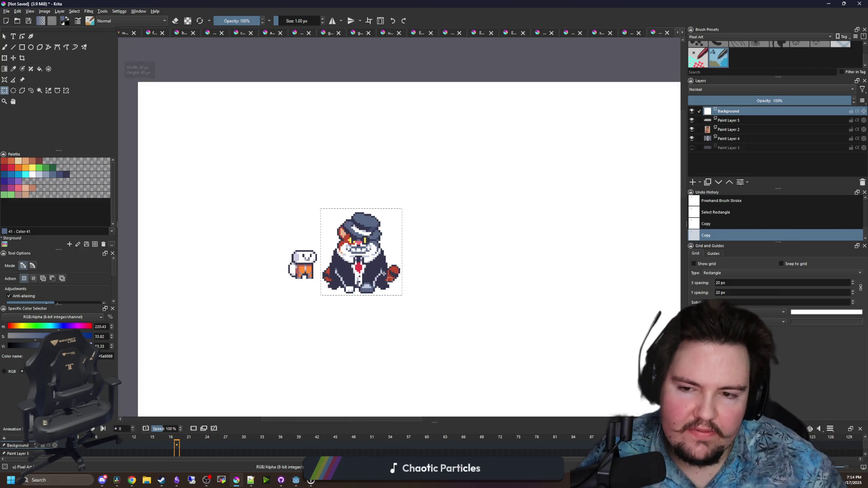
scroll(349, 275, "up", 1)
scroll(415, 209, "up", 2)
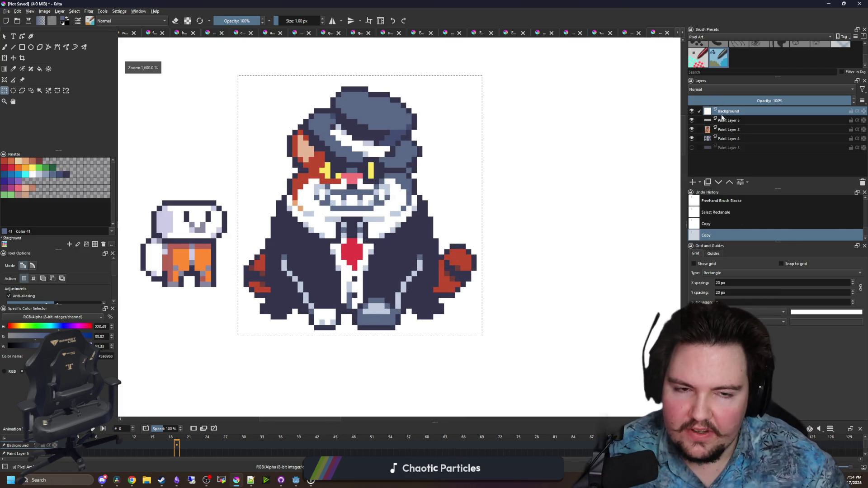
left_click(691, 111)
left_click(691, 128)
left_click(692, 128)
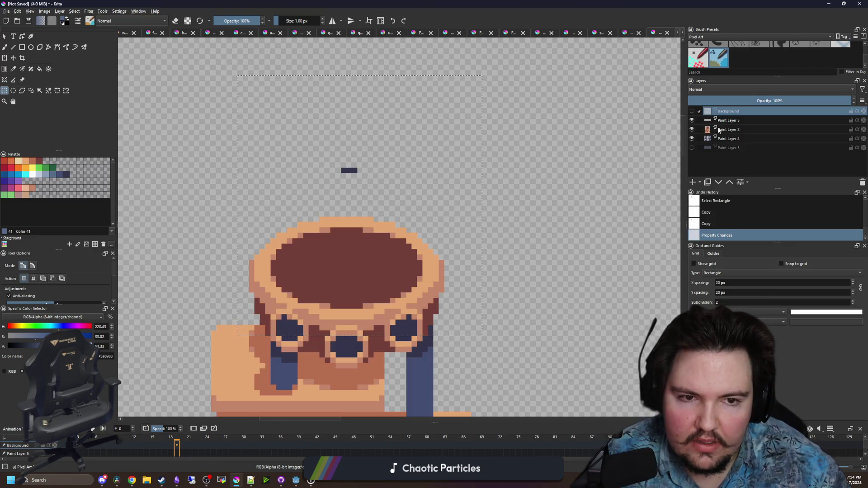
left_click(721, 129)
scroll(382, 191, "down", 2)
left_click(692, 111)
left_click(691, 111)
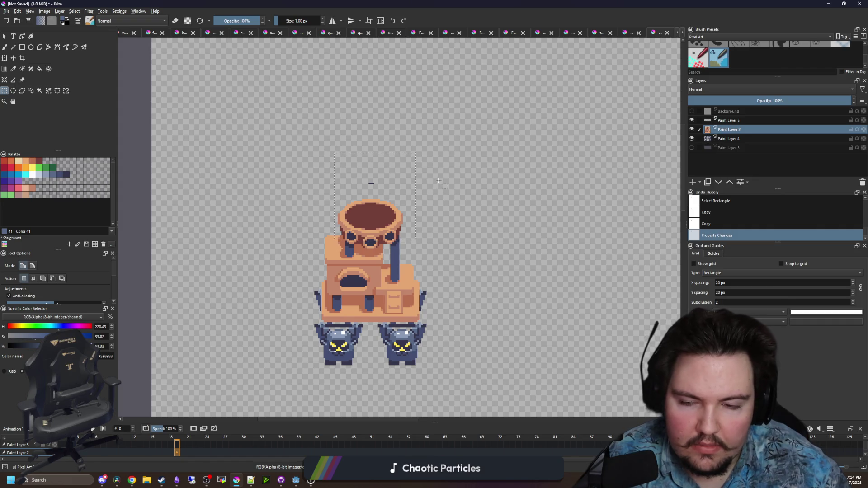
Place the pasted cat up and right of the tower and delete its white background
key("ctrl+t")
mouse_move(401, 209)
left_mouse_down()
mouse_move(500, 147)
mouse_move(515, 155)
left_mouse_up()
key("ctrl+shift+a")
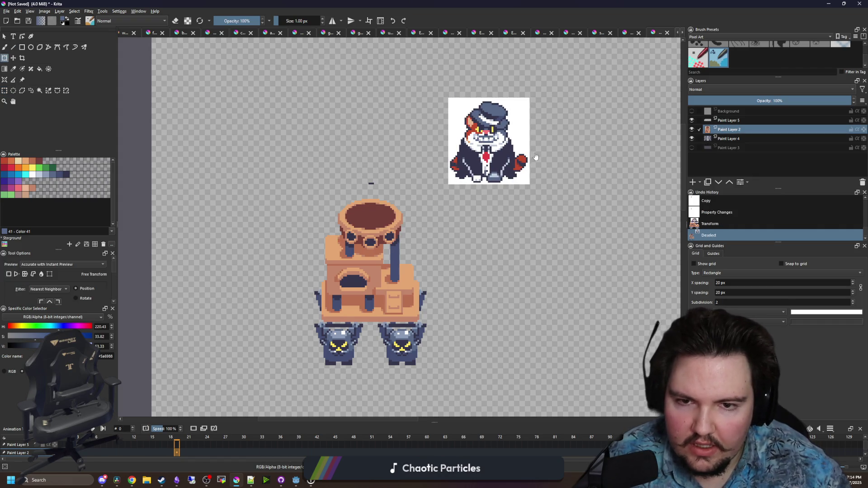
left_click(39, 90)
left_click(515, 112)
scroll(515, 113, "up", 1)
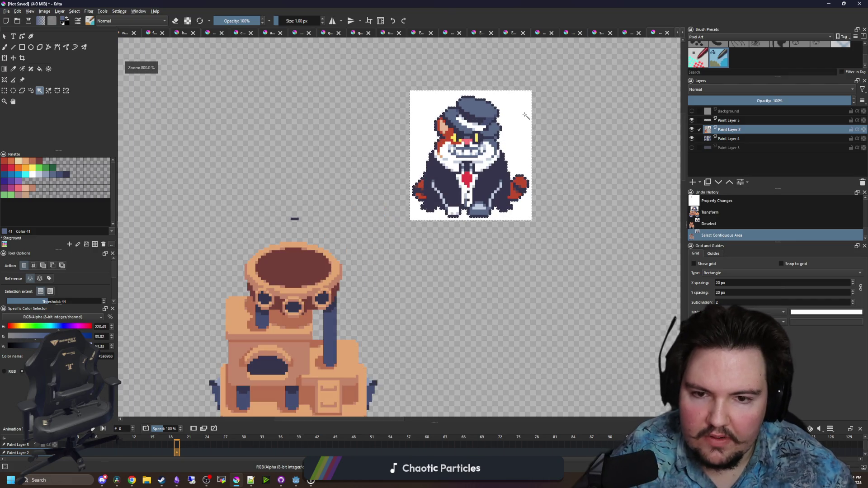
key("Delete")
key("ctrl+shift+a")
key("d")
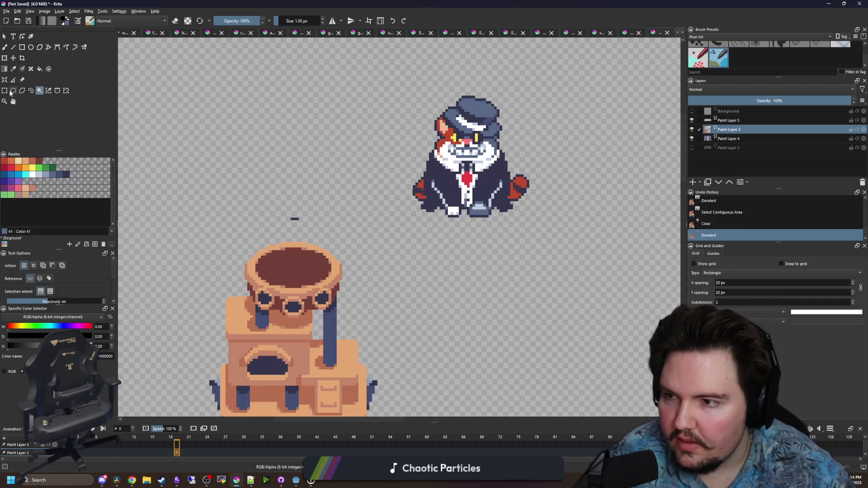
Select and clear the stray dark pixels near the tower
left_click(11, 93)
mouse_move(226, 171)
left_mouse_down()
mouse_move(341, 216)
mouse_move(338, 228)
left_mouse_up()
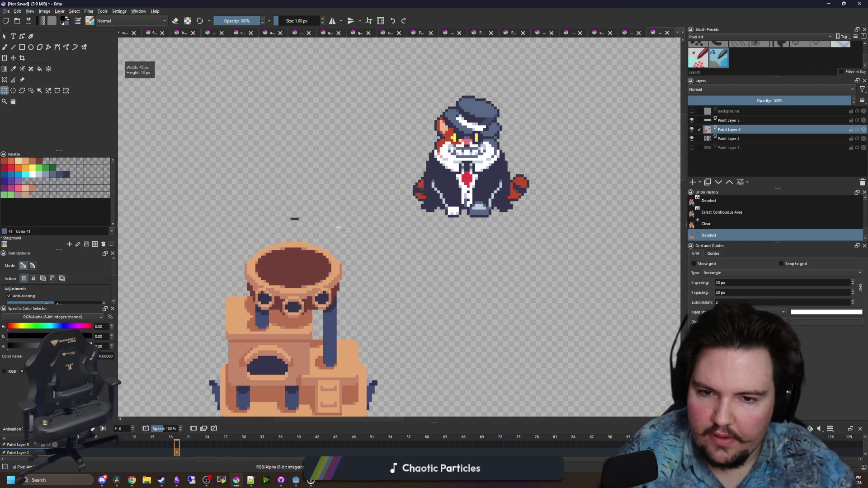
key("Delete")
key("Delete")
scroll(313, 180, "right", 1)
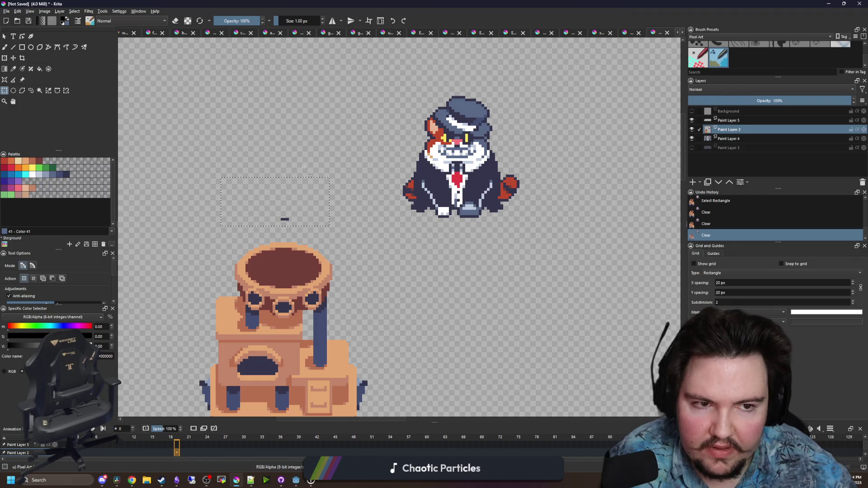
key("ctrl+shift+a")
Delete Paint Layer 5 and reselect Paint Layer 2
left_click(741, 121)
left_click(691, 120)
left_click(692, 120)
right_click(740, 119)
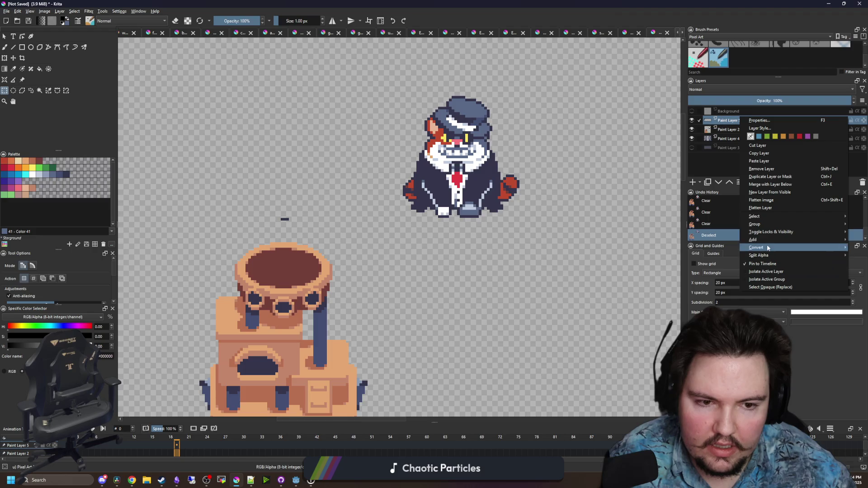
left_click(756, 169)
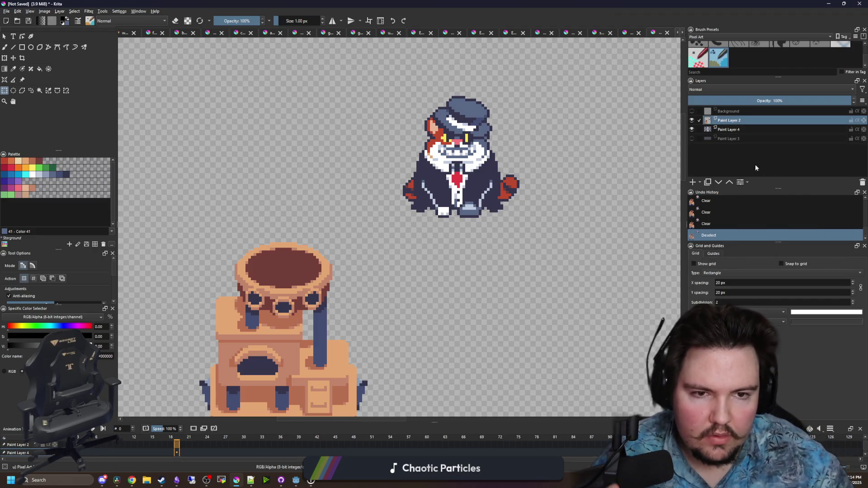
left_click(721, 110)
left_click(720, 121)
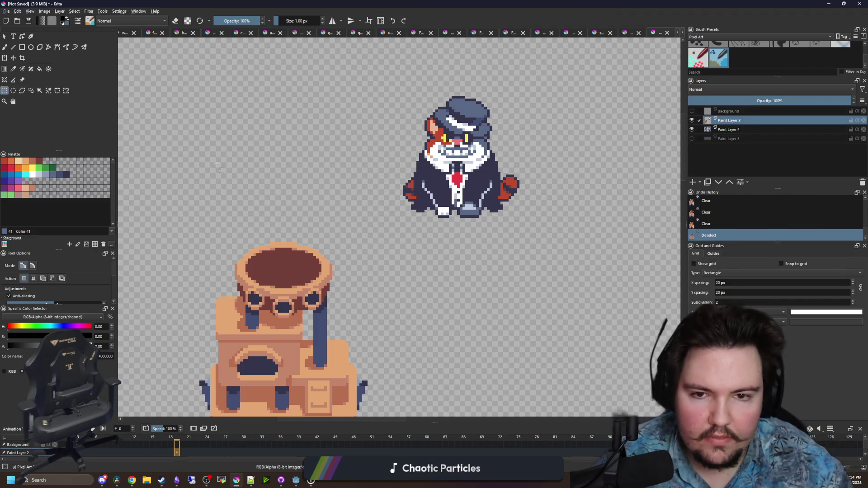
Cut the cat into a new layer and position it on top of the tower
left_click_drag(558, 230, 354, 74)
key("ctrl+x")
left_click(692, 181)
key("ctrl+alt+v")
left_click_drag(475, 179, 312, 231)
left_click_drag(312, 234, 312, 242)
key("ctrl+shift+a")
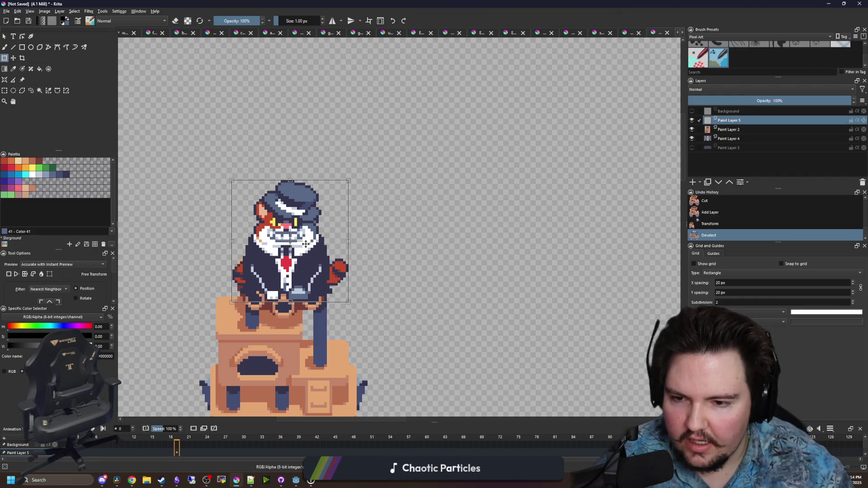
scroll(454, 204, "up", 1)
left_click_drag(454, 205, 471, 166)
scroll(471, 166, "up", 2)
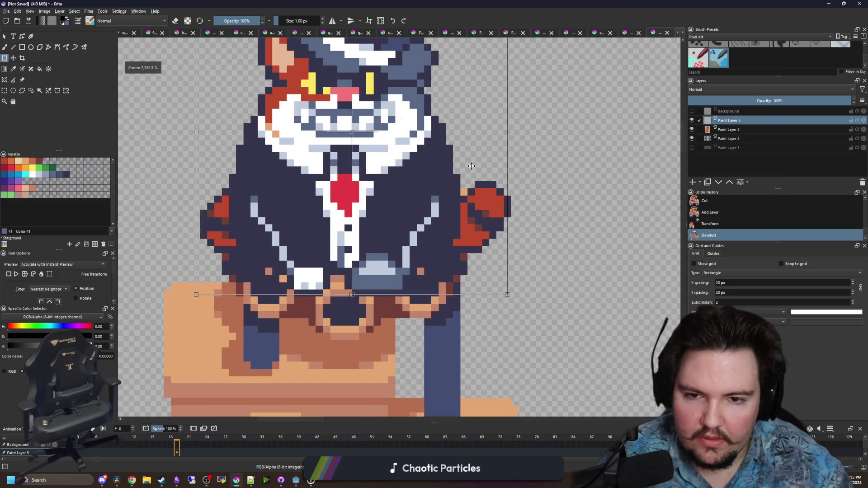
scroll(472, 166, "down", 5)
key("Return")
Duplicate the cat layer as a backup and hide the copy
key("ctrl+j")
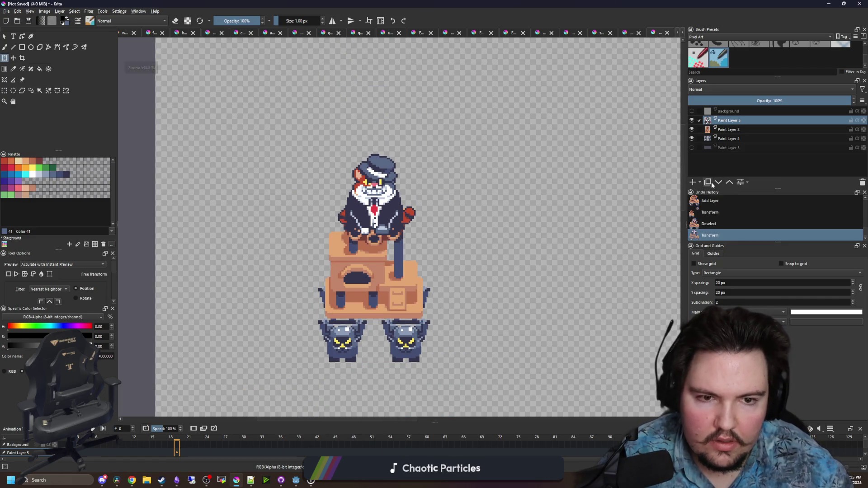
left_click(691, 120)
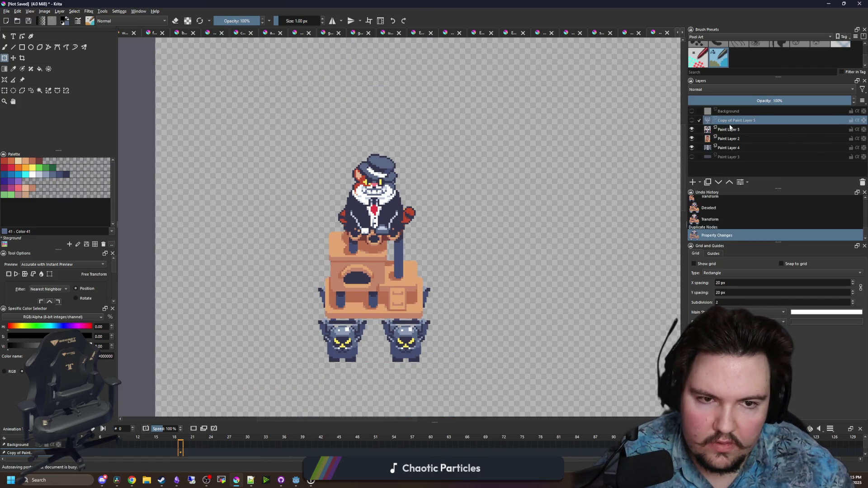
left_click(732, 138)
key("plus")
Magic-wand select the areas around the cat's suit and the tower-top outline
left_click(40, 91)
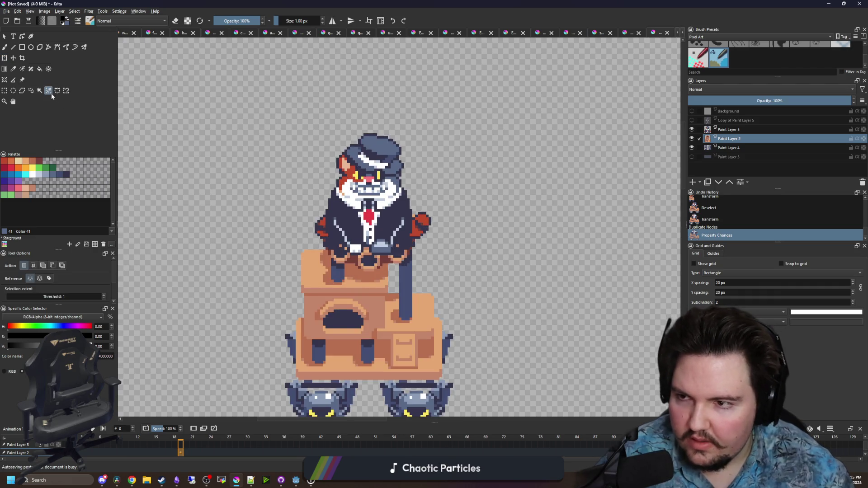
left_click(388, 240)
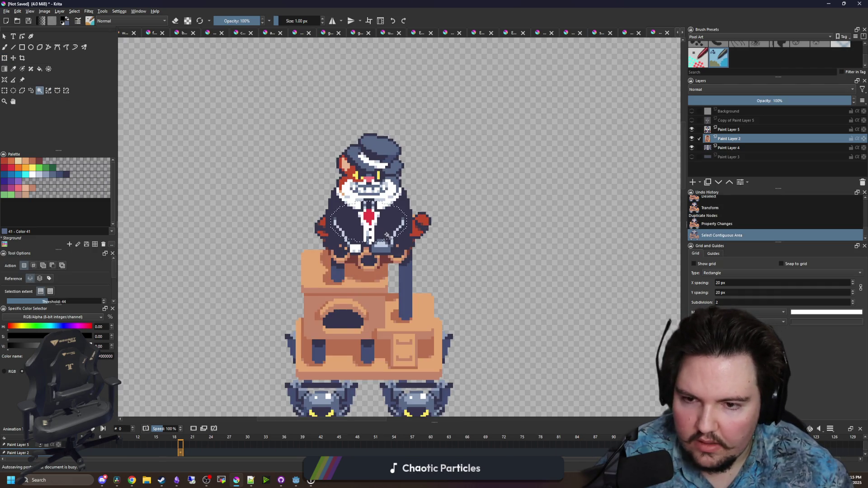
left_click(691, 129)
key("plus")
left_click(268, 206)
left_click(728, 130)
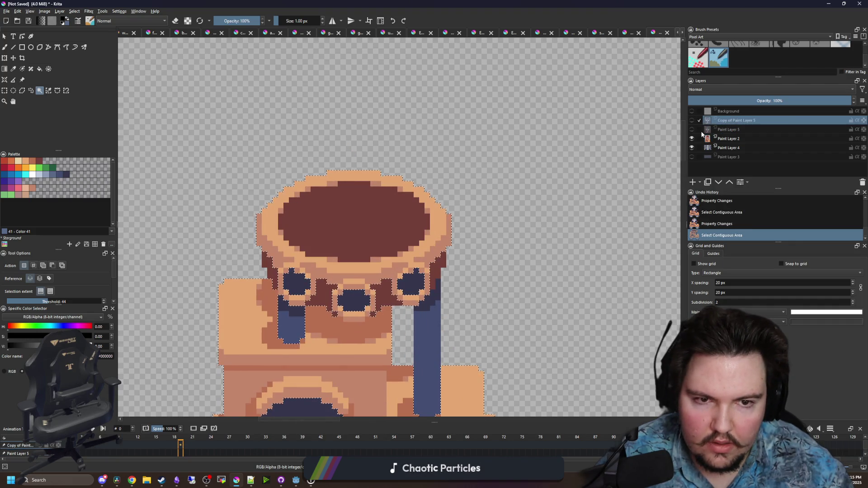
left_click(691, 130)
key("b")
key("e")
key("plus")
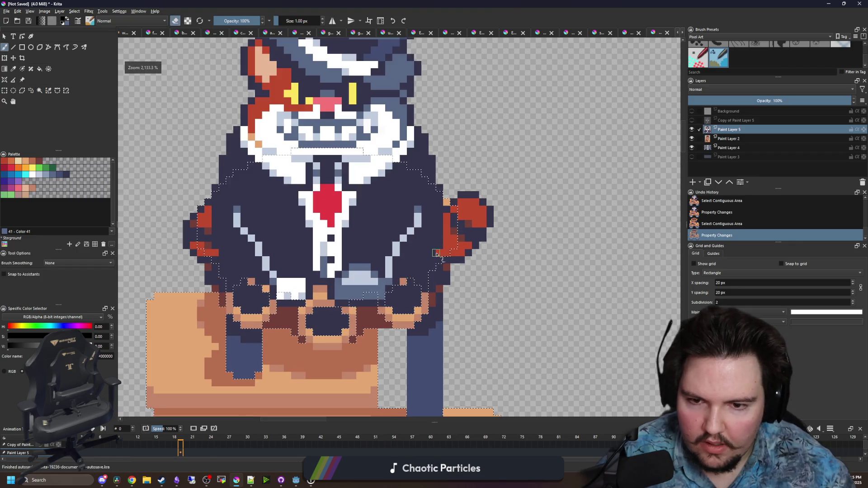
Enlarge the eraser and erase pixels on the cat's raised hand
key("bracketright")
key("bracketright")
left_click(466, 249)
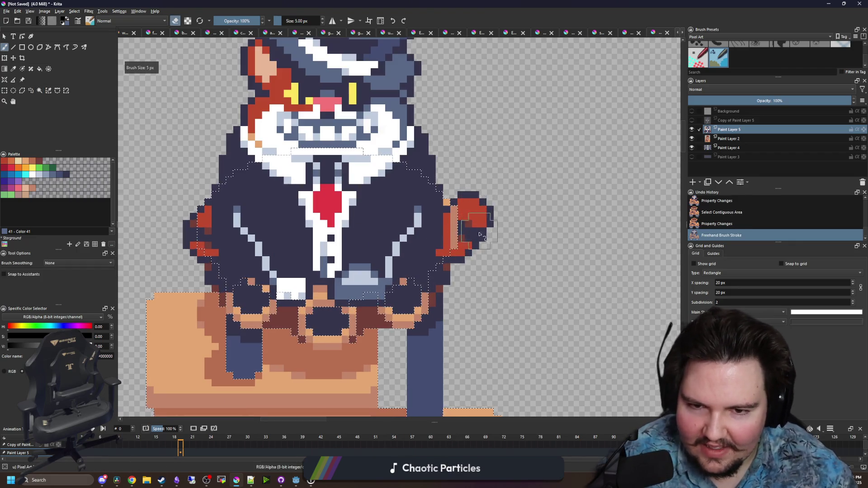
key("f")
key("ctrl+shift+a")
key("m")
left_click_drag(410, 252, 350, 251)
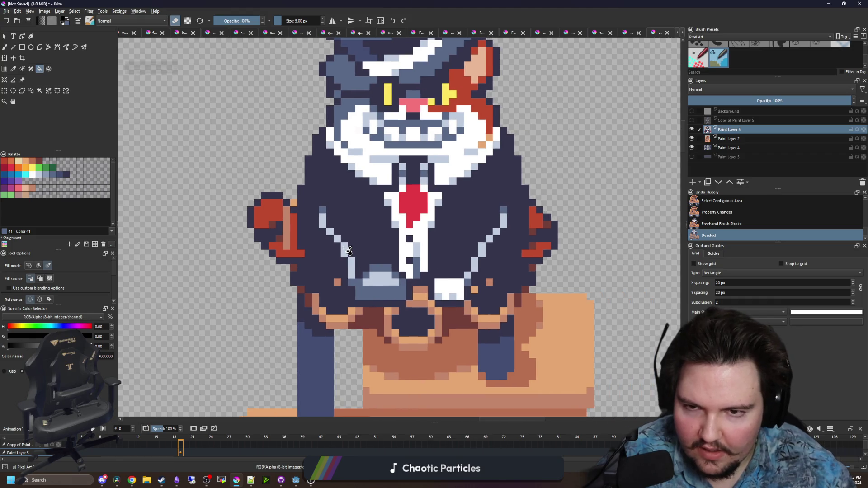
key("c")
key("ctrl+r")
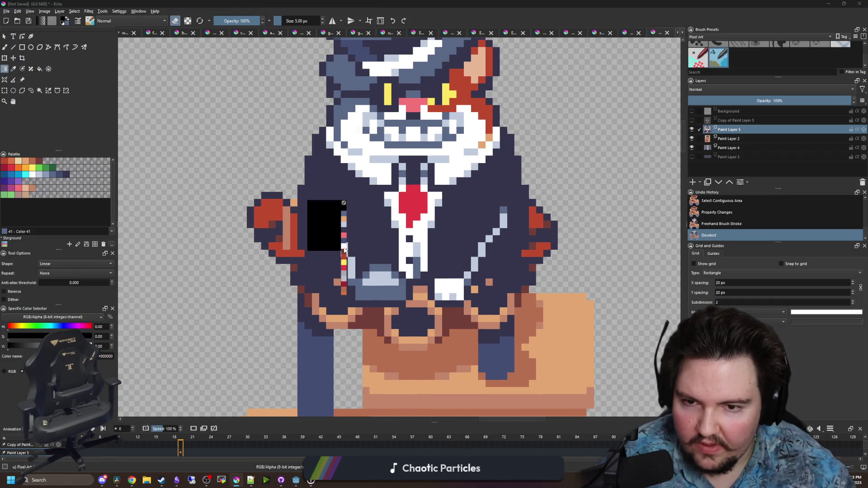
key("j")
key("t")
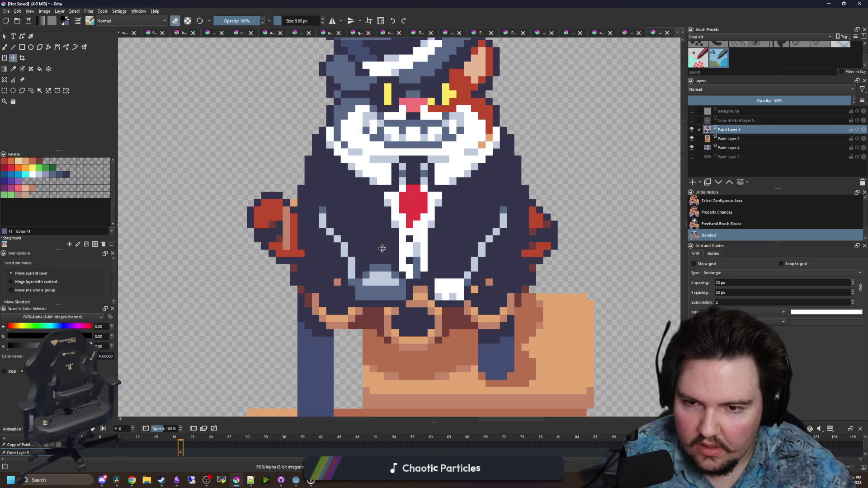
scroll(399, 232, "down", 4)
scroll(462, 224, "down", 3)
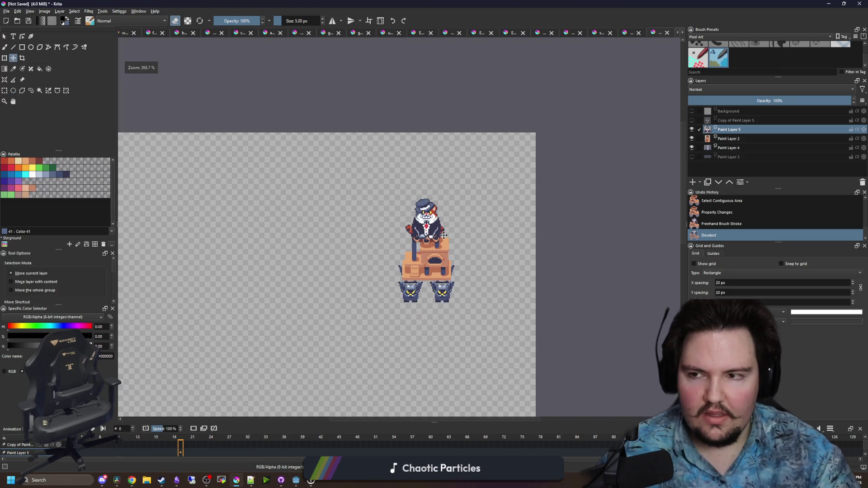
Paint a dark stroke near the belt and erase the cat's arms so the tower shows through
key("alt+Tab")
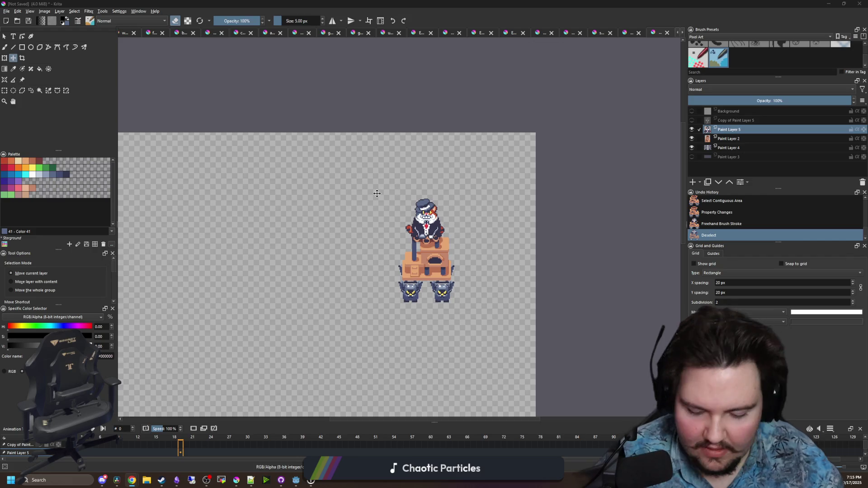
scroll(375, 223, "up", 4)
scroll(375, 223, "up", 3)
key("b")
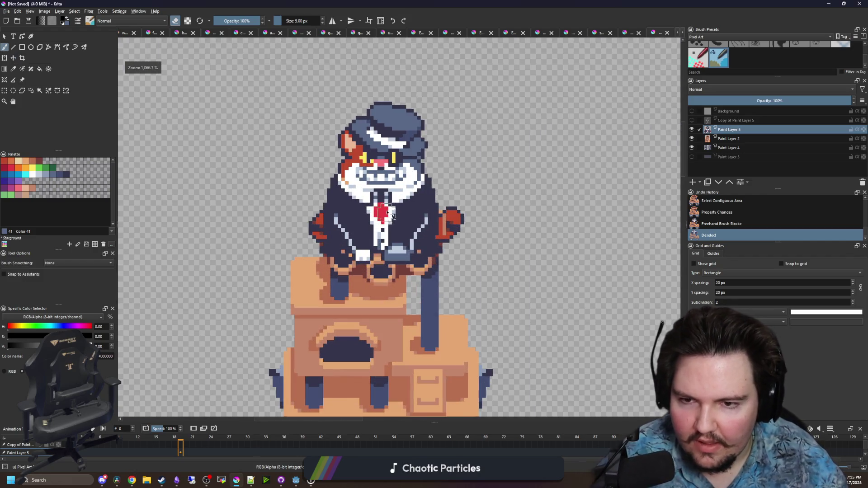
scroll(394, 266, "up", 2)
mouse_move(407, 279)
left_mouse_down()
mouse_move(321, 282)
mouse_move(244, 240)
mouse_move(254, 217)
mouse_move(253, 271)
left_mouse_up()
mouse_move(520, 254)
left_mouse_down()
mouse_move(527, 169)
mouse_move(488, 253)
mouse_move(497, 216)
mouse_move(432, 271)
mouse_move(280, 251)
left_mouse_up()
scroll(237, 206, "down", 6)
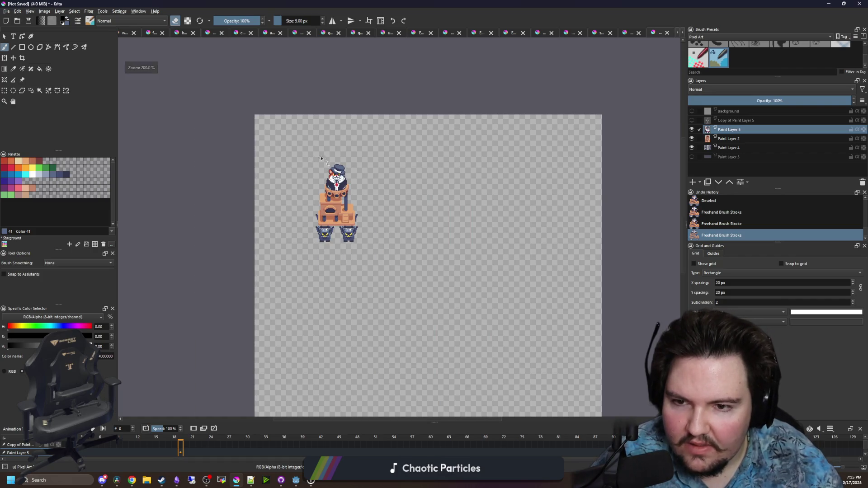
Paint dark pixels at the bottom of the tie, then undo those strokes
scroll(334, 186, "up", 7)
left_click(343, 224)
scroll(495, 219, "down", 2)
key("ctrl+z")
key("ctrl+z")
key("ctrl+z")
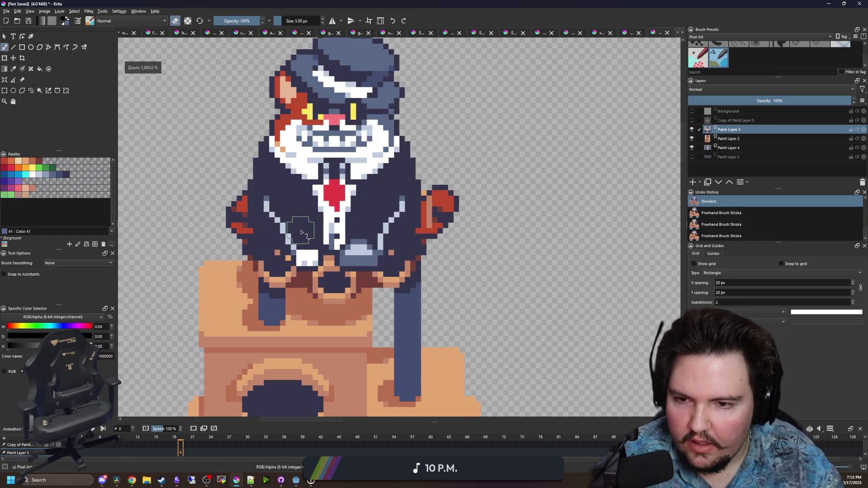
Erase jacket pixels over the left arm, and the jacket and red hand on the right
scroll(315, 272, "up", 3)
mouse_move(267, 272)
left_mouse_down()
mouse_move(260, 244)
mouse_move(182, 151)
mouse_move(189, 131)
left_mouse_up()
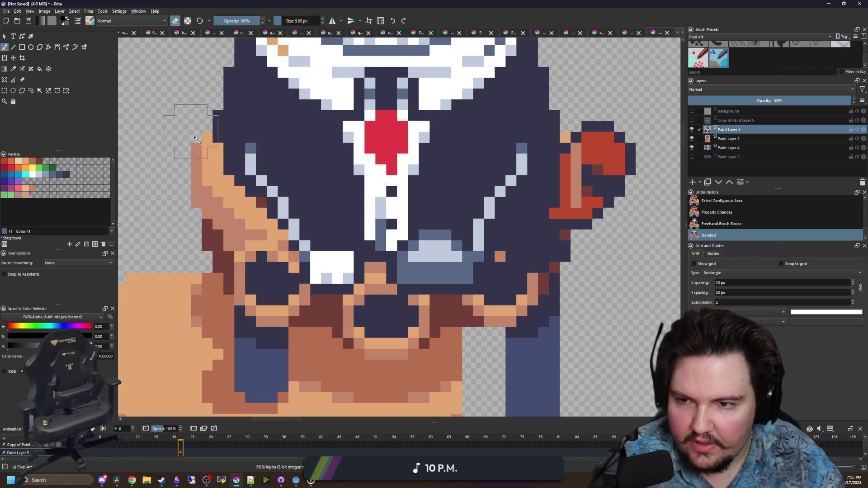
left_click_drag(500, 194, 454, 238)
mouse_move(454, 369)
left_mouse_down()
mouse_move(554, 199)
mouse_move(547, 163)
mouse_move(542, 210)
mouse_move(528, 190)
mouse_move(519, 276)
left_mouse_up()
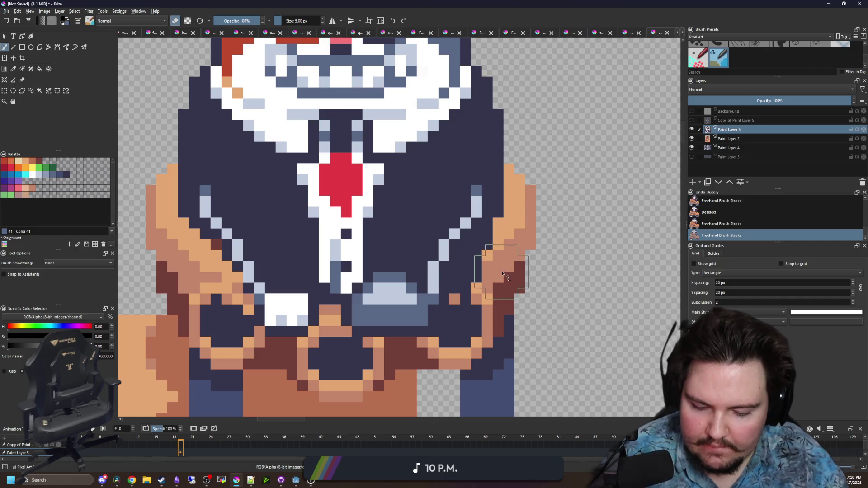
With a smaller eraser, clear stray dark jacket pixels covering the arms
key("bracketleft")
key("bracketleft")
key("bracketleft")
mouse_move(452, 276)
left_mouse_down()
mouse_move(470, 292)
mouse_move(455, 285)
mouse_move(475, 230)
mouse_move(511, 181)
mouse_move(501, 208)
left_mouse_up()
scroll(431, 247, "down", 5)
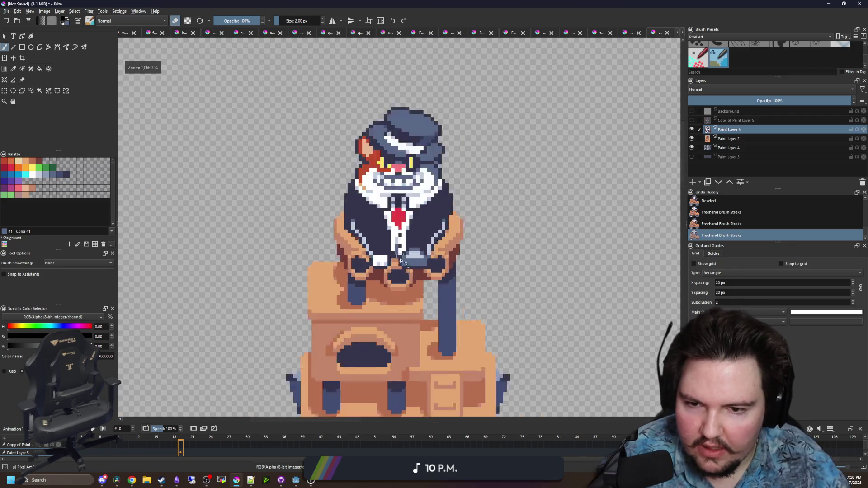
scroll(378, 235, "up", 6)
mouse_move(378, 244)
left_mouse_down()
mouse_move(377, 235)
mouse_move(412, 221)
mouse_move(429, 224)
mouse_move(393, 221)
mouse_move(398, 213)
left_mouse_up()
Switch to a single-pixel brush and repaint the maroon pixel with sampled dark navy
key("bracketleft")
left_click(429, 224, "ctrl")
key("e")
left_click(387, 207, "ctrl")
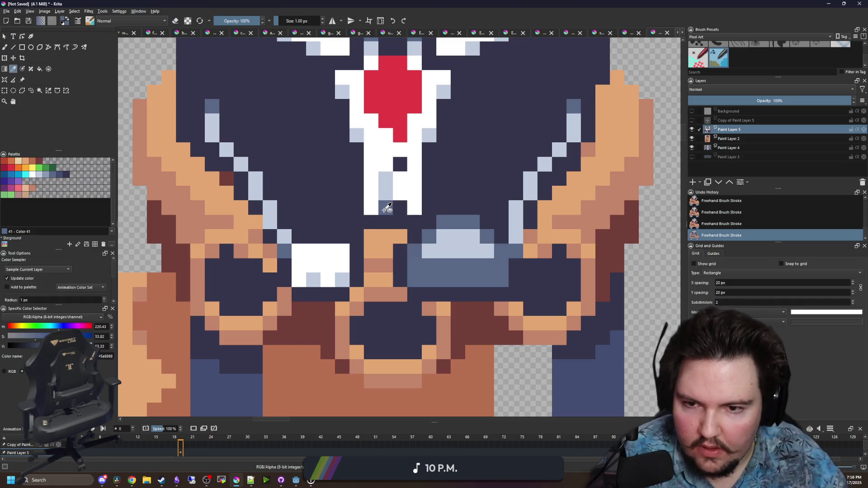
scroll(335, 247, "down", 4)
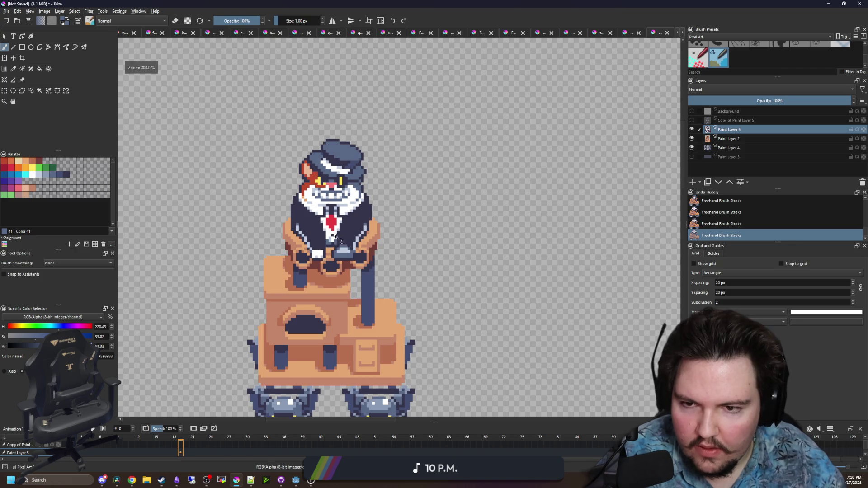
scroll(337, 235, "down", 2)
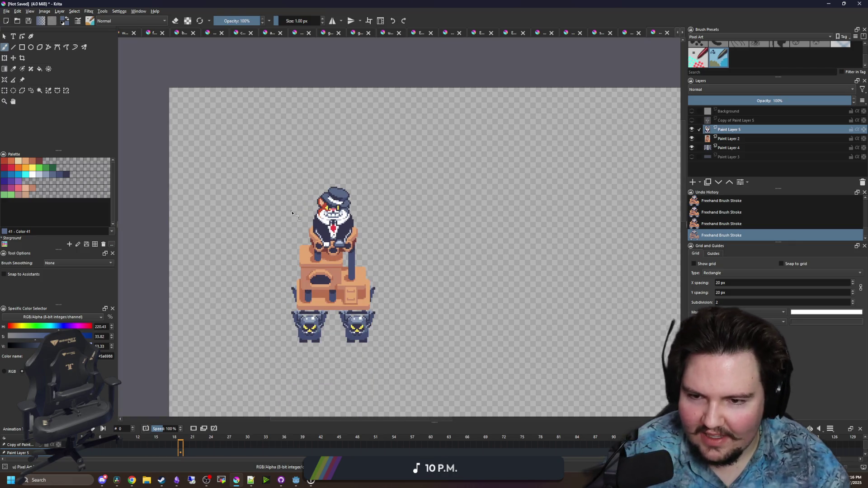
scroll(321, 232, "up", 4)
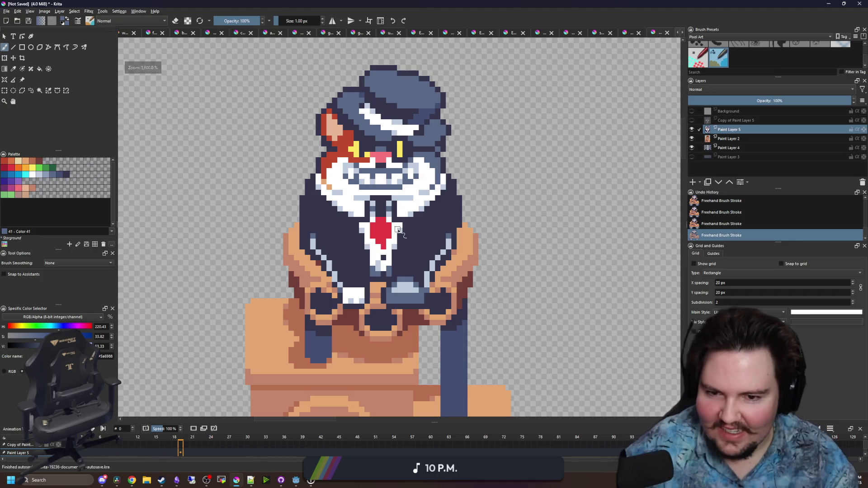
scroll(332, 270, "up", 2)
scroll(333, 270, "up", 2)
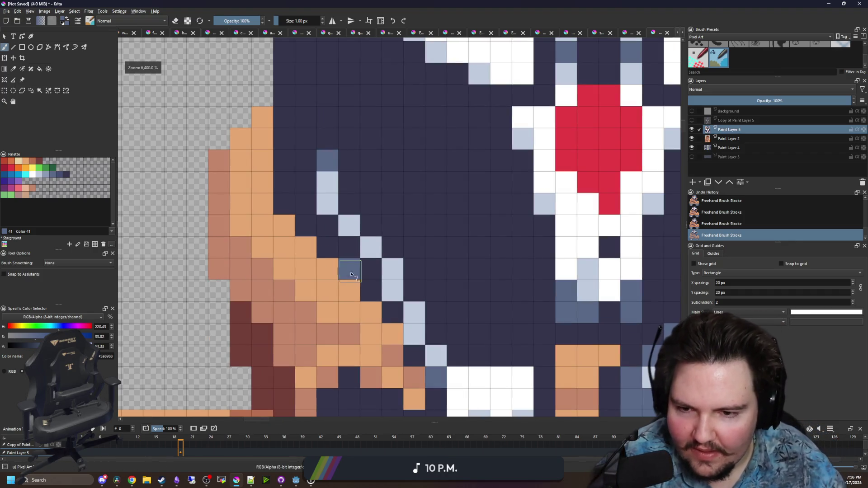
left_click(369, 271, "ctrl")
left_click(349, 269)
Return to the eraser and undo and redo recent strokes to compare the arms
key("e")
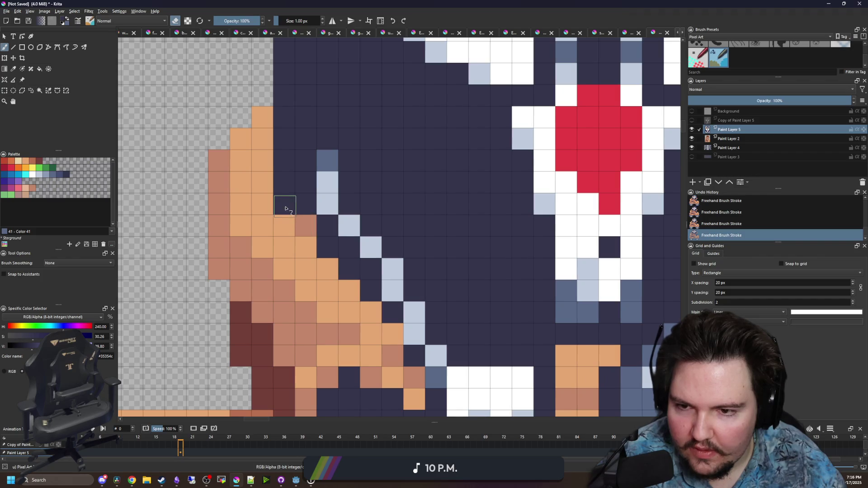
scroll(279, 194, "down", 2)
scroll(475, 184, "up", 1)
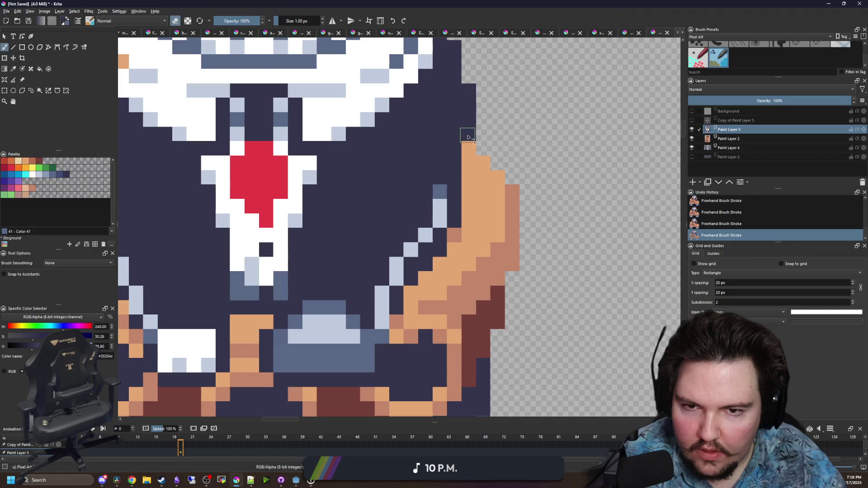
key("ctrl+z")
left_click_drag(434, 175, 518, 181)
key("ctrl+z")
key("ctrl+z")
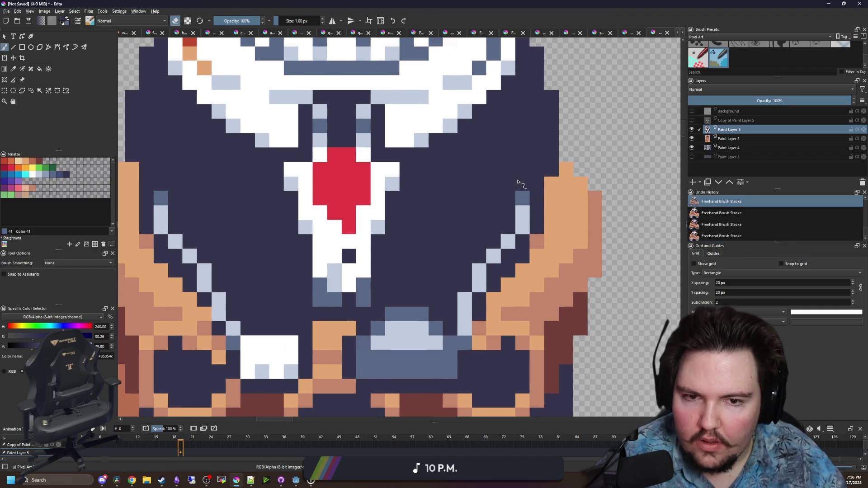
scroll(168, 223, "left", 1)
key("ctrl+shift+z")
key("ctrl+shift+z")
key("ctrl+shift+z")
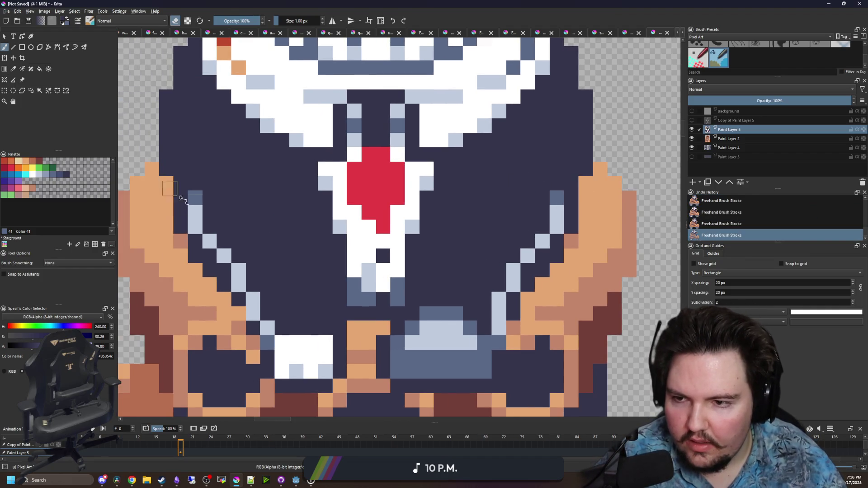
scroll(213, 206, "down", 1)
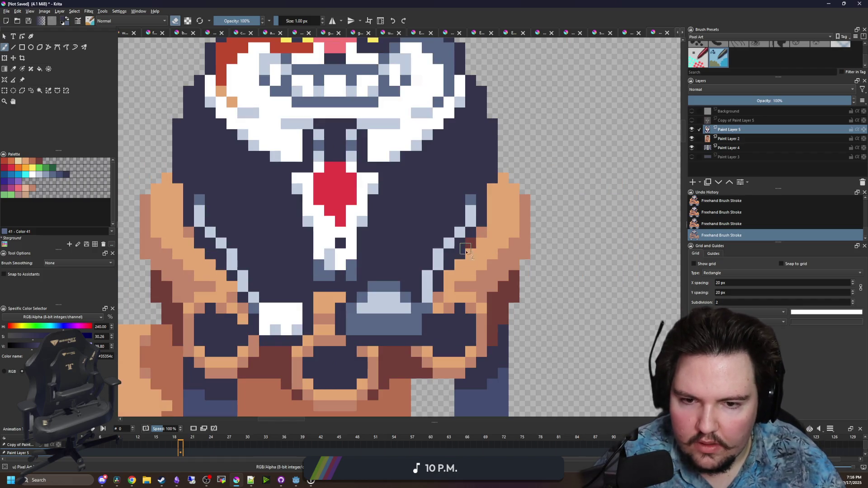
key("ctrl+z")
scroll(340, 246, "down", 2)
scroll(340, 246, "up", 1)
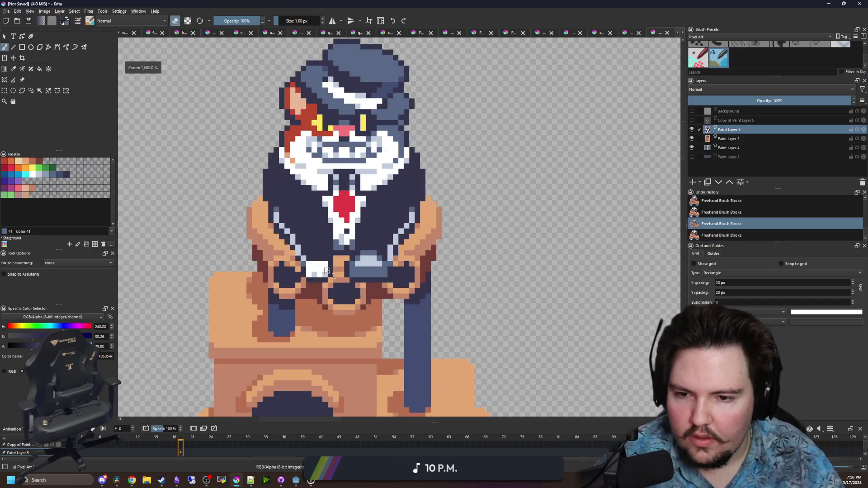
scroll(330, 272, "down", 3)
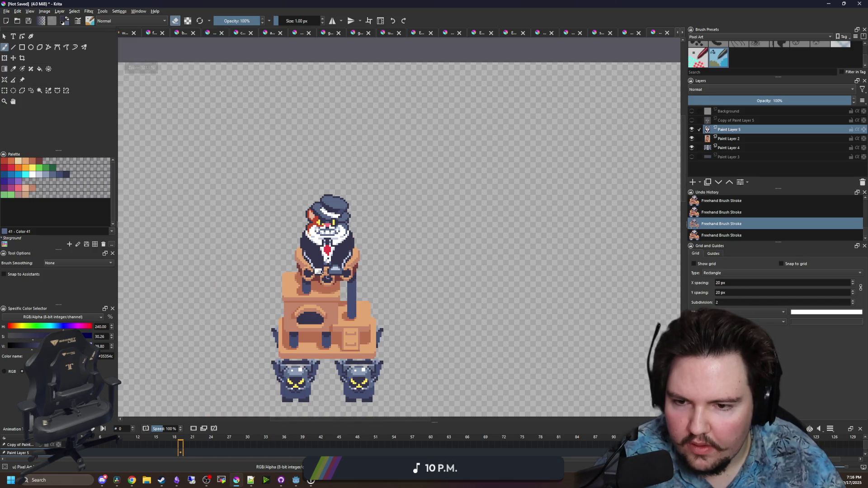
Move the 7x7 white block by the left arm two pixels left and up
scroll(322, 265, "up", 6)
left_click(5, 91)
left_click_drag(326, 339, 240, 252)
left_click(199, 232)
mouse_move(326, 339)
left_mouse_down()
mouse_move(225, 252)
mouse_move(225, 237)
left_mouse_up()
left_click(13, 58)
mouse_move(285, 296)
left_mouse_down()
mouse_move(243, 285)
mouse_move(260, 283)
left_mouse_up()
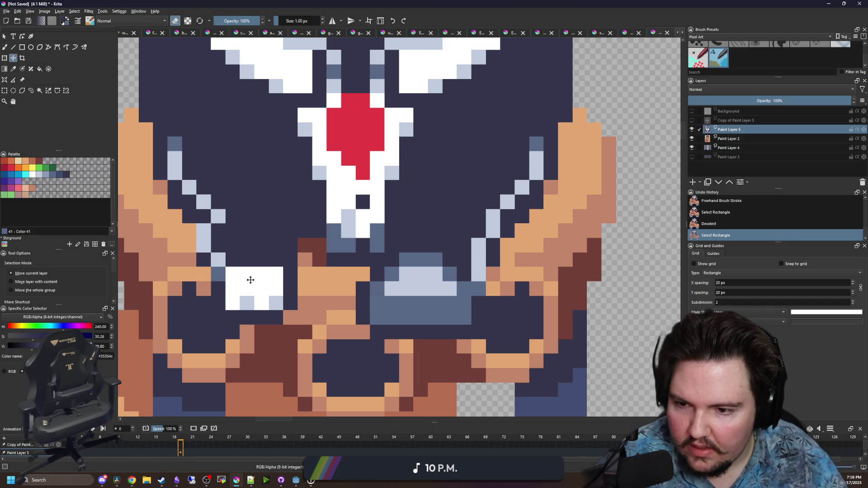
key("ctrl+shift+a")
Shift the grey block below the tie right and up
left_click(4, 90)
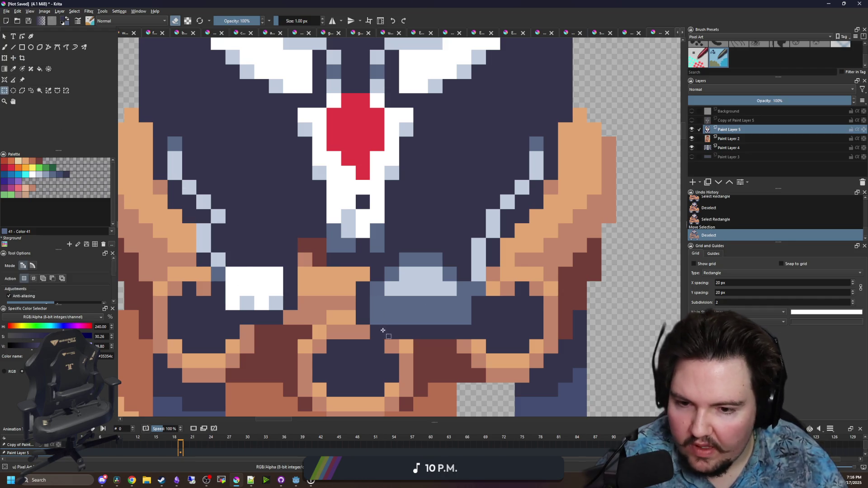
mouse_move(356, 339)
left_mouse_down()
mouse_move(493, 249)
mouse_move(486, 252)
left_mouse_up()
left_click(13, 58)
mouse_move(415, 295)
left_mouse_down()
mouse_move(424, 283)
mouse_move(458, 281)
left_mouse_up()
Paint a pale blue-grey pixel with the brush
key("b")
left_click(458, 282, "ctrl")
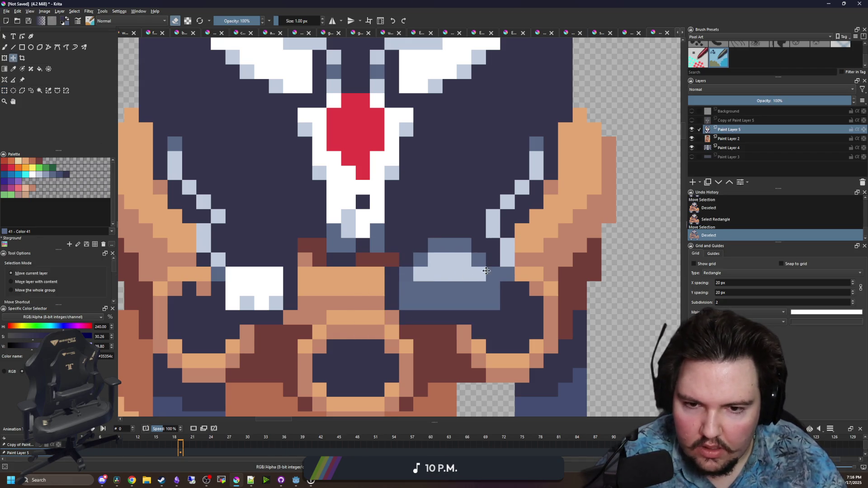
left_click(492, 248)
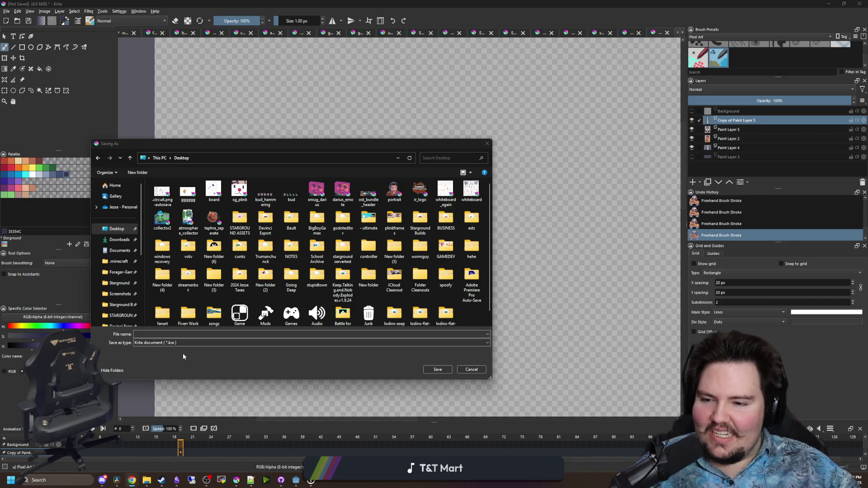
Save the sprite to the Desktop under the file name cat_boss.kra
left_click(194, 335)
type("cat_boss")
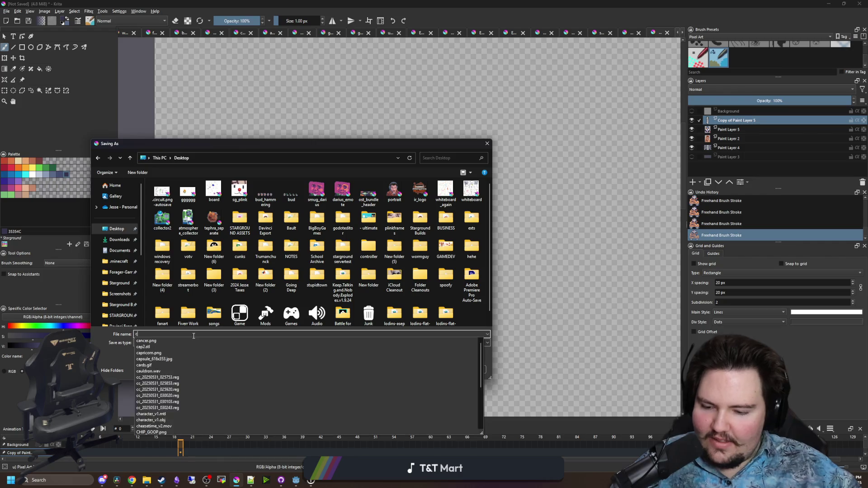
left_click(441, 371)
scroll(321, 249, "up", 10)
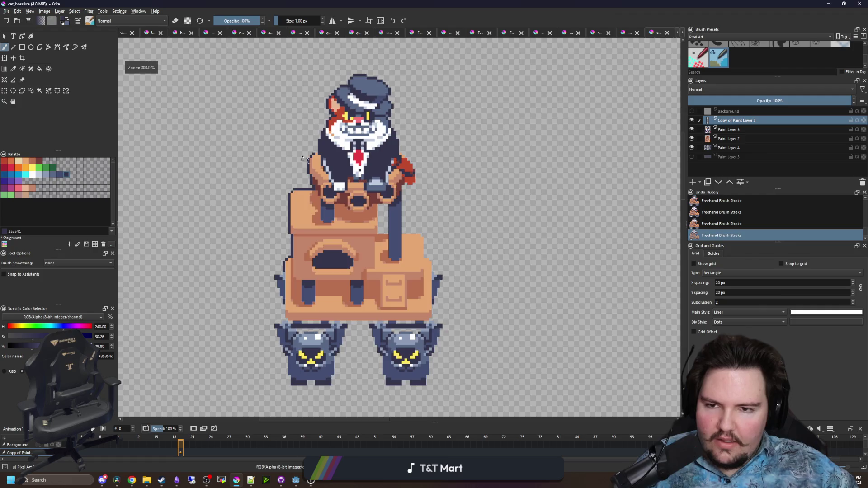
Outline the red arm's right edge and the gap beside the blue leg in dark navy
left_click(322, 249)
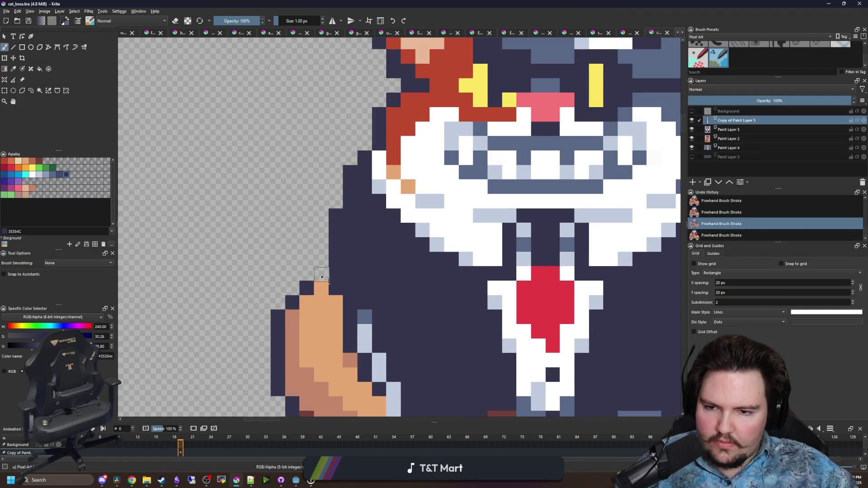
scroll(339, 236, "down", 5)
scroll(406, 230, "up", 2)
scroll(524, 232, "up", 2)
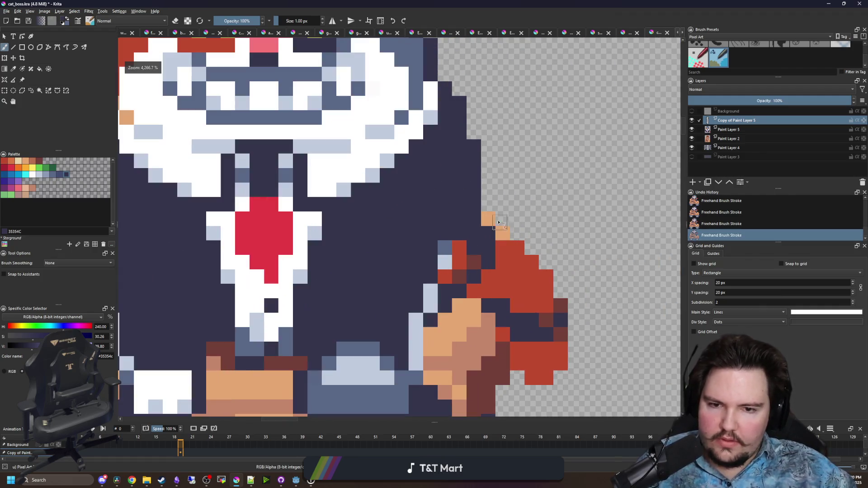
mouse_move(539, 260)
left_mouse_down()
mouse_move(565, 282)
mouse_move(573, 375)
mouse_move(544, 396)
mouse_move(513, 388)
left_mouse_up()
scroll(511, 385, "down", 3)
left_click_drag(484, 295, 533, 130)
mouse_move(535, 365)
left_mouse_down()
mouse_move(542, 235)
mouse_move(533, 128)
mouse_move(534, 357)
left_mouse_up()
key("ctrl+z")
mouse_move(449, 352)
left_mouse_down()
mouse_move(446, 210)
mouse_move(407, 210)
mouse_move(406, 339)
mouse_move(414, 355)
left_mouse_up()
scroll(415, 355, "down", 5)
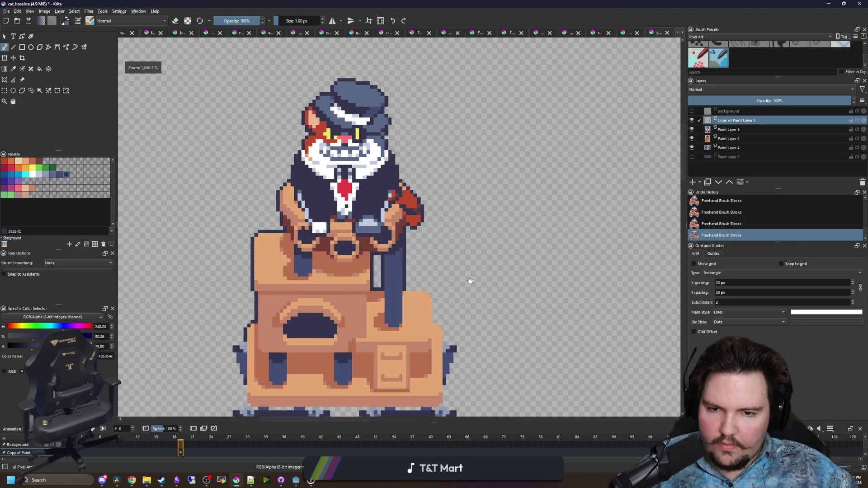
scroll(467, 281, "up", 6)
Outline the desk's top and right edges in dark navy, undoing stray strokes
mouse_move(322, 233)
left_mouse_down()
mouse_move(407, 244)
mouse_move(423, 289)
mouse_move(430, 361)
mouse_move(448, 381)
left_mouse_up()
scroll(447, 381, "down", 5)
mouse_move(407, 244)
left_mouse_down()
mouse_move(402, 237)
mouse_move(432, 316)
left_mouse_up()
scroll(450, 343, "down", 1)
scroll(451, 319, "down", 2)
mouse_move(435, 233)
left_mouse_down()
mouse_move(451, 233)
mouse_move(477, 259)
mouse_move(432, 382)
left_mouse_up()
key("ctrl+z")
scroll(432, 354, "down", 1)
scroll(432, 354, "down", 2)
left_click_drag(436, 275, 421, 332)
scroll(465, 284, "down", 1)
mouse_move(465, 285)
left_mouse_down()
mouse_move(508, 210)
mouse_move(457, 272)
left_mouse_up()
key("ctrl+z")
Outline the minion's hat brim and right side, filling the brim's transparent gaps with navy
mouse_move(472, 218)
left_mouse_down()
mouse_move(465, 276)
mouse_move(527, 289)
mouse_move(515, 350)
left_mouse_up()
scroll(515, 350, "down", 2)
left_click_drag(519, 278, 505, 314)
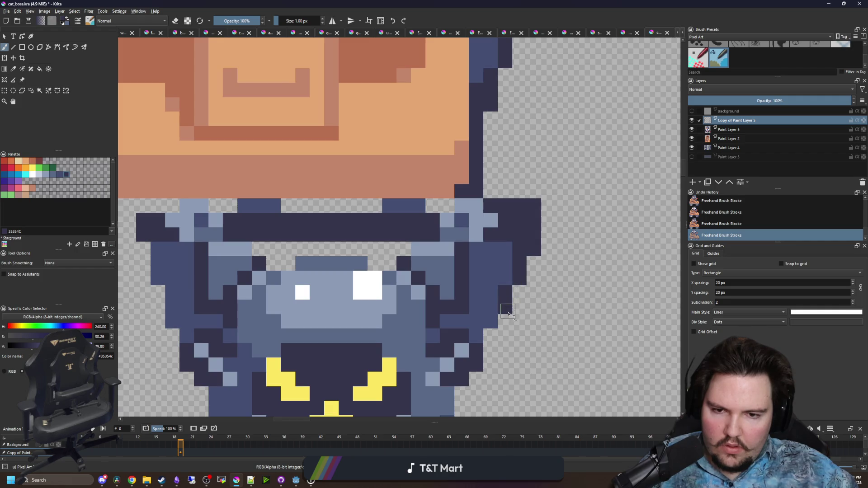
mouse_move(407, 246)
left_mouse_down()
mouse_move(271, 247)
mouse_move(271, 263)
mouse_move(291, 263)
left_mouse_up()
left_click_drag(370, 263, 391, 263)
left_click_drag(375, 206, 306, 207)
key("ctrl+z")
left_click_drag(447, 204, 289, 205)
left_click_drag(296, 204, 398, 215)
mouse_move(341, 205)
left_mouse_down()
mouse_move(269, 205)
mouse_move(233, 235)
mouse_move(265, 295)
mouse_move(264, 314)
left_mouse_up()
key("ctrl+z")
key("ctrl+z")
left_click_drag(244, 260, 264, 324)
Outline the minion's left and right body edges and the gap between its legs
scroll(263, 324, "down", 6)
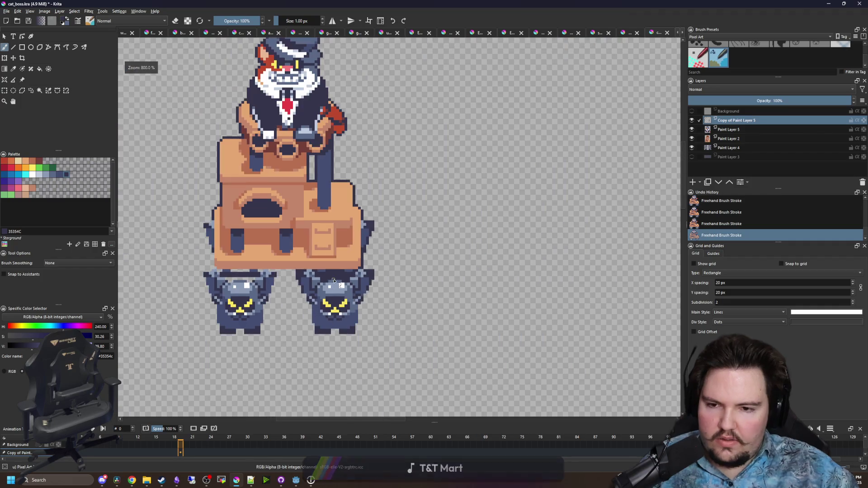
scroll(307, 209, "up", 6)
scroll(308, 213, "up", 1)
mouse_move(328, 238)
left_mouse_down()
mouse_move(326, 325)
mouse_move(339, 369)
left_mouse_up()
left_click_drag(442, 383, 472, 384)
left_click_drag(522, 367, 377, 370)
left_click(431, 356)
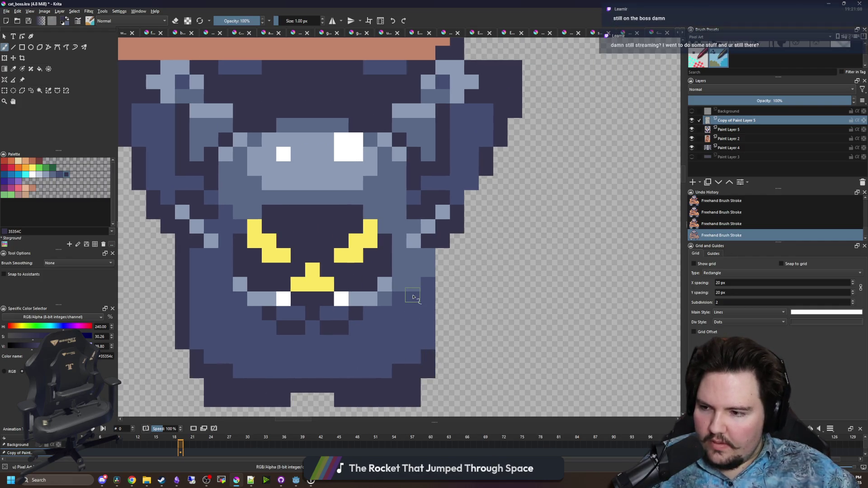
left_click_drag(443, 346, 443, 262)
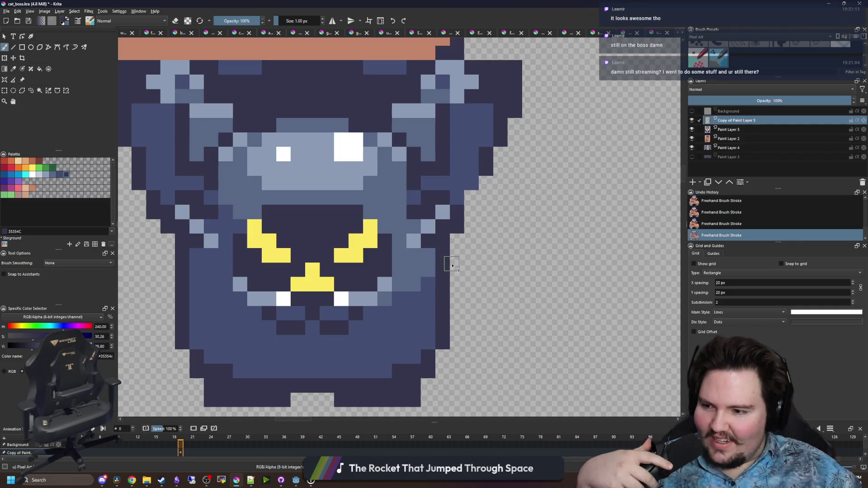
scroll(482, 286, "up", 1)
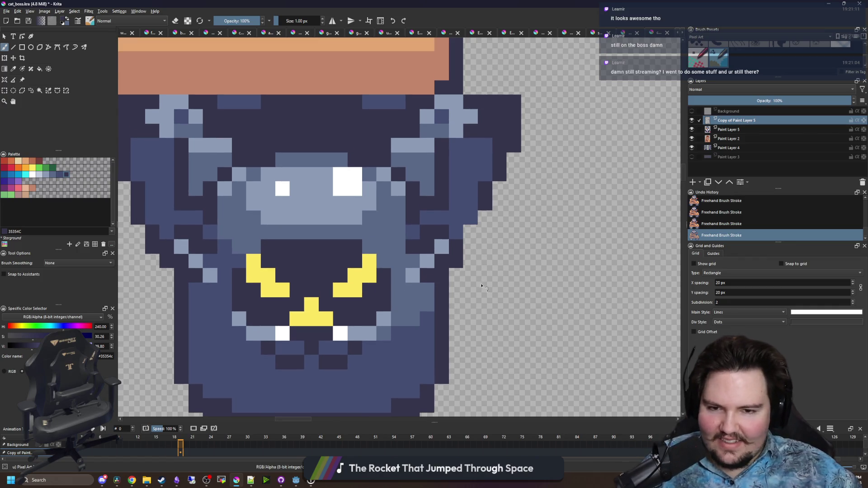
left_click(470, 232)
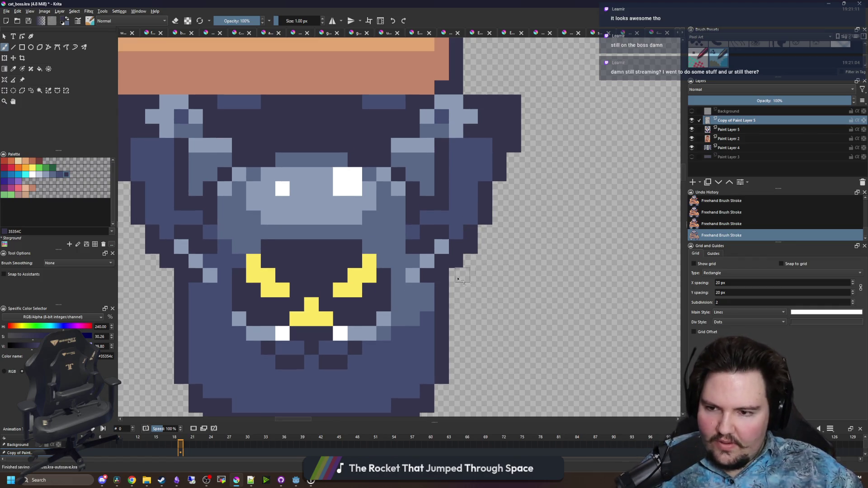
Paint navy cells along the desk's lower edge, keeping the left-edge cells after undo/redo
scroll(451, 251, "down", 1)
scroll(450, 252, "down", 6)
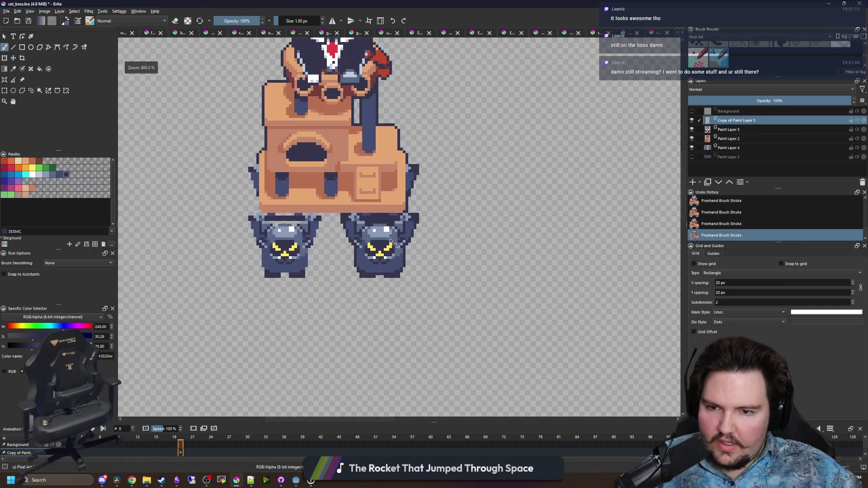
scroll(494, 236, "up", 5)
scroll(494, 236, "up", 2)
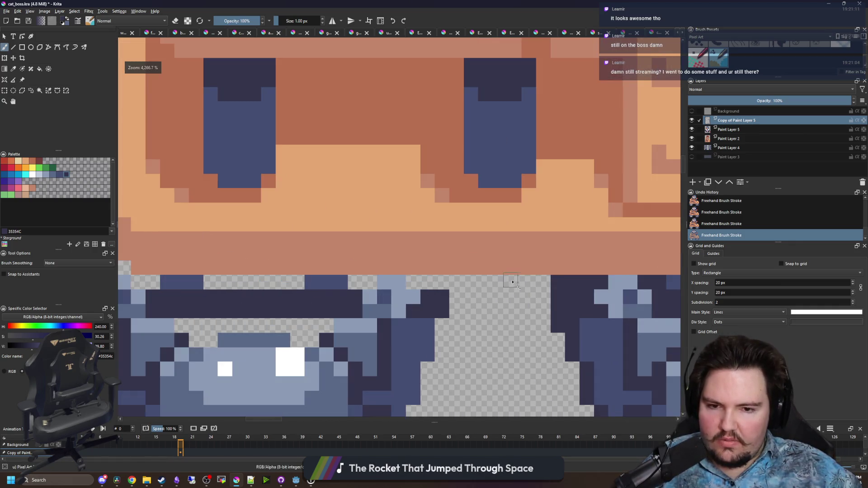
mouse_move(383, 283)
left_mouse_down()
mouse_move(353, 283)
mouse_move(466, 268)
left_mouse_up()
mouse_move(416, 327)
left_mouse_down()
mouse_move(432, 312)
mouse_move(300, 310)
mouse_move(312, 326)
left_mouse_up()
mouse_move(319, 270)
left_mouse_down()
mouse_move(403, 273)
mouse_move(255, 267)
mouse_move(213, 256)
mouse_move(202, 269)
left_mouse_up()
key("ctrl+z")
key("ctrl+shift+z")
key("ctrl+z")
key("ctrl+shift+z")
key("ctrl+z")
key("ctrl+z")
key("ctrl+shift+z")
key("ctrl+shift+z")
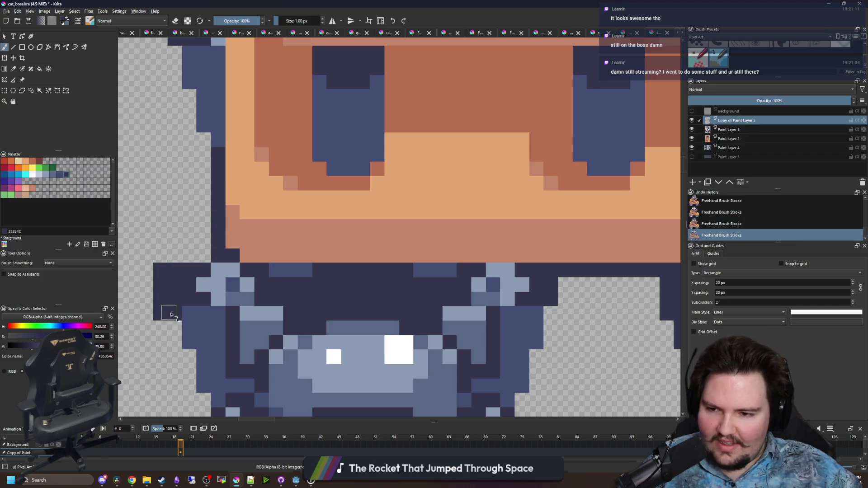
Outline the second cat's leg gap and its lower-right and right body edges
scroll(168, 312, "down", 3)
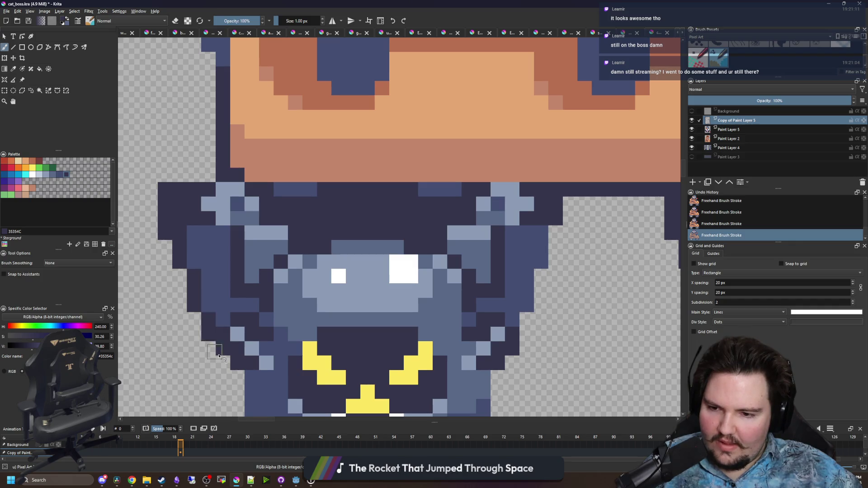
scroll(213, 324, "down", 3)
scroll(234, 325, "down", 2)
scroll(235, 325, "down", 3)
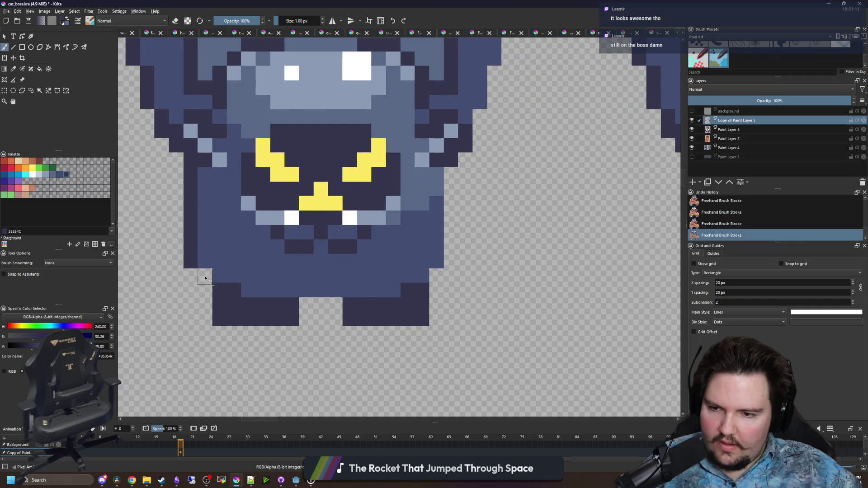
mouse_move(315, 302)
left_mouse_down()
mouse_move(323, 304)
mouse_move(303, 304)
left_mouse_up()
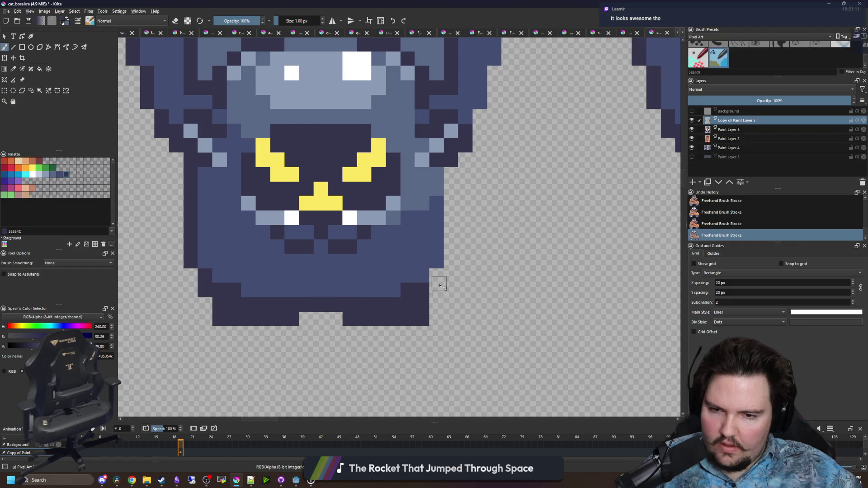
left_click_drag(436, 275, 436, 290)
left_click_drag(452, 254, 450, 181)
Paint a dark-blue outline up the sprite's left side
scroll(320, 279, "down", 2)
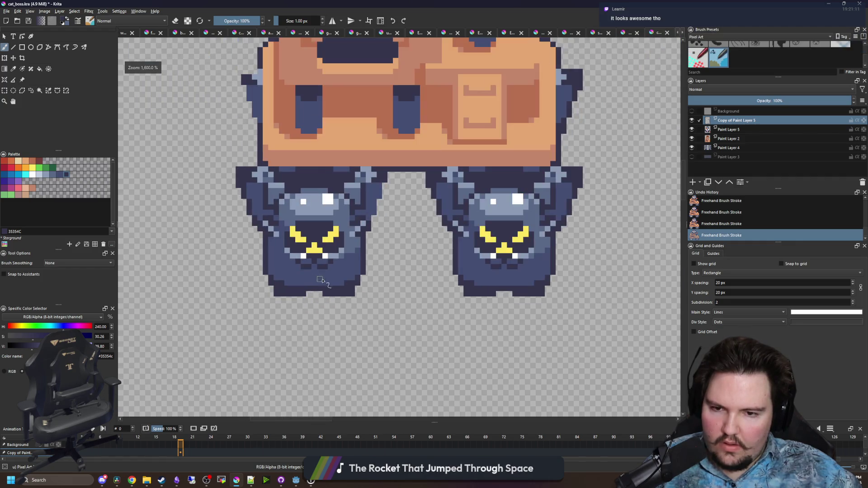
scroll(371, 242, "up", 3)
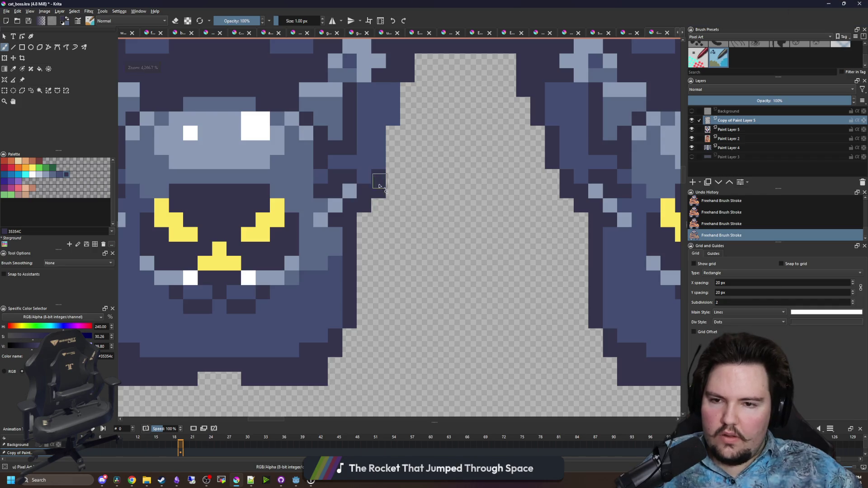
scroll(384, 175, "down", 1)
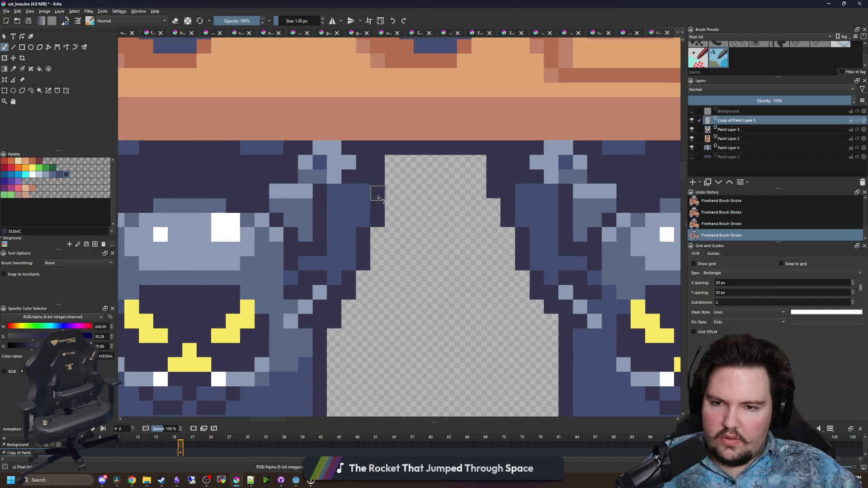
scroll(388, 203, "down", 2)
scroll(399, 220, "up", 4)
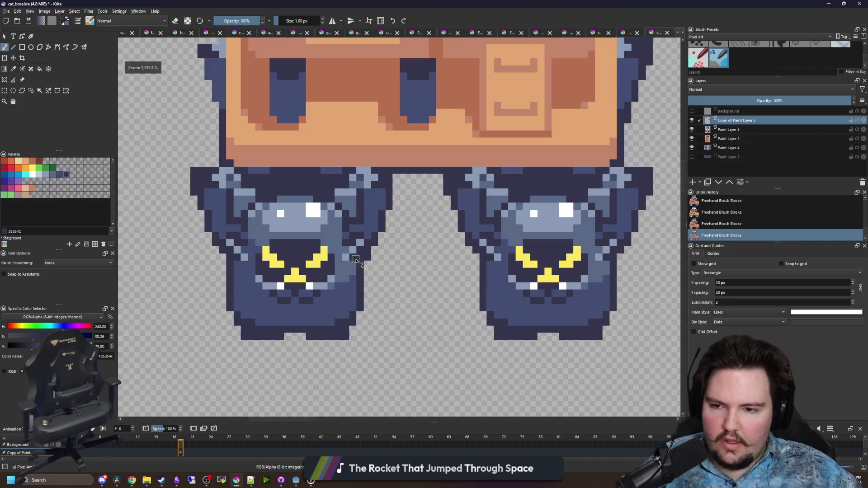
key("e")
scroll(388, 269, "down", 4)
key("e")
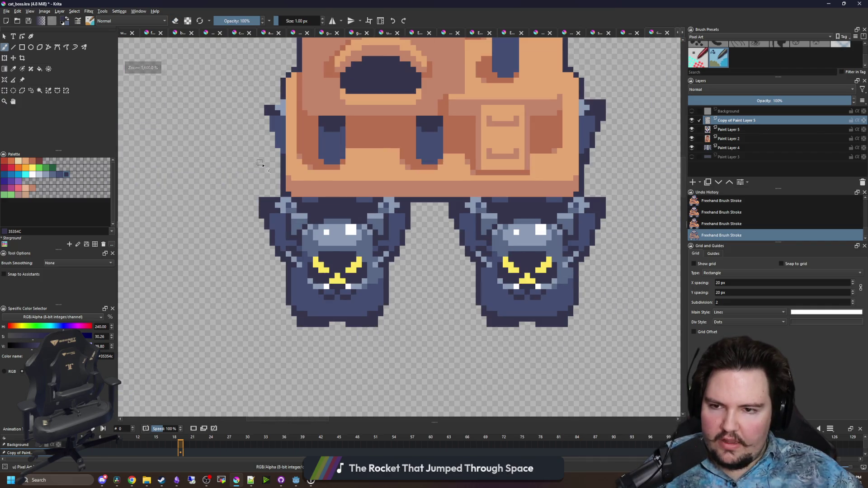
scroll(315, 257, "up", 3)
mouse_move(310, 235)
left_mouse_down()
mouse_move(289, 155)
mouse_move(273, 132)
mouse_move(312, 118)
left_mouse_up()
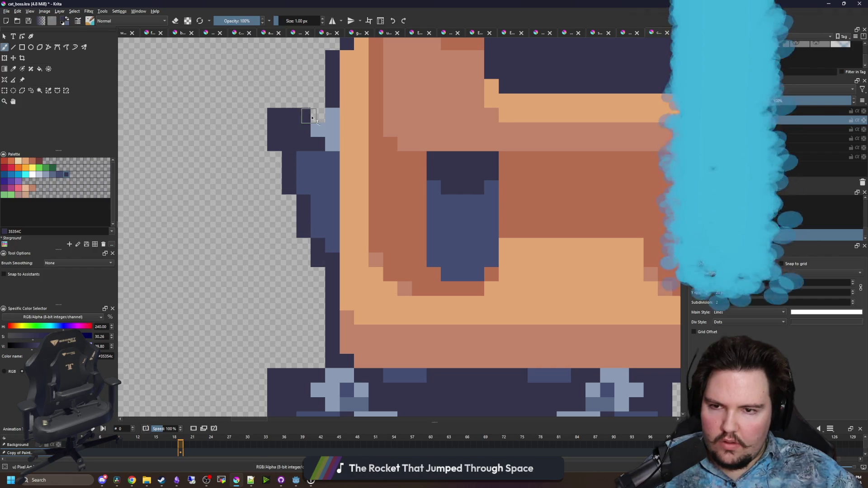
Extend the dark navy desk post several pixels further down
scroll(287, 165, "down", 3)
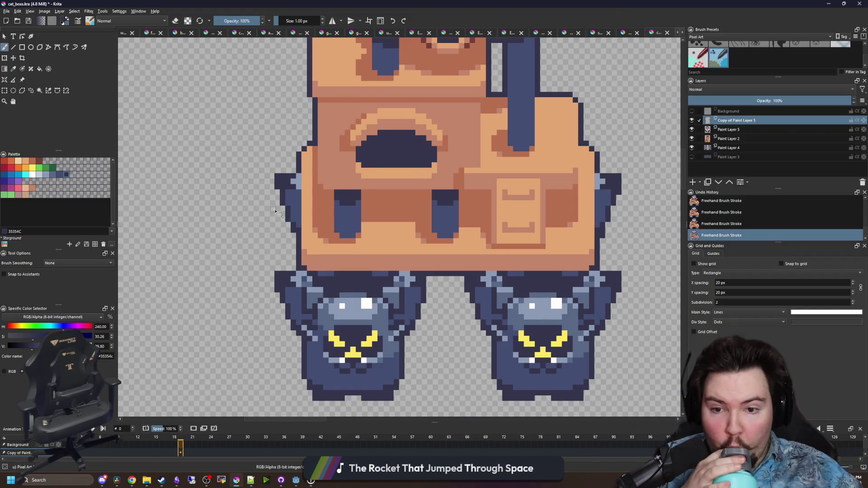
scroll(275, 210, "down", 4)
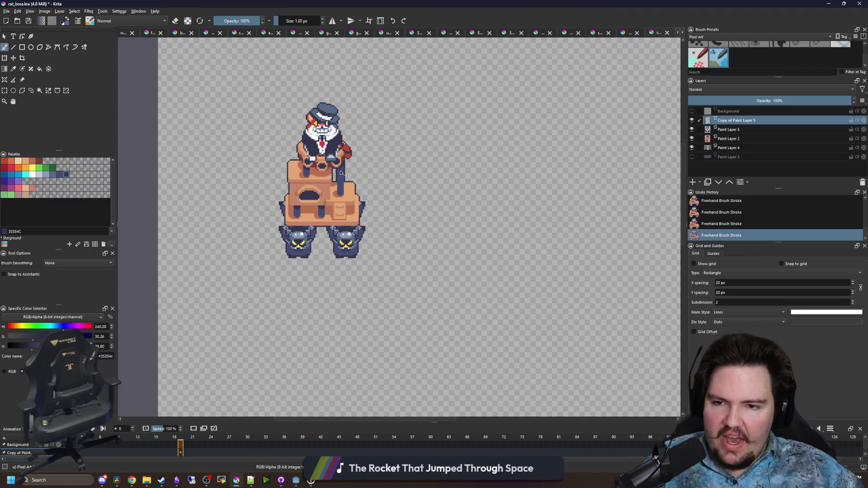
scroll(341, 173, "up", 4)
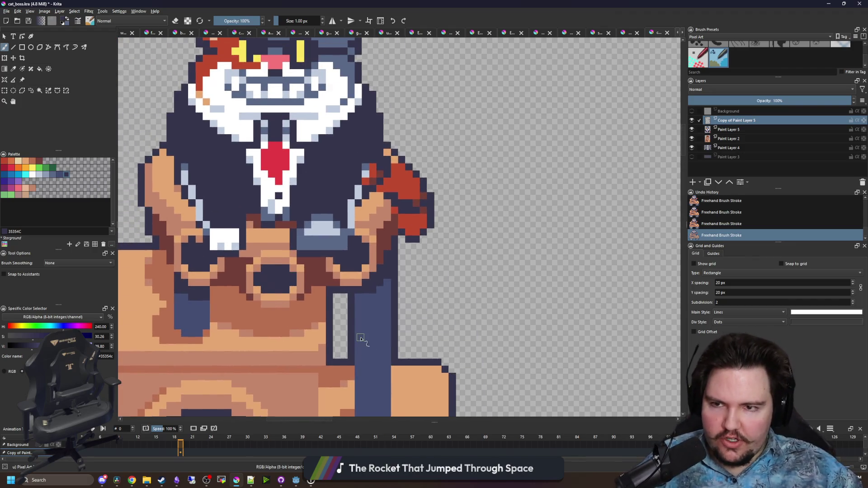
scroll(360, 338, "down", 4)
scroll(363, 277, "up", 4)
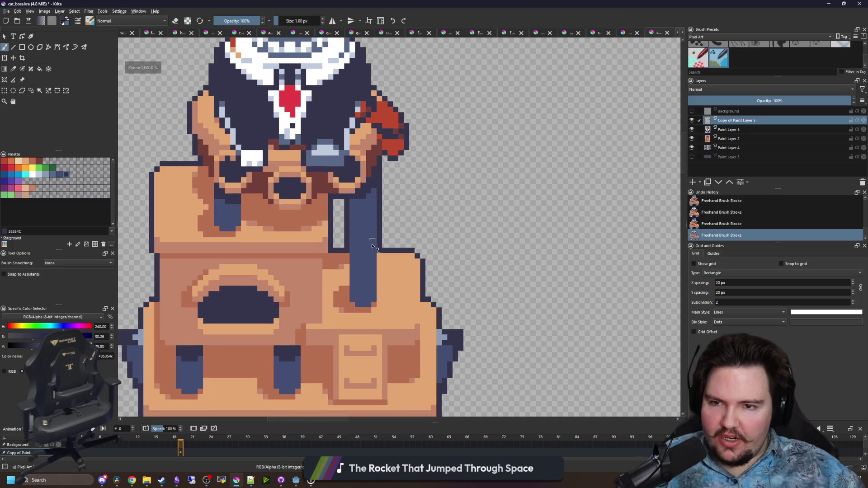
scroll(384, 270, "down", 1)
scroll(364, 249, "up", 4)
mouse_move(369, 213)
left_mouse_down()
mouse_move(374, 267)
mouse_move(387, 210)
left_mouse_up()
left_click_drag(382, 213, 388, 252)
left_click(383, 276)
scroll(384, 276, "down", 6)
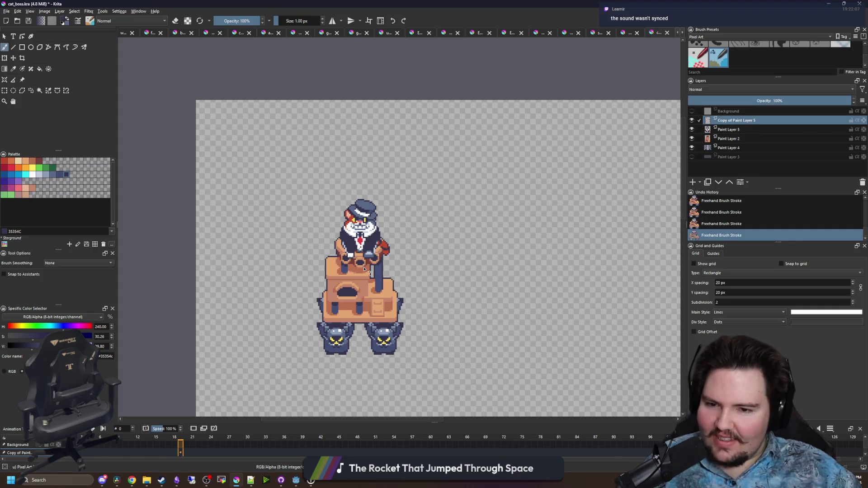
scroll(365, 269, "up", 3)
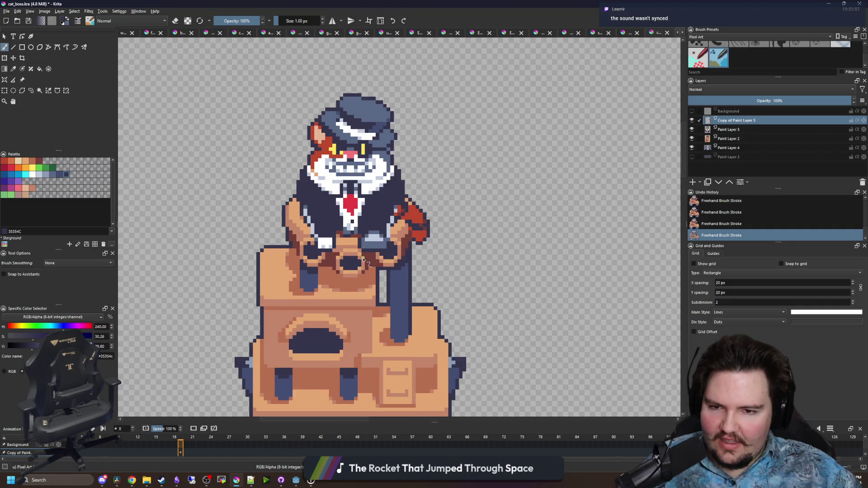
scroll(365, 261, "up", 5)
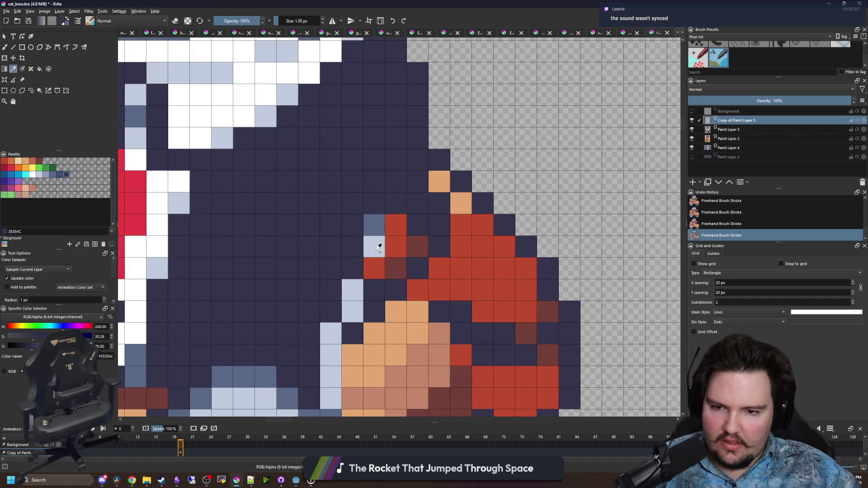
Merge Copy of Paint Layer 5 down into Paint Layer 5
left_click(734, 131)
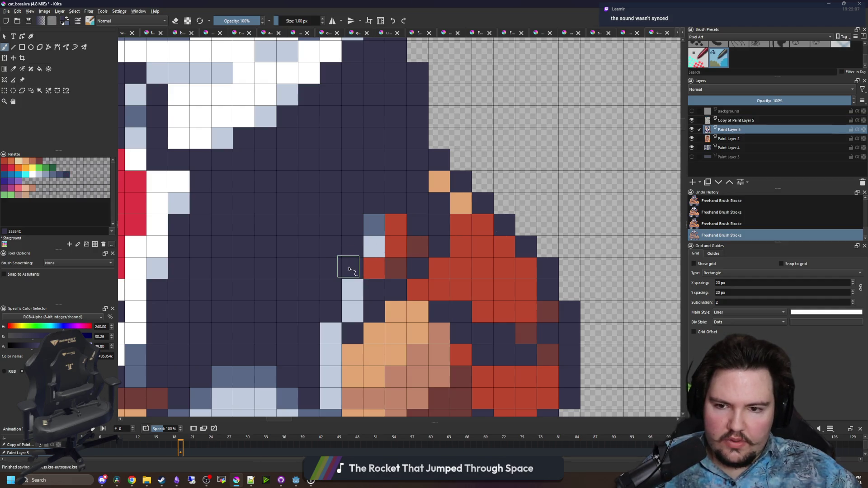
right_click(730, 120)
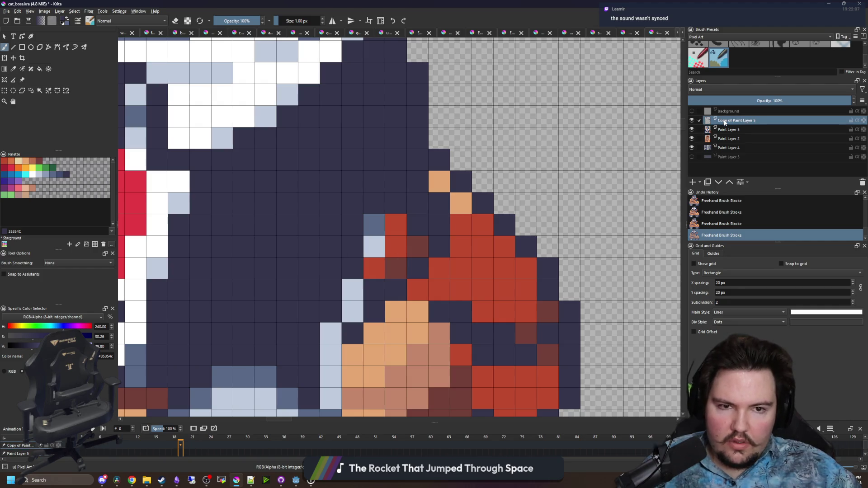
left_click(759, 190)
right_click(733, 121)
key("Escape")
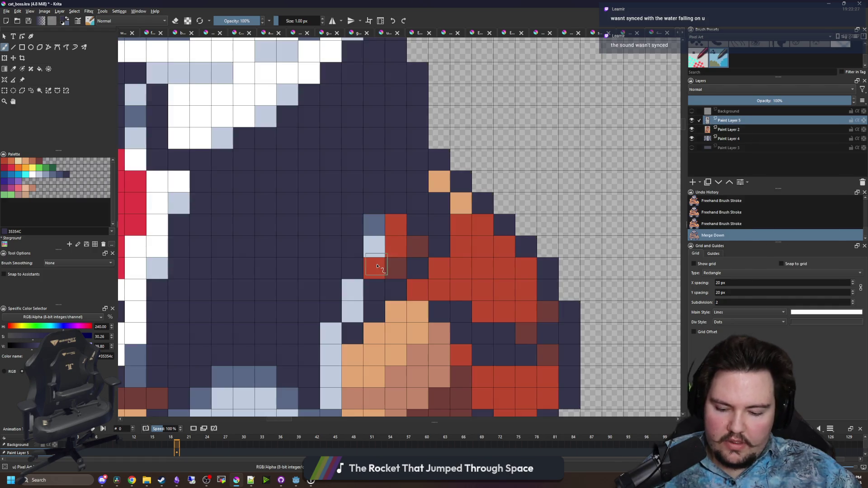
Sample the suit's light blue #c0cbdc and paint one pixel beside the red arm
left_click(386, 241, "ctrl")
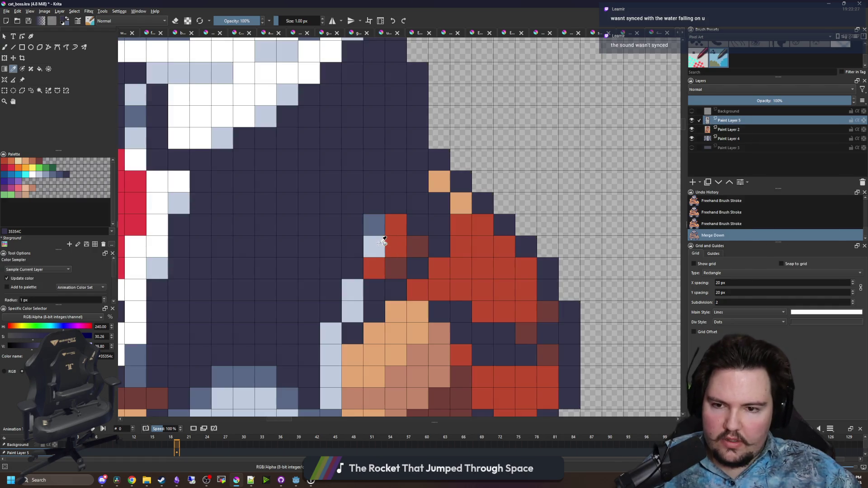
left_click(350, 266)
scroll(420, 215, "down", 2)
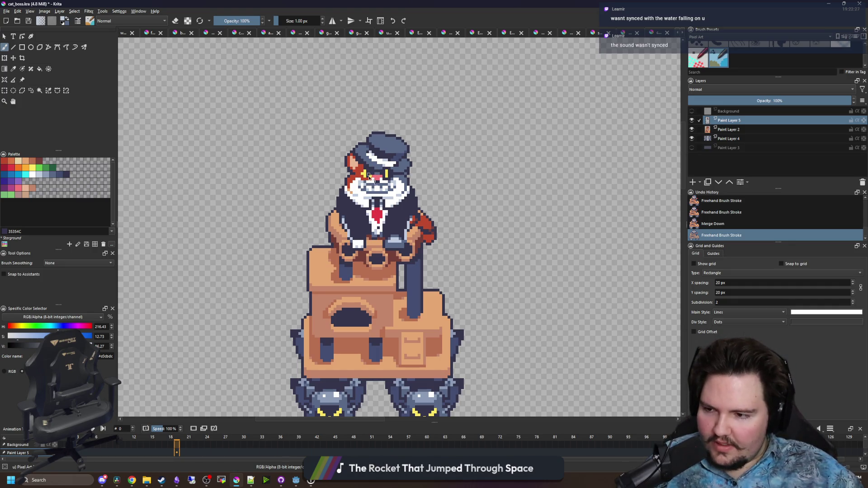
scroll(373, 236, "down", 4)
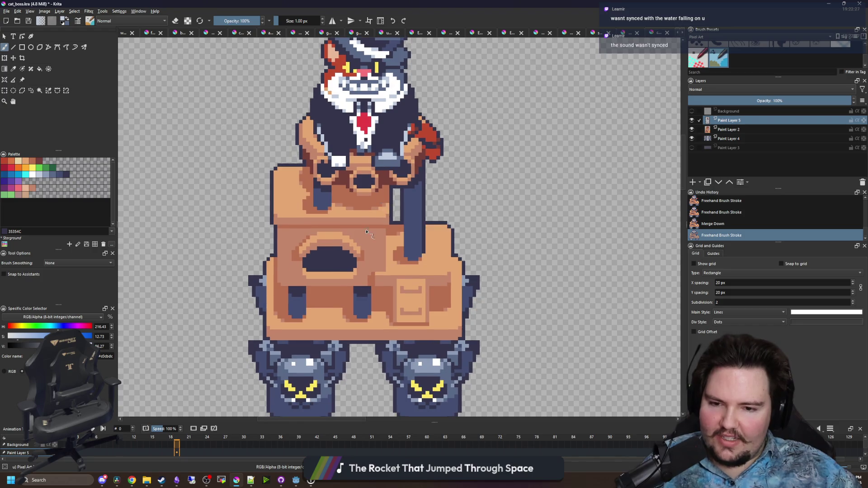
scroll(379, 322, "up", 4)
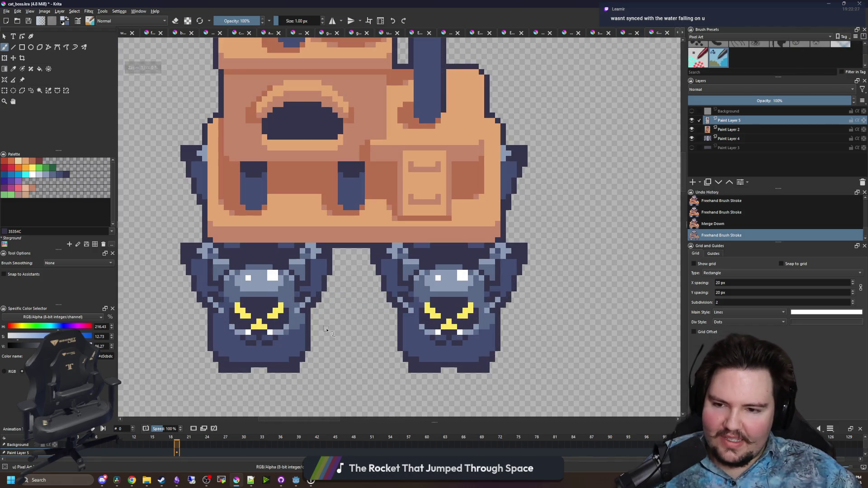
scroll(322, 320, "down", 5)
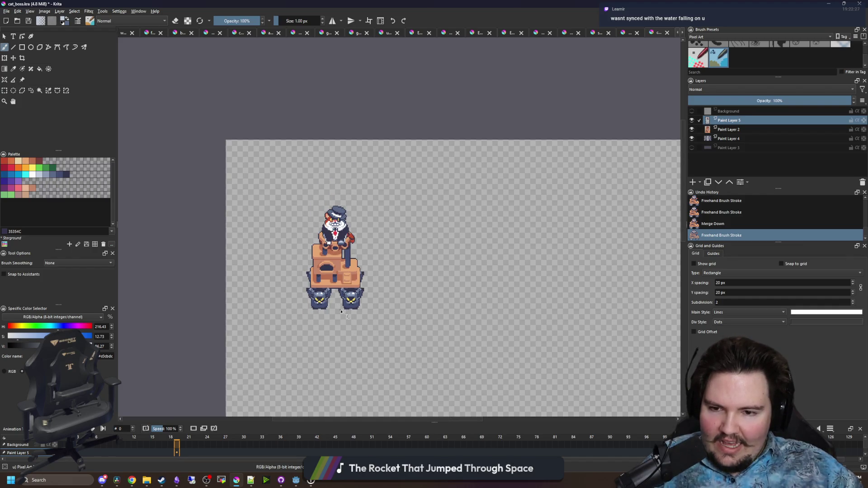
scroll(341, 311, "up", 2)
key("ctrl+r")
Select a rectangle around the whole sprite and crop the image to it
mouse_move(253, 93)
left_mouse_down()
mouse_move(409, 346)
mouse_move(437, 347)
left_mouse_up()
left_click(254, 101)
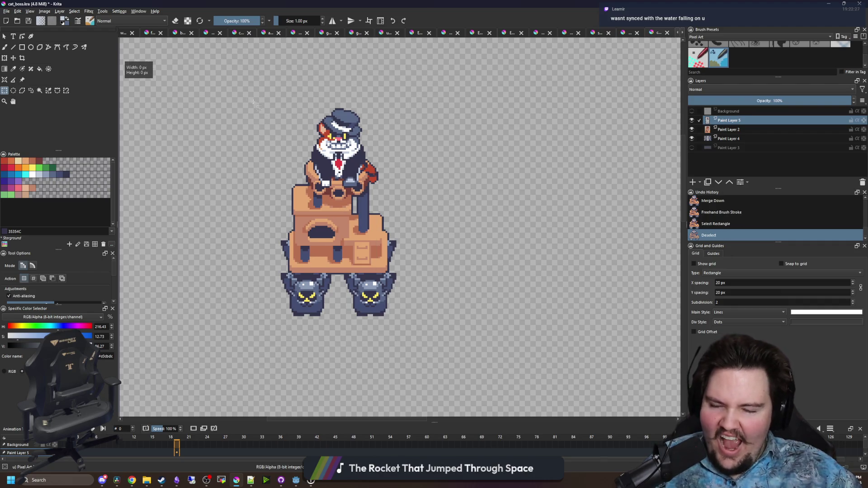
left_click_drag(241, 63, 464, 340)
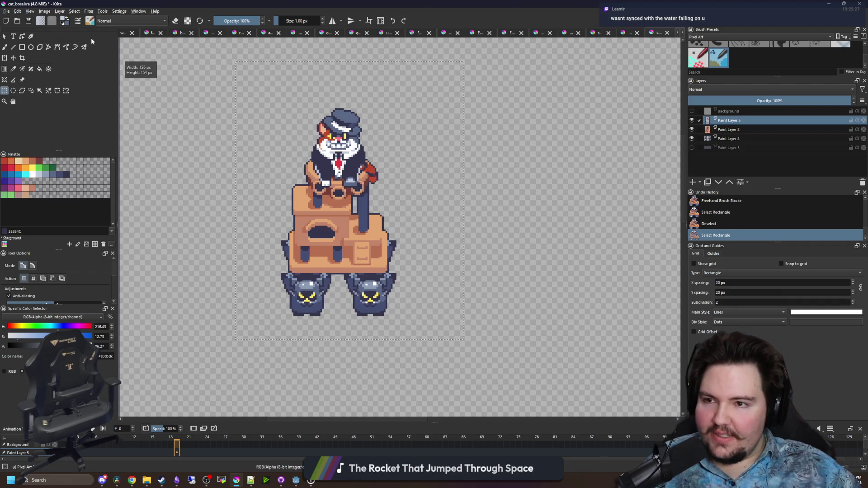
key("1")
key("plus")
key("plus")
key("plus")
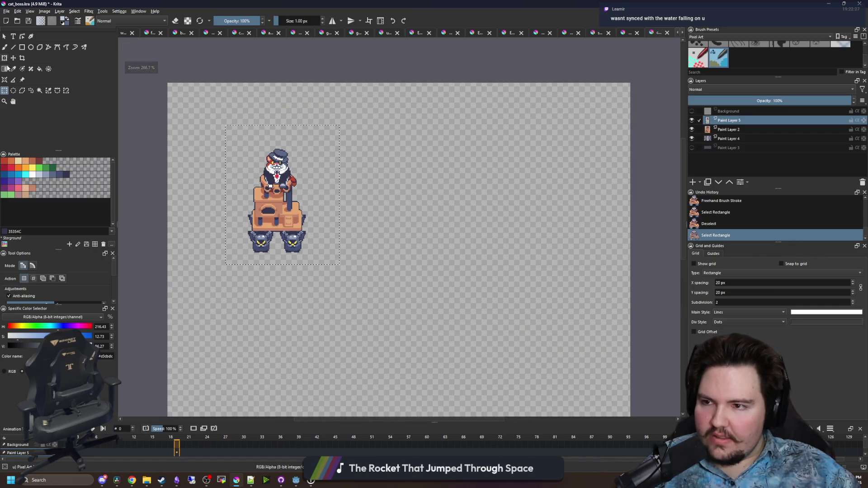
left_click(22, 58)
key("Return")
key("plus")
key("plus")
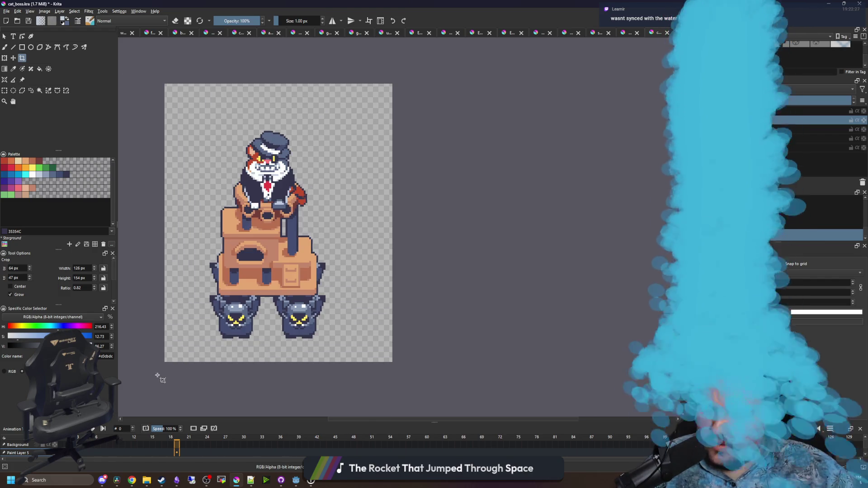
Draw a tighter crop frame, trimming the top and pulling the right edge to 89 px
mouse_move(165, 365)
left_mouse_down()
mouse_move(324, 122)
mouse_move(360, 130)
left_mouse_up()
scroll(254, 129, "up", 5)
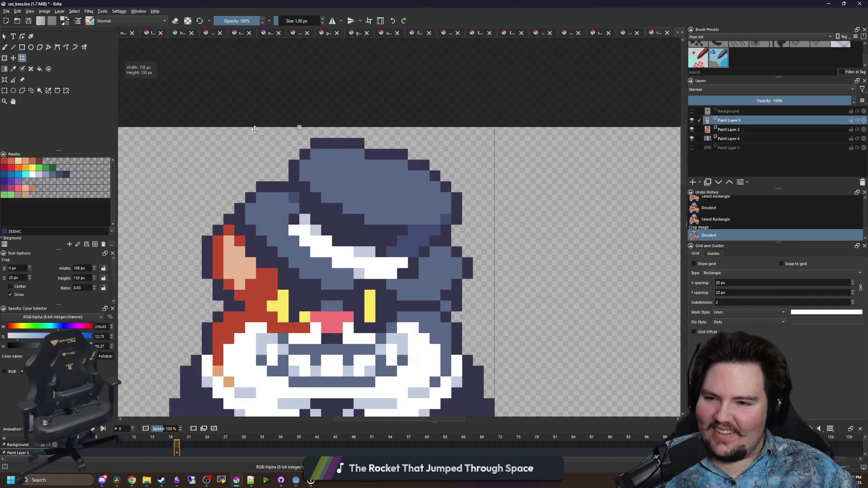
left_click_drag(298, 127, 300, 138)
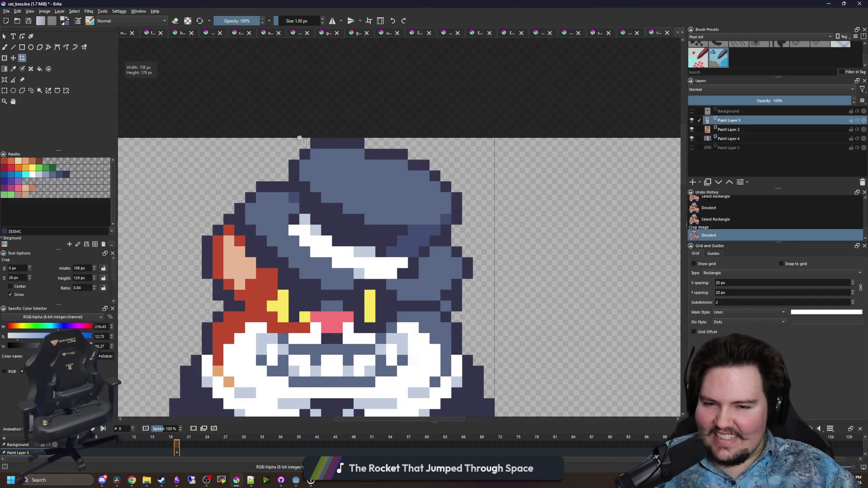
scroll(420, 239, "down", 5)
scroll(411, 257, "up", 1)
left_click_drag(412, 256, 362, 258)
scroll(297, 369, "up", 1)
left_click_drag(297, 368, 297, 313)
left_click_drag(171, 221, 190, 276)
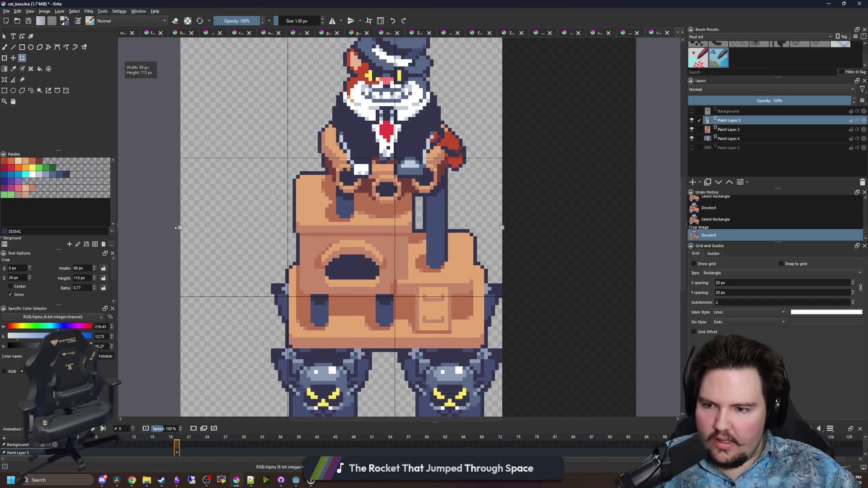
left_click_drag(180, 228, 231, 225)
key("ctrl+z")
Adjust the crop frame edges to 64 × 115 px around the figure and apply it
scroll(253, 230, "down", 2)
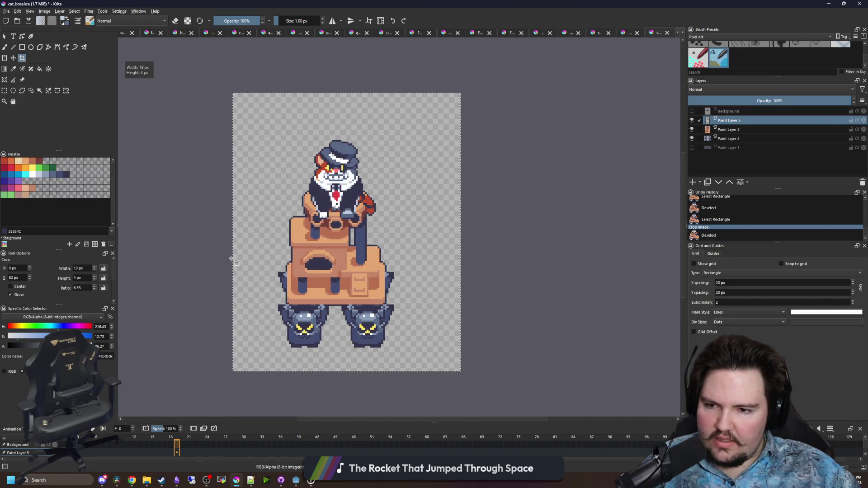
left_click_drag(399, 336, 413, 351)
scroll(356, 350, "up", 3)
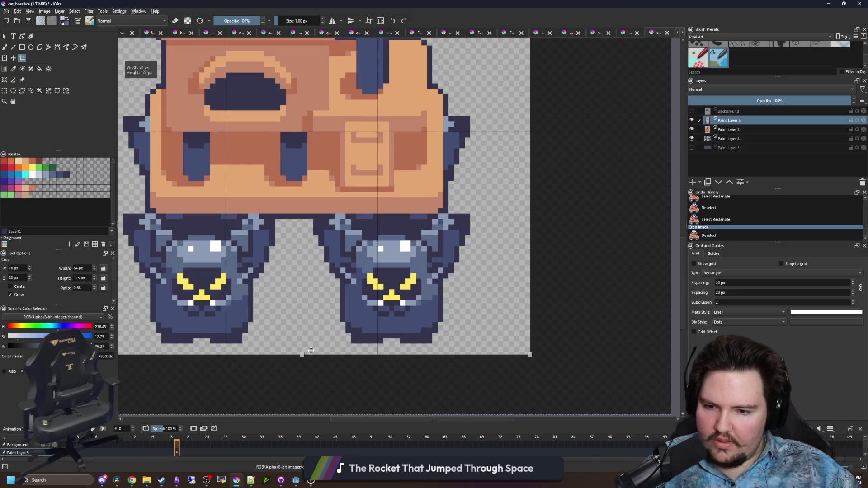
left_click_drag(304, 354, 309, 343)
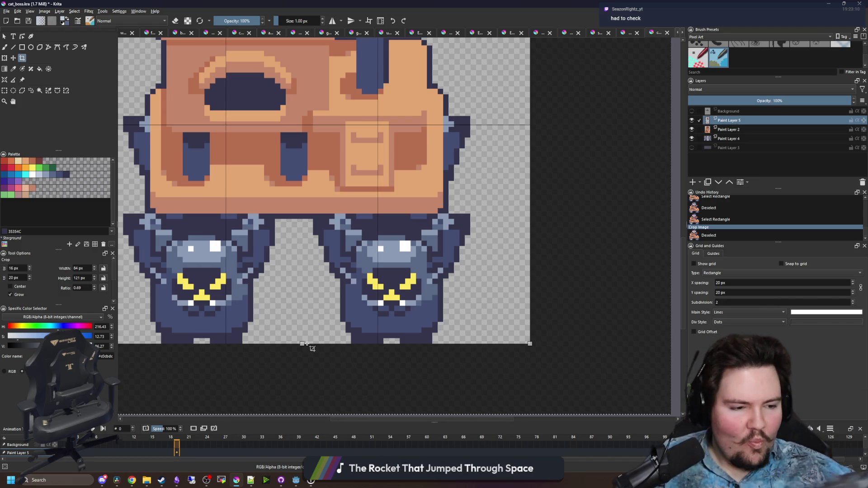
scroll(486, 186, "down", 2)
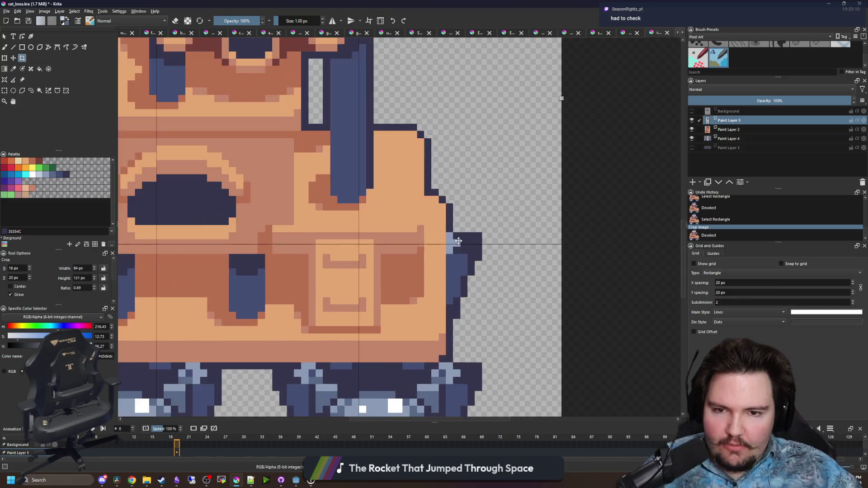
left_click_drag(482, 195, 454, 195)
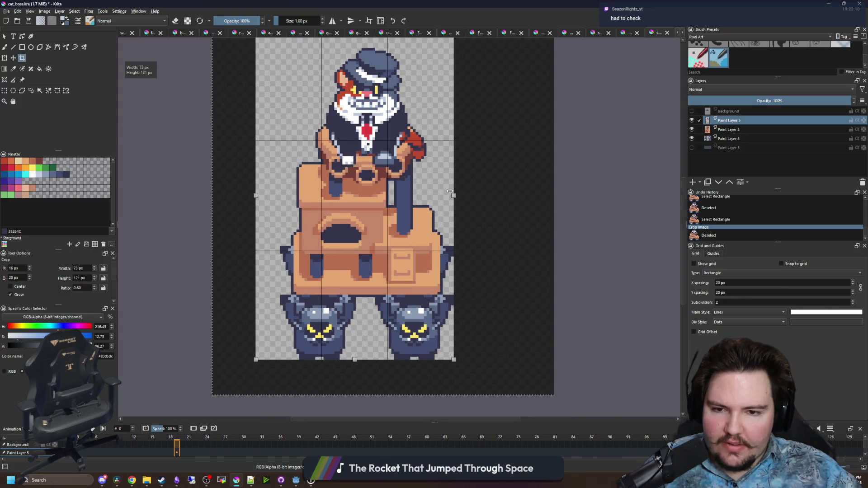
left_click_drag(253, 195, 279, 195)
scroll(339, 197, "up", 2)
scroll(339, 197, "down", 1)
left_click_drag(365, 152, 361, 161)
key("Return")
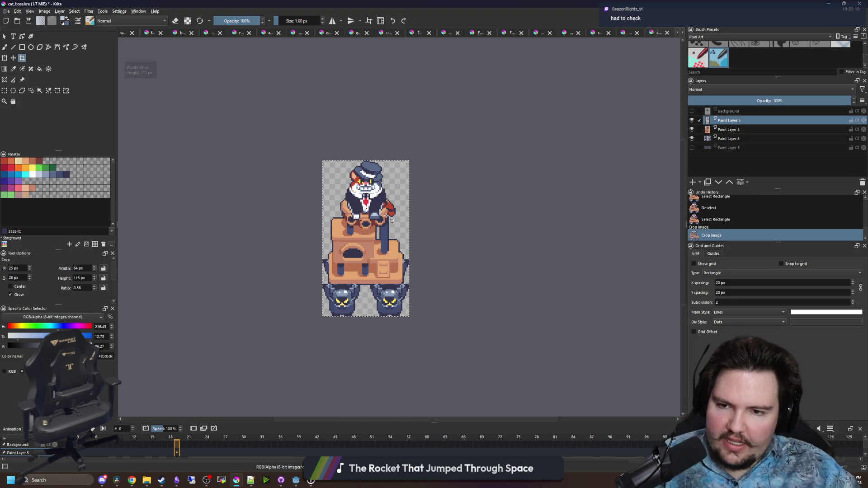
scroll(367, 217, "up", 2)
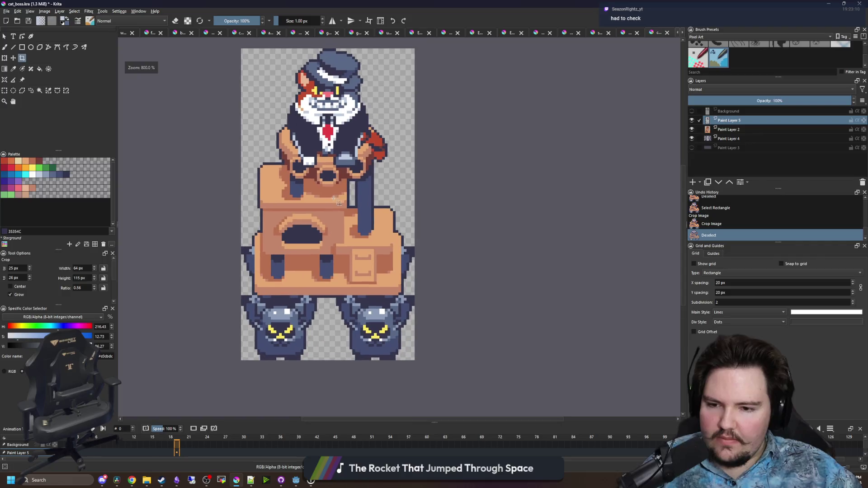
Paint light grey pixels around the minion cat's mouth
scroll(377, 336, "up", 2)
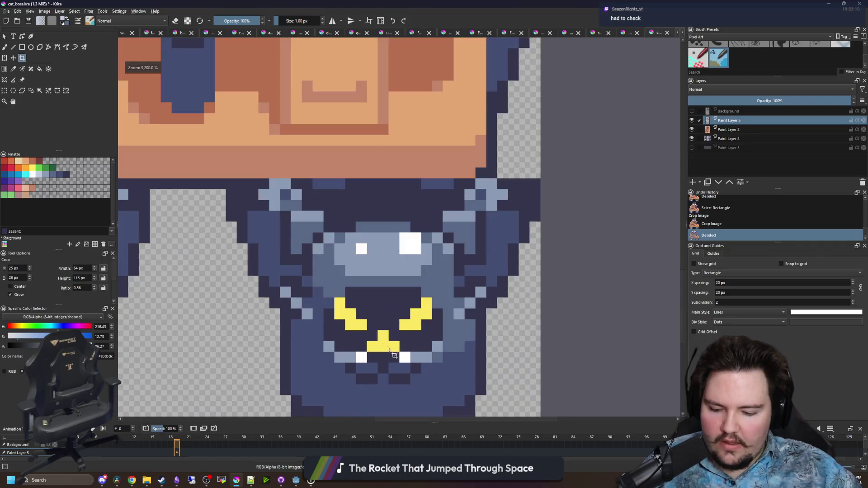
scroll(373, 333, "up", 1)
key("b")
left_click(374, 297)
left_click(352, 319)
left_click(390, 315)
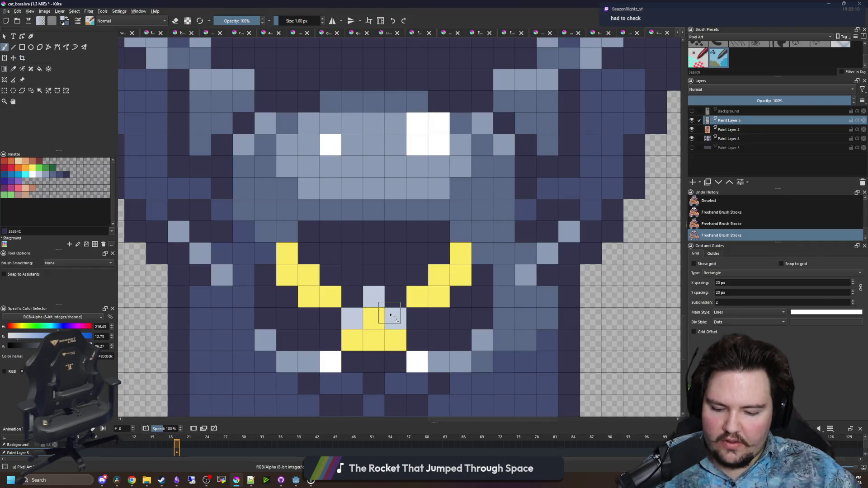
left_click(374, 297)
Check Paint Layers 2 and 4, toggling Layer 4's visibility, and sample the mouth's yellow
key("p")
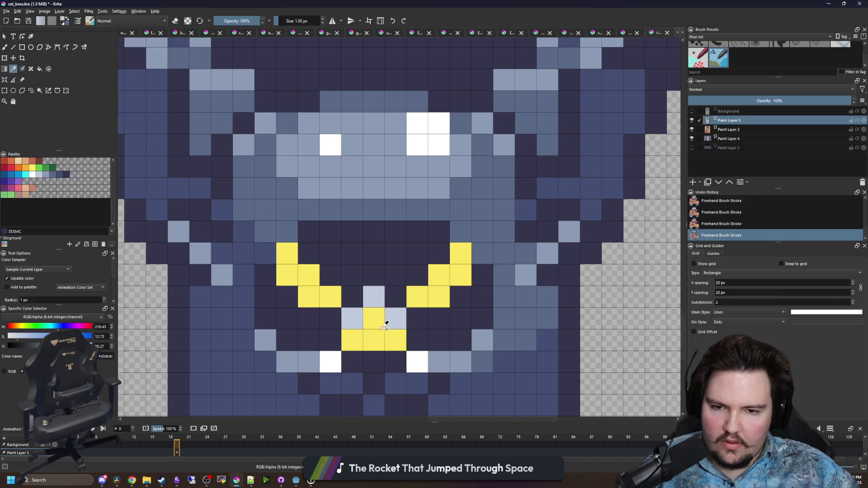
left_click(718, 131)
key("b")
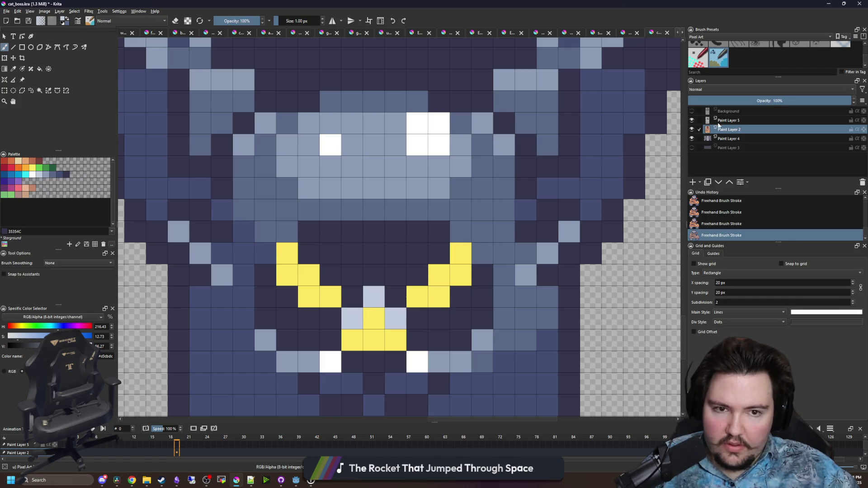
left_click(722, 140)
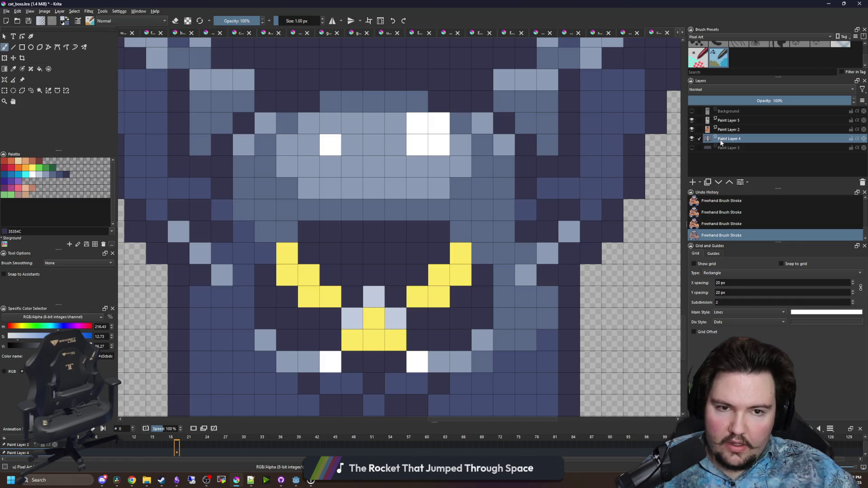
left_click(692, 141)
left_click(692, 141)
left_click(692, 141)
left_click(692, 141)
left_click(370, 334, "ctrl")
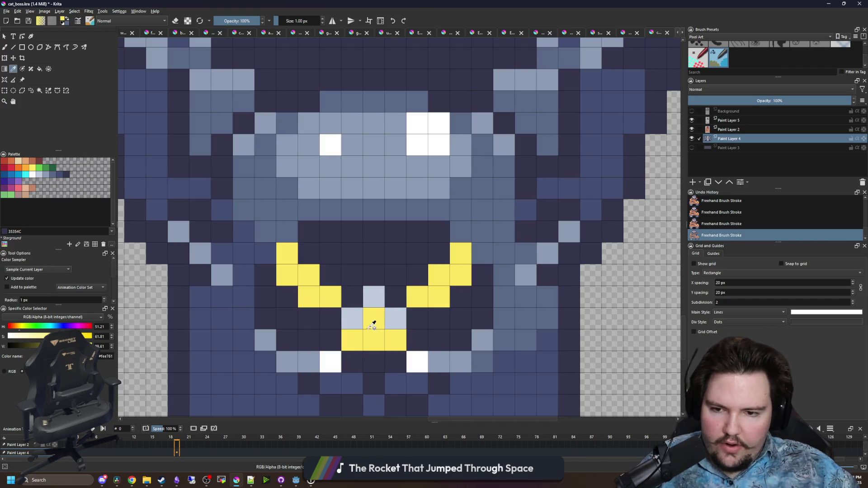
left_click(738, 129)
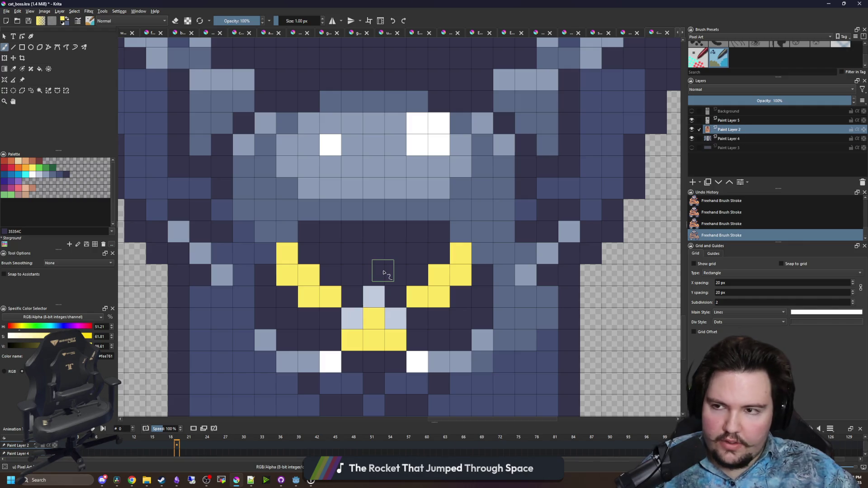
Erase the stray light pixels around the yellow mouth on Paint Layers 2 and 5
key("e")
left_click(395, 318)
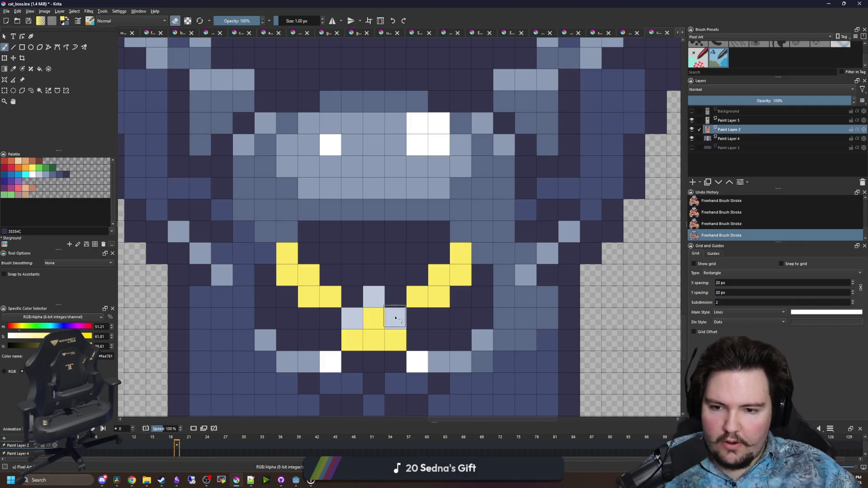
left_click(729, 121)
mouse_move(374, 297)
left_mouse_down()
mouse_move(372, 310)
mouse_move(395, 318)
left_mouse_up()
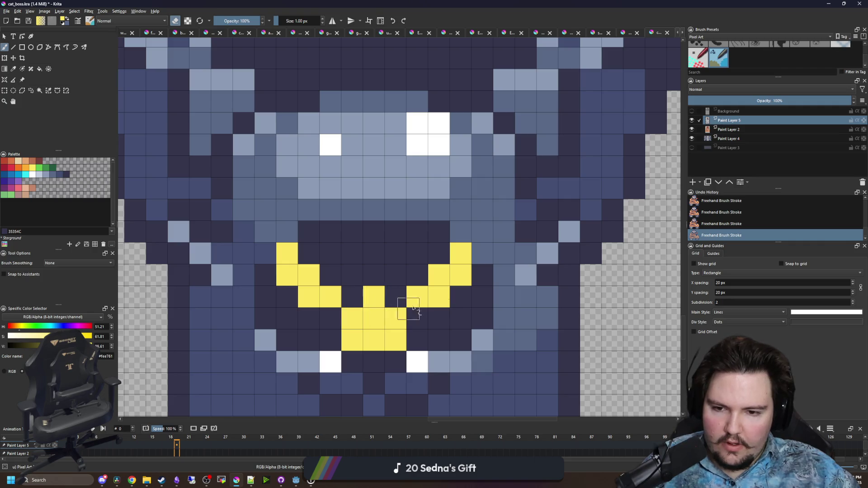
On Paint Layer 4, rectangle-select the yellow mouth and move it down one pixel
left_click(737, 138)
key("e")
left_click(456, 271, "ctrl")
scroll(372, 279, "down", 1)
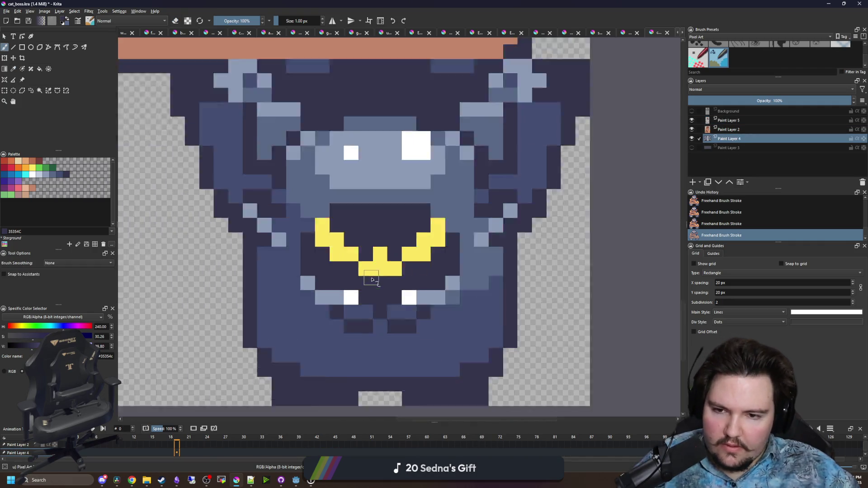
scroll(371, 279, "down", 2)
scroll(372, 280, "up", 5)
key("ctrl+r")
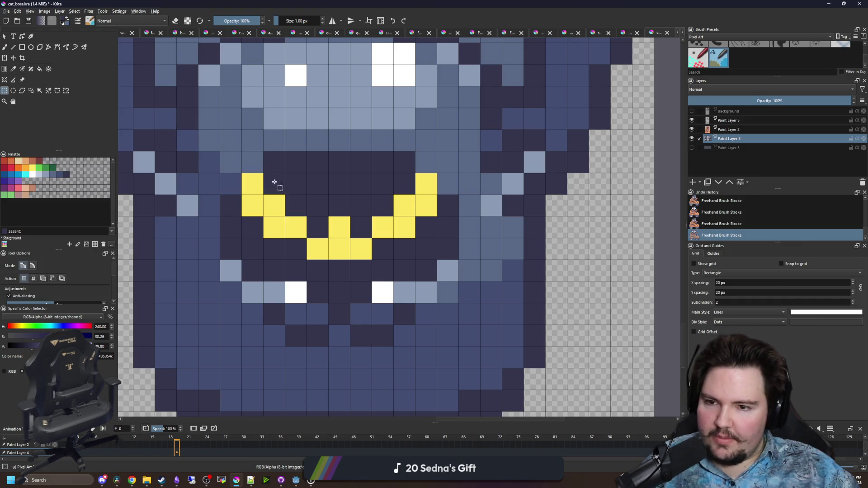
mouse_move(243, 174)
left_mouse_down()
mouse_move(416, 217)
mouse_move(437, 260)
left_mouse_up()
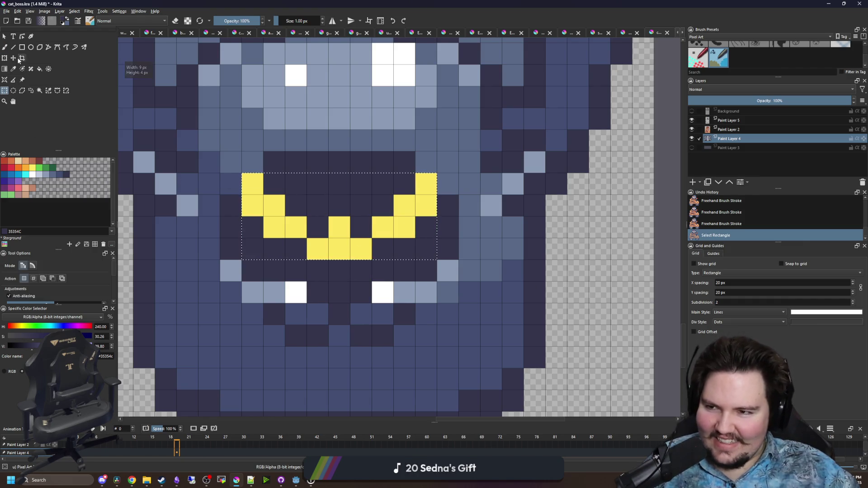
key("t")
key("Down")
key("ctrl+shift+a")
Fill the empty row above the moved mouth with the dark outline colour
key("b")
left_click_drag(432, 184, 252, 184)
scroll(407, 255, "down", 5)
scroll(407, 256, "down", 1)
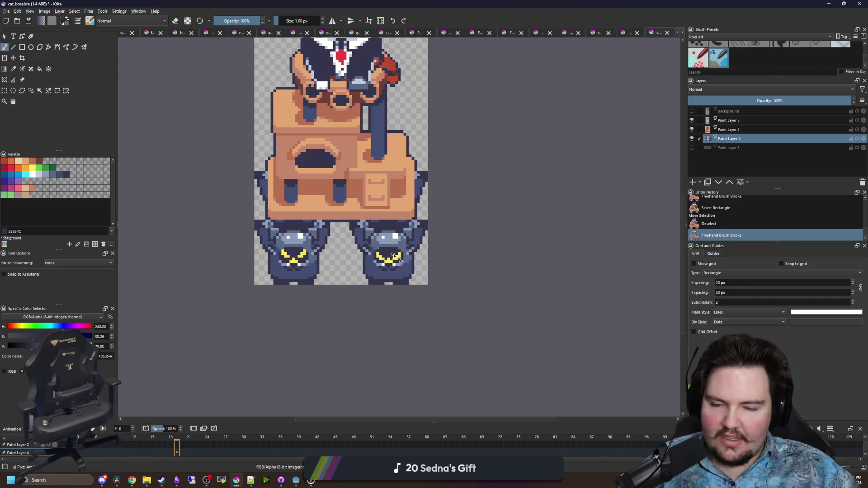
scroll(395, 256, "up", 1)
scroll(211, 244, "up", 4)
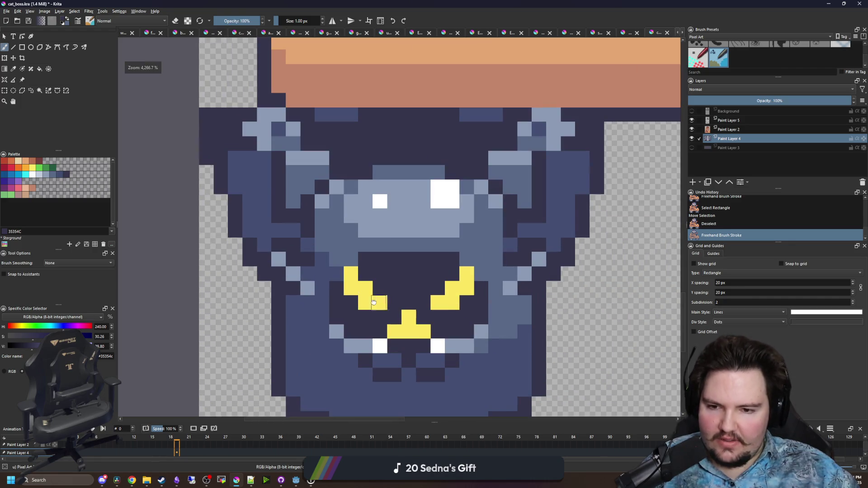
scroll(373, 302, "up", 1)
Add yellow pixels to the minion's mouth and face
left_click(300, 271, "ctrl")
scroll(326, 295, "down", 4)
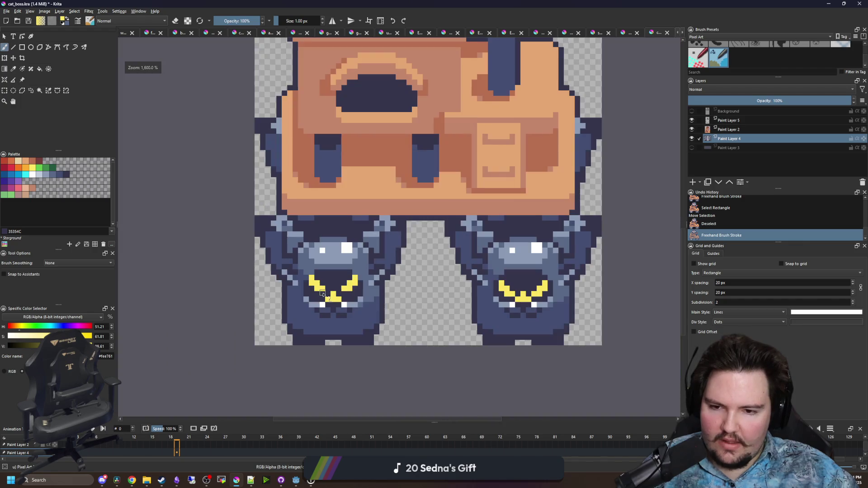
scroll(322, 294, "up", 3)
left_click_drag(316, 294, 299, 296)
left_click_drag(417, 296, 429, 296)
left_click(447, 275)
left_click(273, 279)
Darken the mouth's upper corners, add yellow pixels above it, then undo the last strokes
left_click(356, 254, "ctrl")
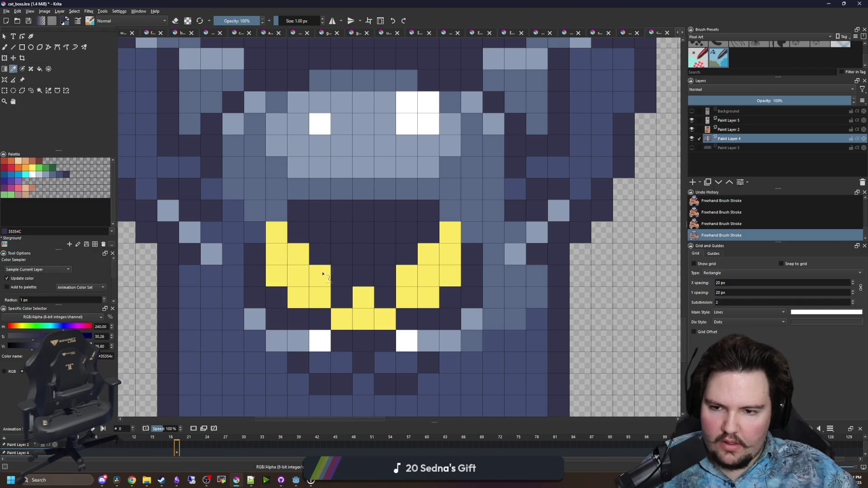
mouse_move(277, 233)
left_mouse_down()
mouse_move(407, 273)
mouse_move(447, 236)
left_mouse_up()
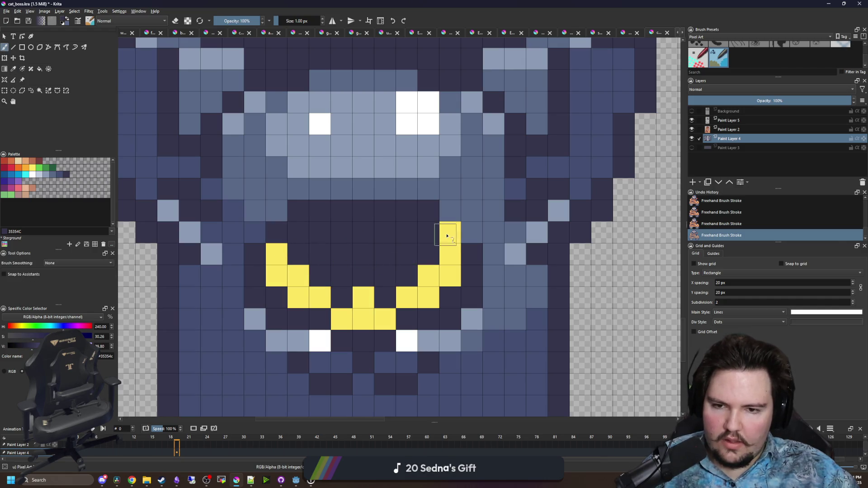
left_click(422, 276, "ctrl")
left_click(320, 232)
left_click(342, 254)
left_click(384, 254)
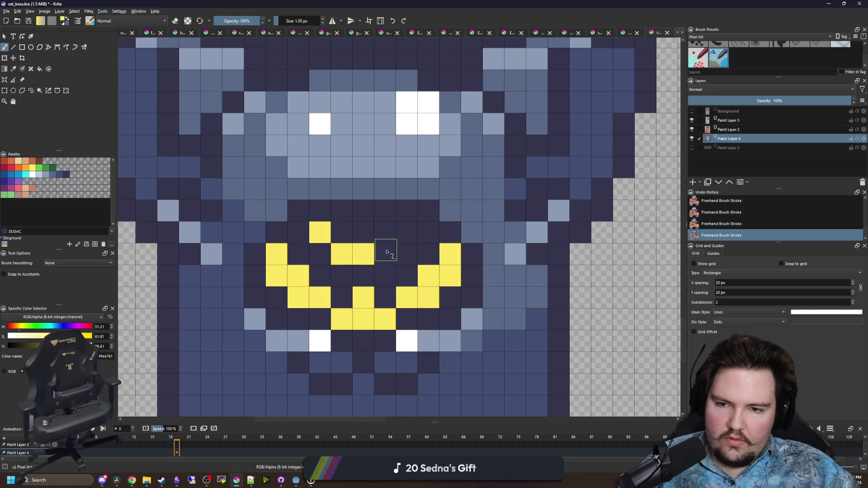
left_click(406, 233)
scroll(291, 272, "down", 5)
key("ctrl+z")
key("ctrl+z")
key("ctrl+z")
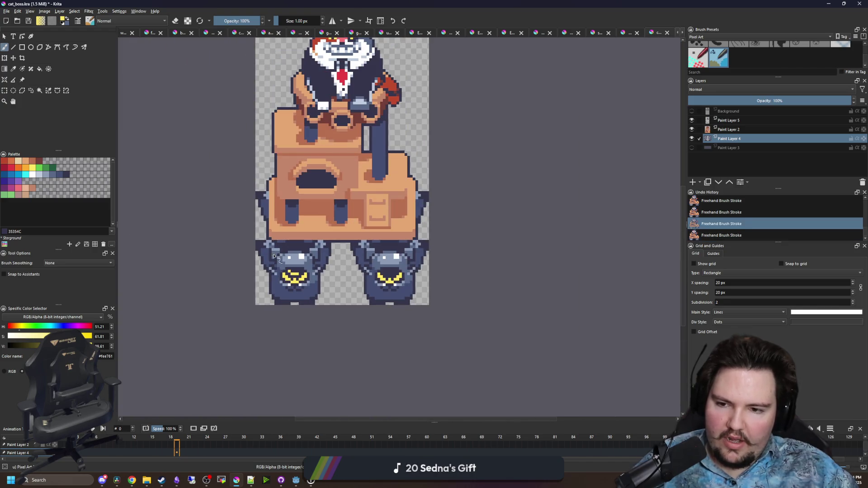
Save the sprite and redo the undone brush strokes
scroll(310, 219, "down", 2)
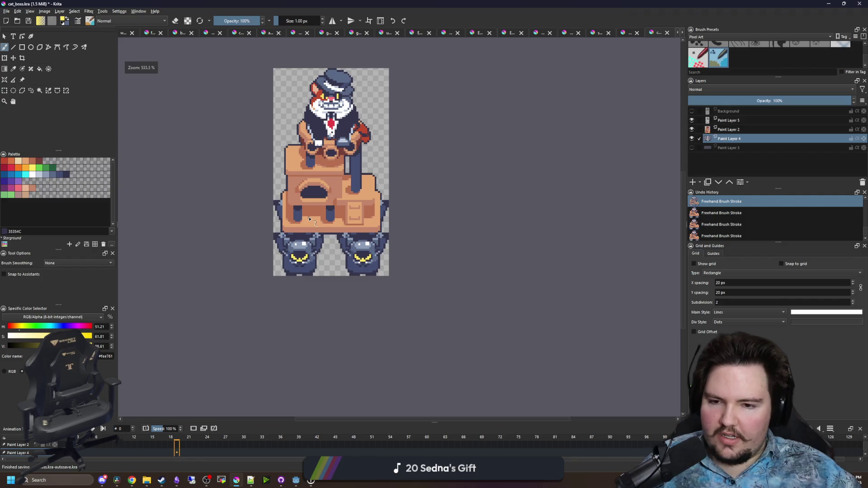
key("ctrl+s")
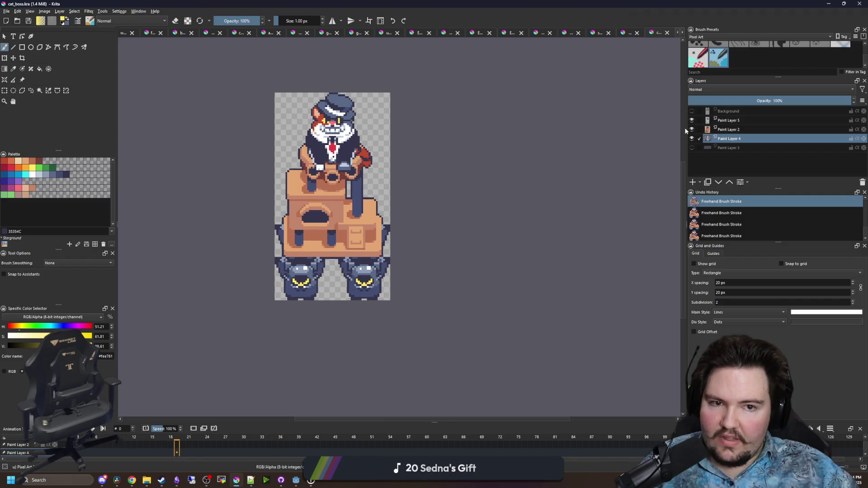
key("ctrl+shift+z")
key("ctrl+shift+z")
key("ctrl+shift+z")
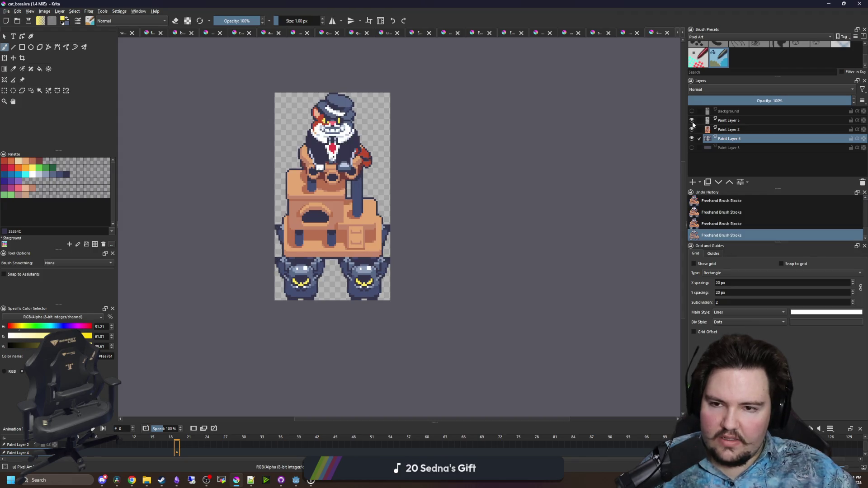
Toggle the cat and desk layers' visibility to compare, leaving the cat layer visible
left_click(692, 120)
left_click(692, 121)
left_click(692, 121)
left_click(692, 120)
left_click(698, 121)
left_click(692, 121)
left_click(693, 129)
left_click(693, 130)
left_click(692, 130)
left_click(693, 130)
left_click(692, 120)
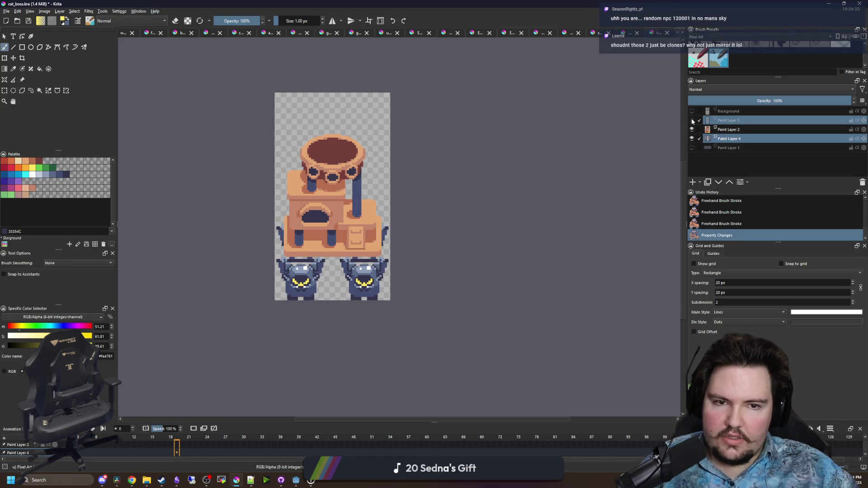
Zoom around the canvas to inspect the henchman cats' new yellow markings
left_click_drag(399, 190, 440, 236)
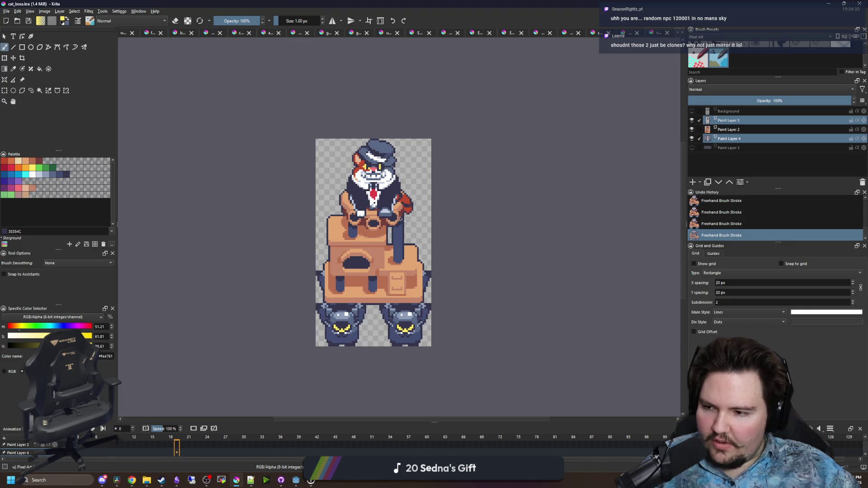
scroll(408, 268, "up", 5)
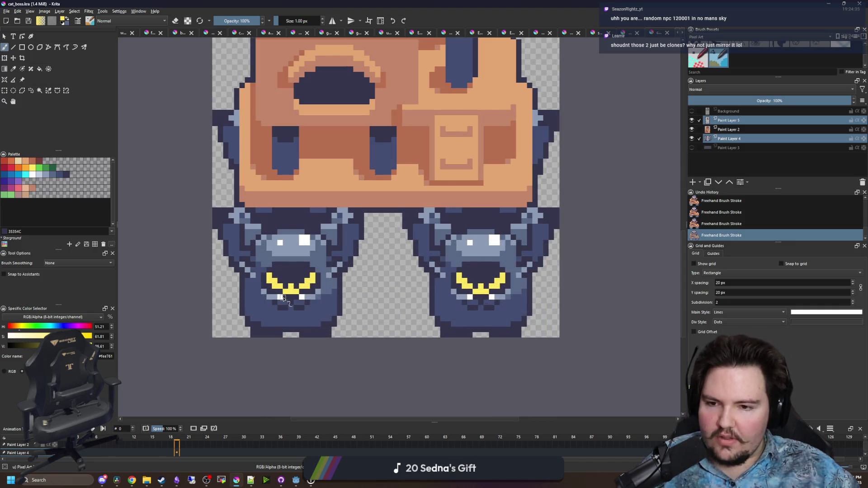
scroll(316, 259, "up", 2)
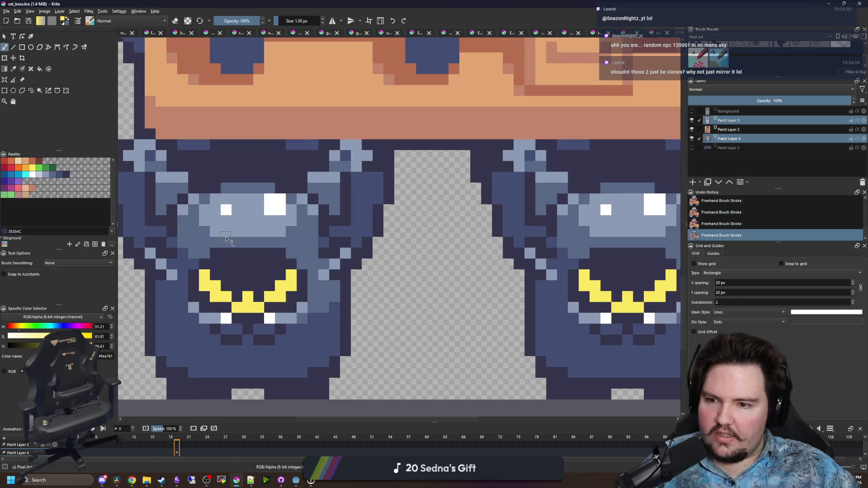
scroll(327, 242, "down", 4)
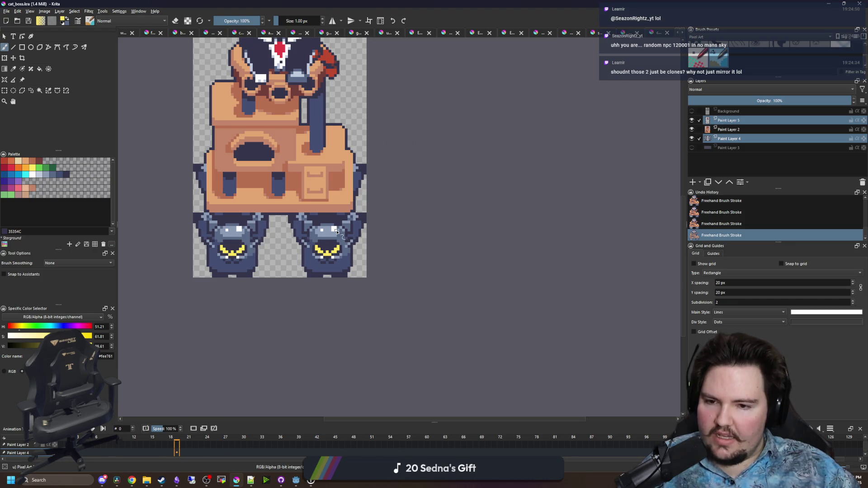
scroll(342, 242, "up", 3)
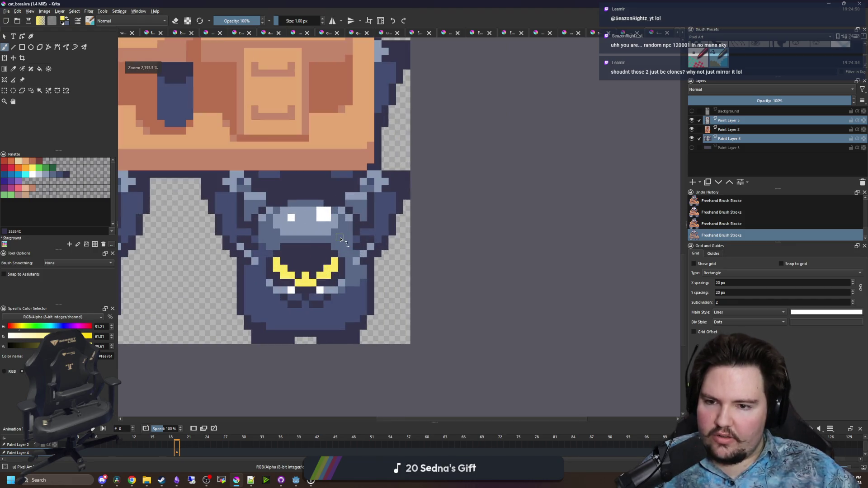
scroll(339, 238, "up", 2)
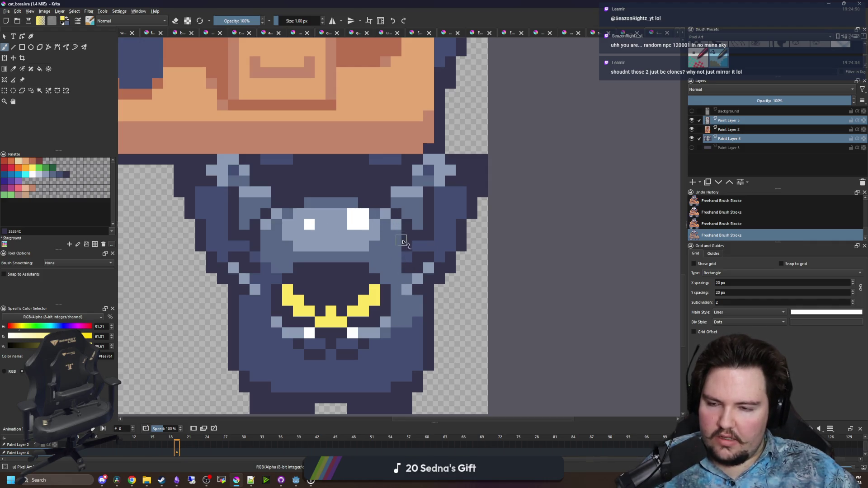
scroll(360, 280, "down", 3)
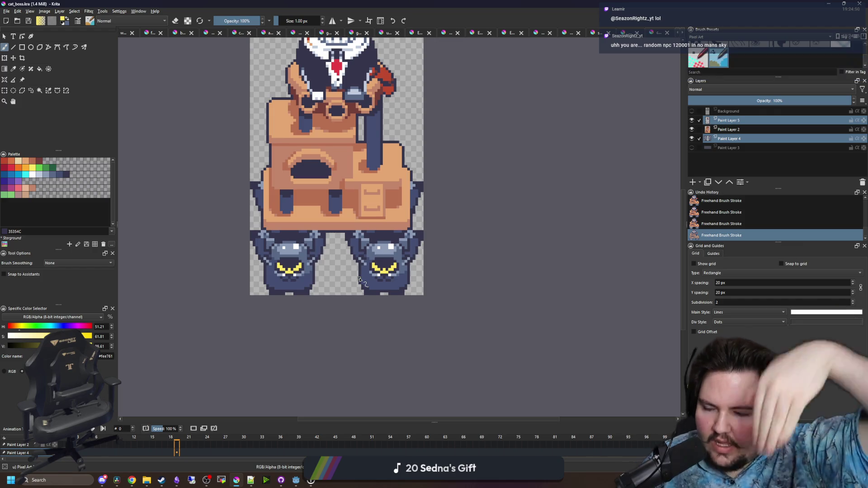
scroll(305, 321, "down", 2)
scroll(307, 317, "down", 1)
scroll(313, 259, "up", 2)
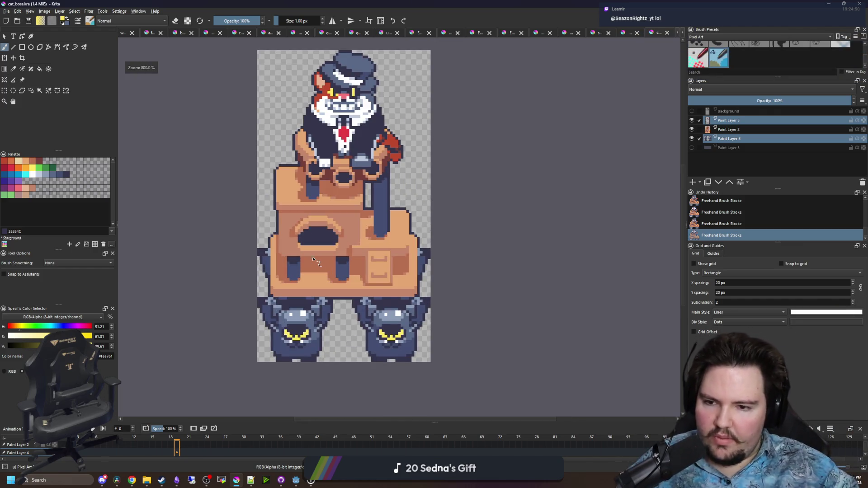
scroll(349, 315, "up", 2)
scroll(349, 315, "down", 3)
scroll(381, 275, "up", 2)
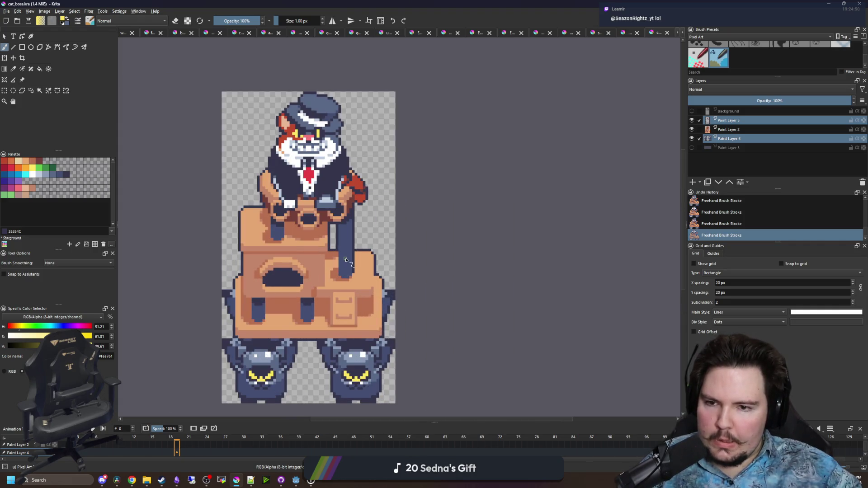
scroll(346, 261, "down", 1)
scroll(343, 272, "up", 1)
scroll(344, 272, "up", 2)
scroll(337, 278, "down", 3)
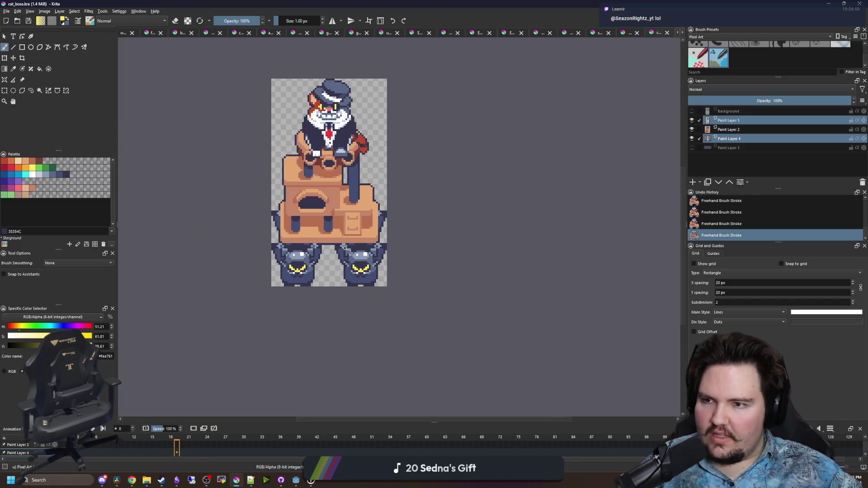
scroll(333, 193, "up", 5)
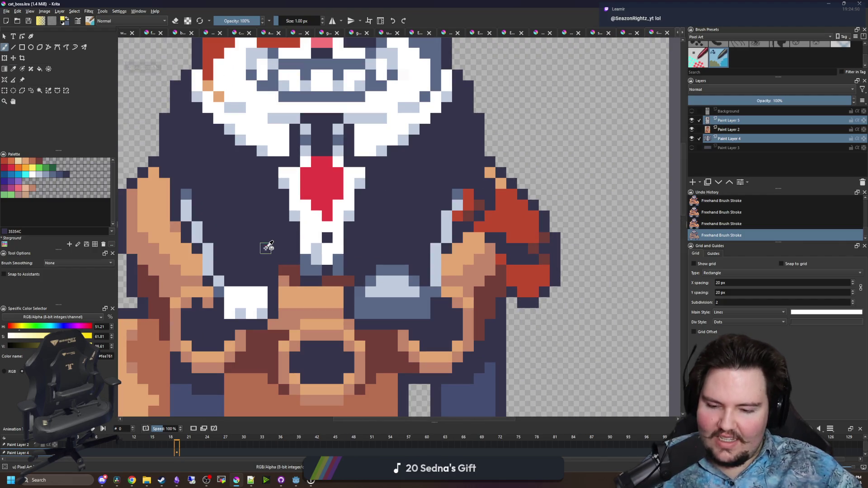
Select Paint Layer 5 alone and undo the last three strokes
key("p")
left_click(757, 119)
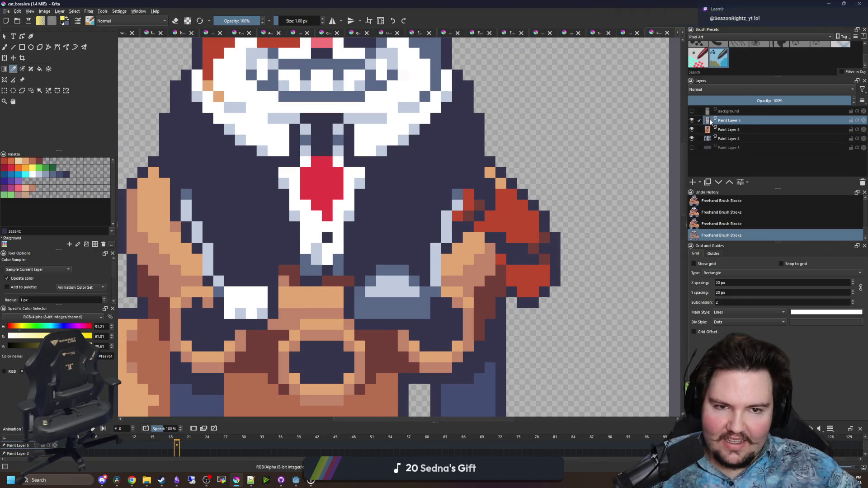
key("b")
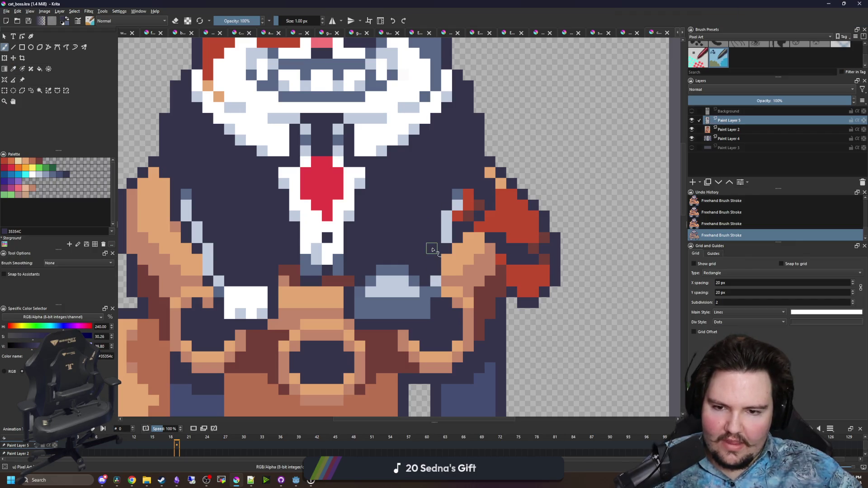
scroll(252, 280, "up", 2)
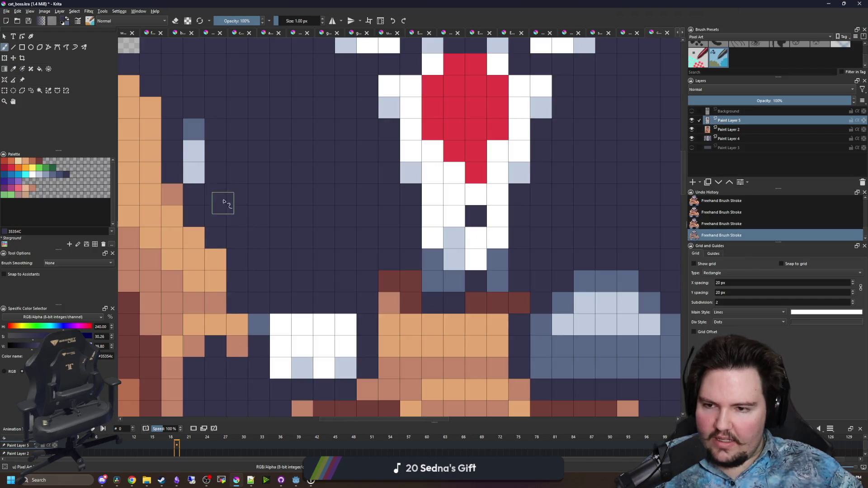
scroll(275, 255, "down", 4)
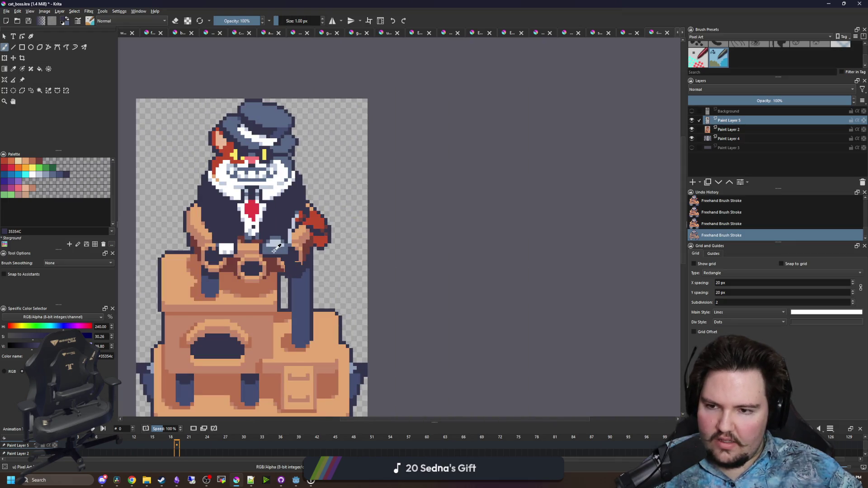
key("ctrl+z")
key("ctrl+z")
key("ctrl+z")
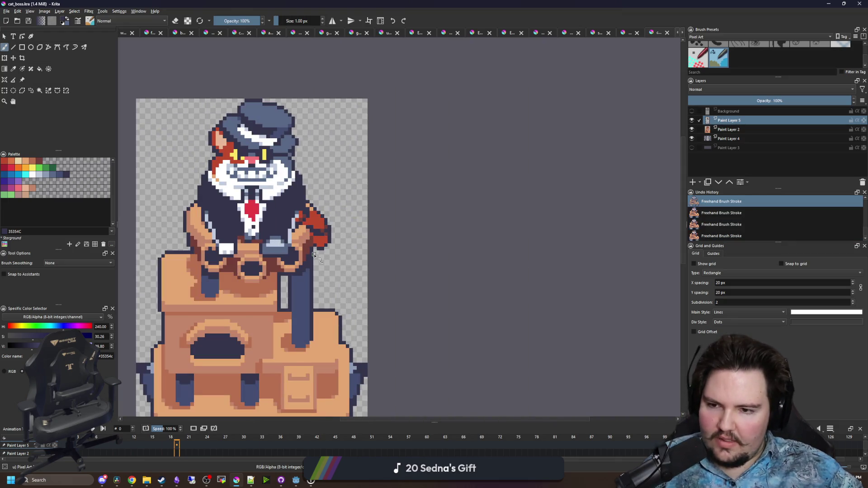
scroll(314, 255, "down", 3)
scroll(279, 249, "up", 10)
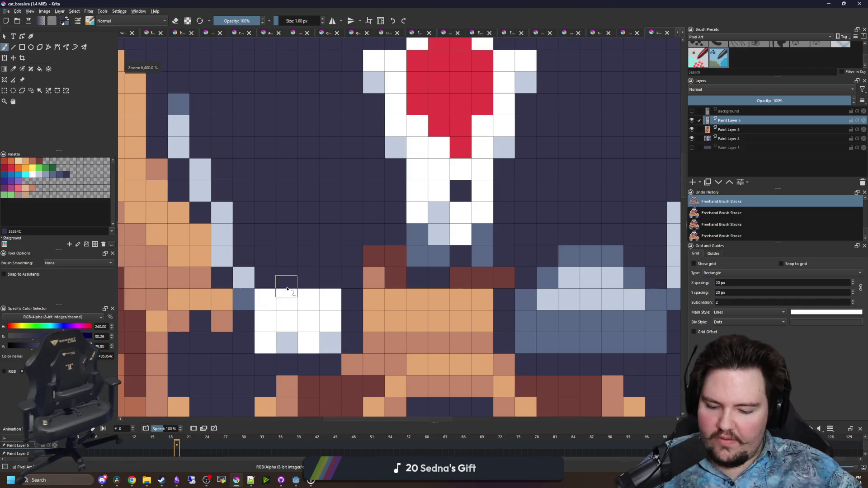
Sample white and paint trial rows of white pixels on the cat's jacket
left_click(285, 285, "ctrl")
left_click_drag(285, 261, 324, 254)
scroll(324, 255, "down", 5)
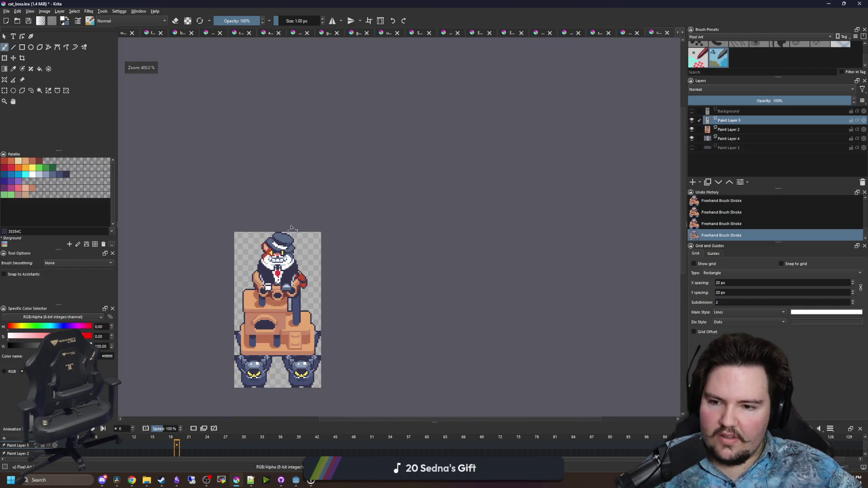
scroll(291, 292, "up", 8)
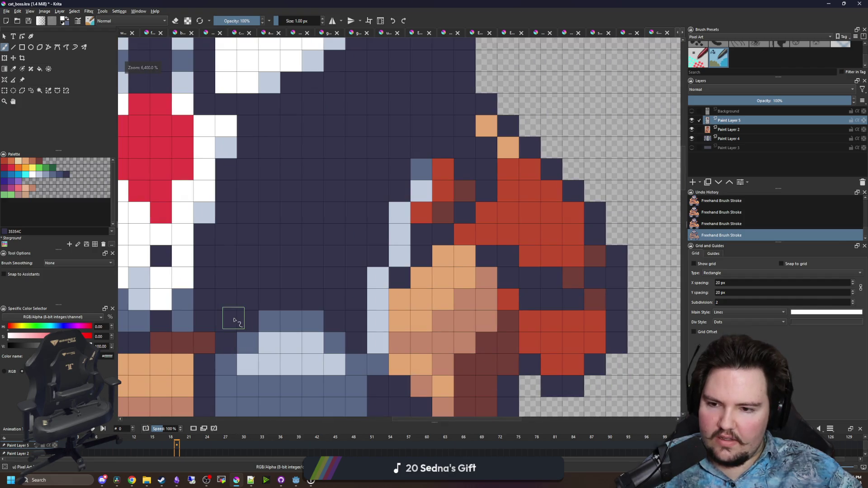
mouse_move(270, 285)
left_mouse_down()
mouse_move(334, 295)
mouse_move(356, 319)
left_mouse_up()
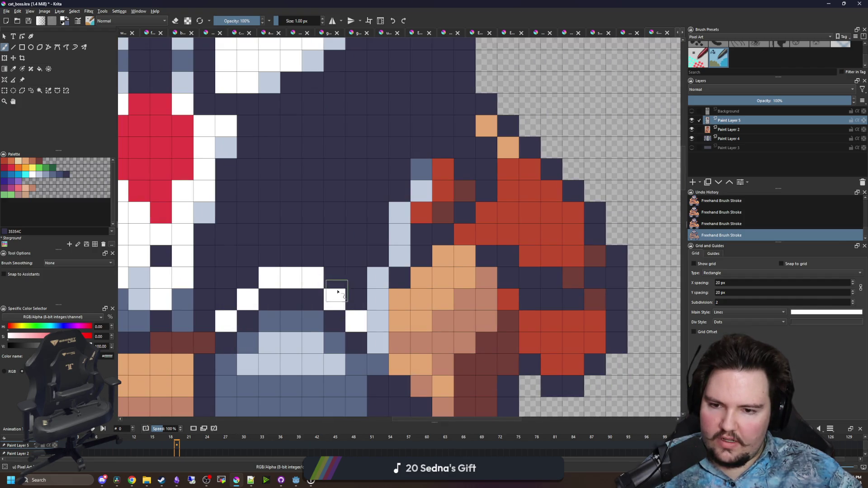
scroll(348, 223, "down", 6)
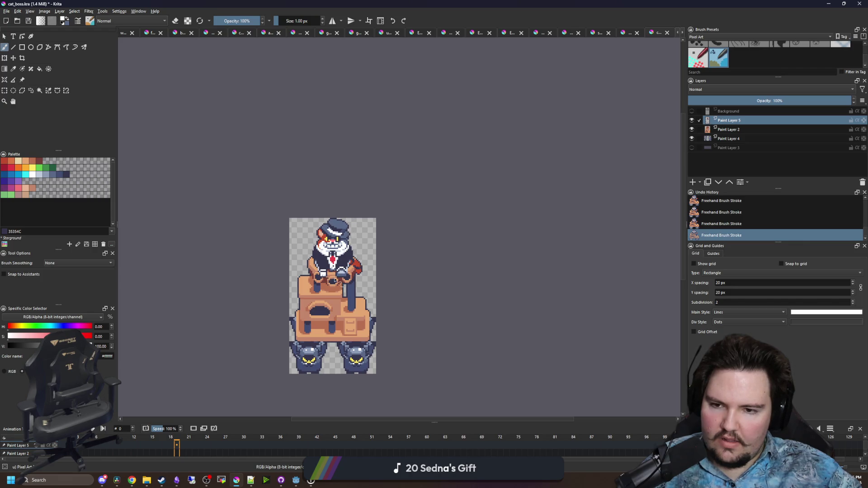
scroll(353, 276, "up", 4)
Undo the trial white strokes and paint a one-pixel white row above the grey paw
key("ctrl+z")
key("ctrl+z")
scroll(324, 279, "up", 4)
key("ctrl+z")
left_click_drag(323, 279, 370, 278)
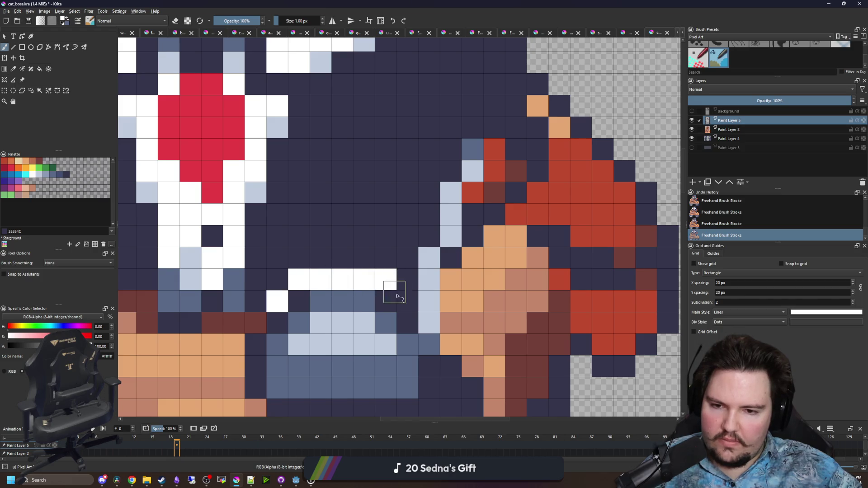
scroll(397, 296, "down", 6)
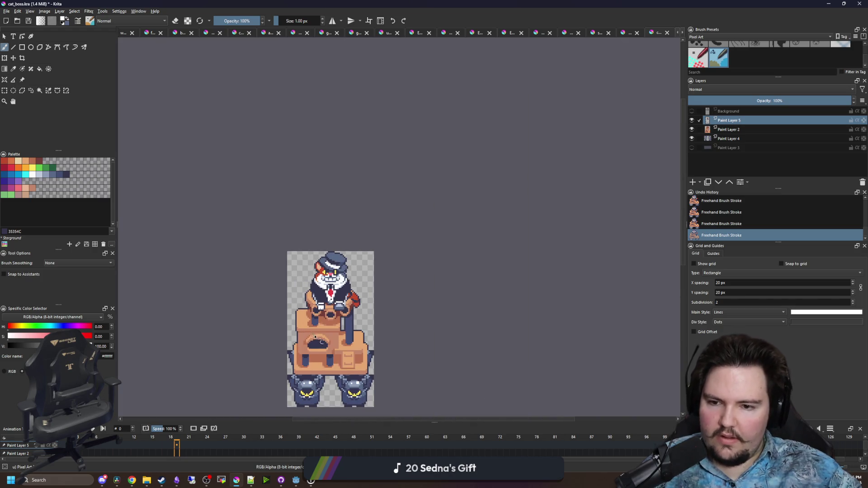
left_click(624, 32)
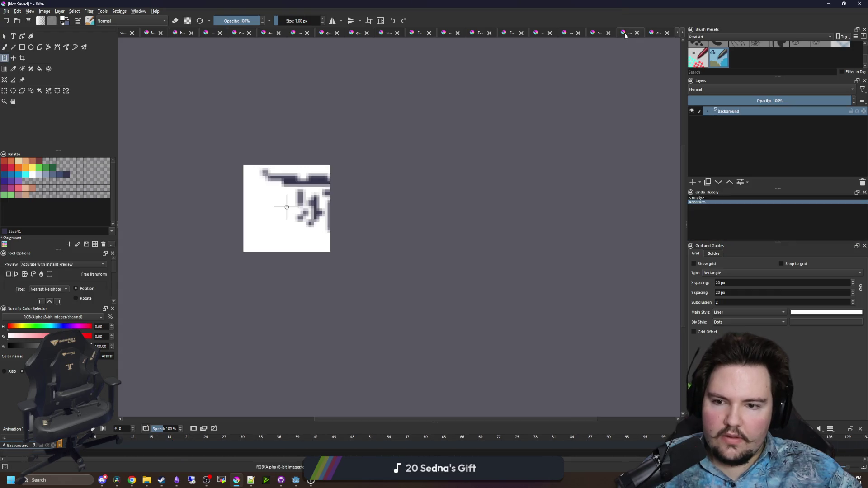
Browse the open documents and settle on the unsaved cat boss copy
left_click(597, 35)
left_click(657, 35)
left_click(651, 35)
left_click(684, 33)
left_click(684, 33)
left_click(652, 34)
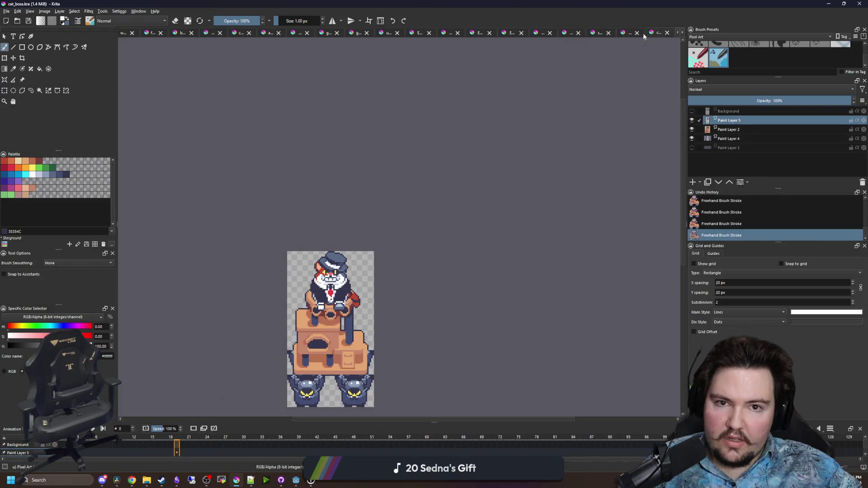
left_click(641, 34)
left_click(655, 32)
left_click(684, 32)
left_click(683, 32)
left_click(626, 33)
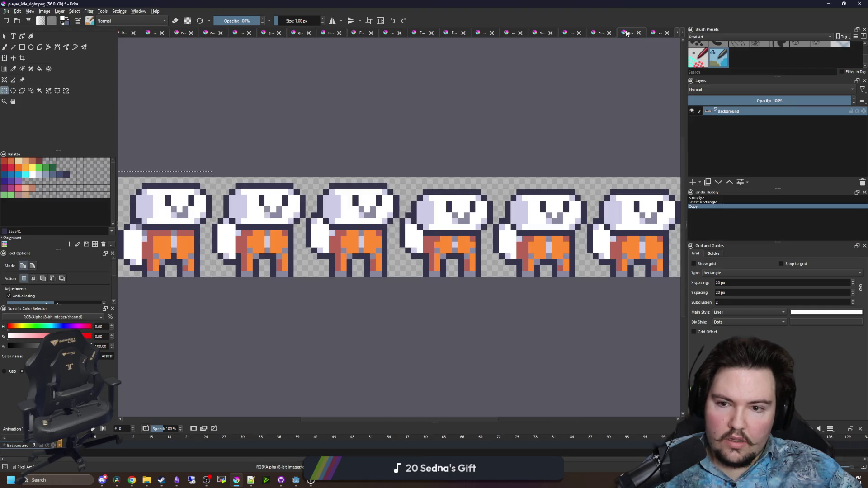
left_click(660, 31)
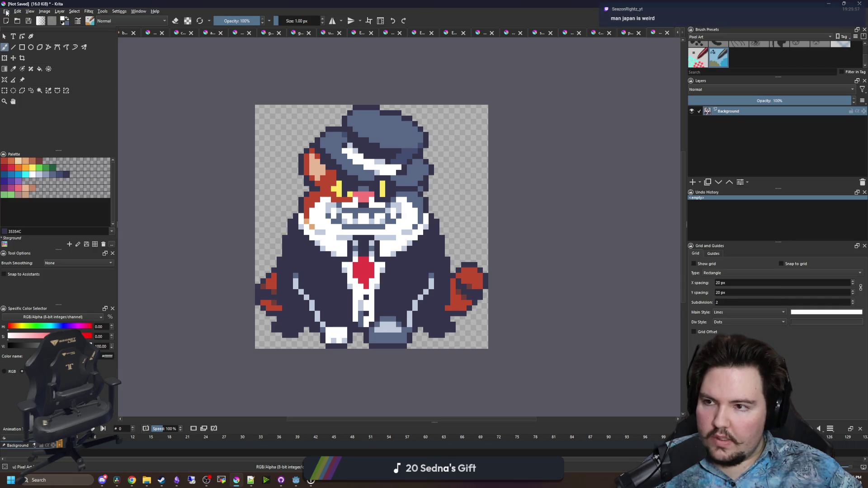
Save the document as the Krita file cat_boss_ground.kra
left_click(6, 11)
left_click(26, 43)
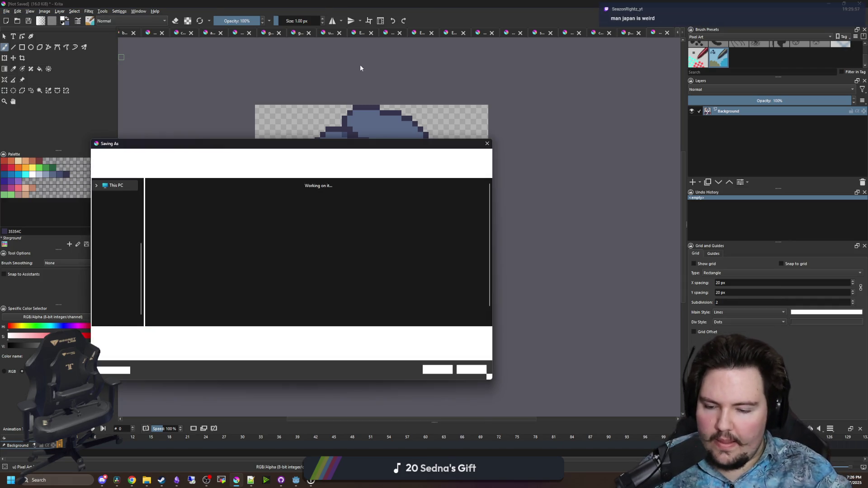
type("cat_bo")
type("ss_f")
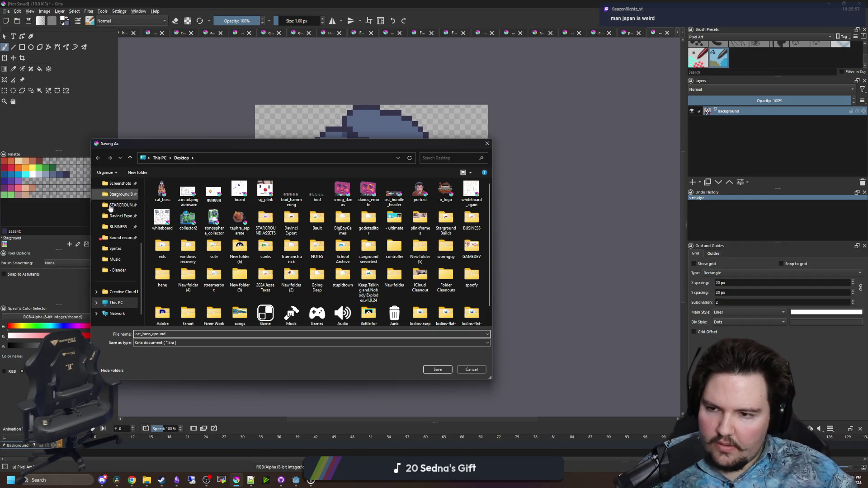
key("Return")
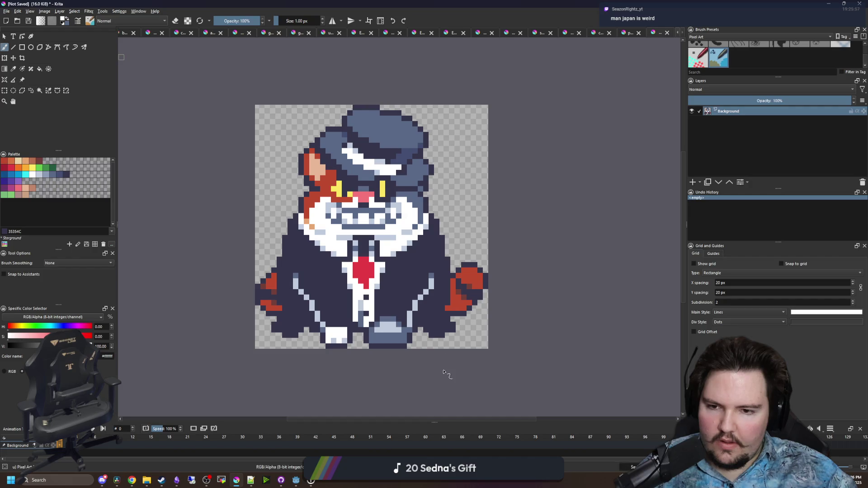
Zoom in and paint rows of white pixels on the cat's lower suit
scroll(343, 276, "up", 3)
left_click_drag(282, 294, 348, 296)
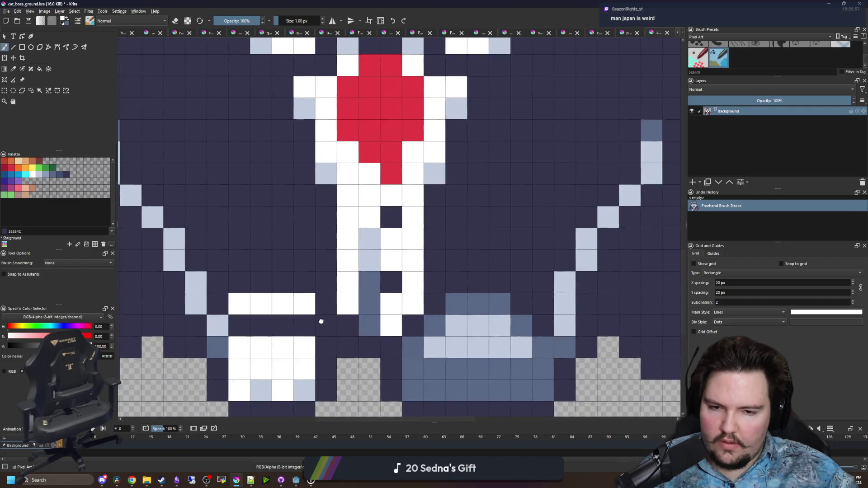
scroll(407, 290, "right", 4)
left_click(402, 294)
left_click_drag(415, 271, 461, 267)
left_click(478, 288)
scroll(423, 289, "down", 10)
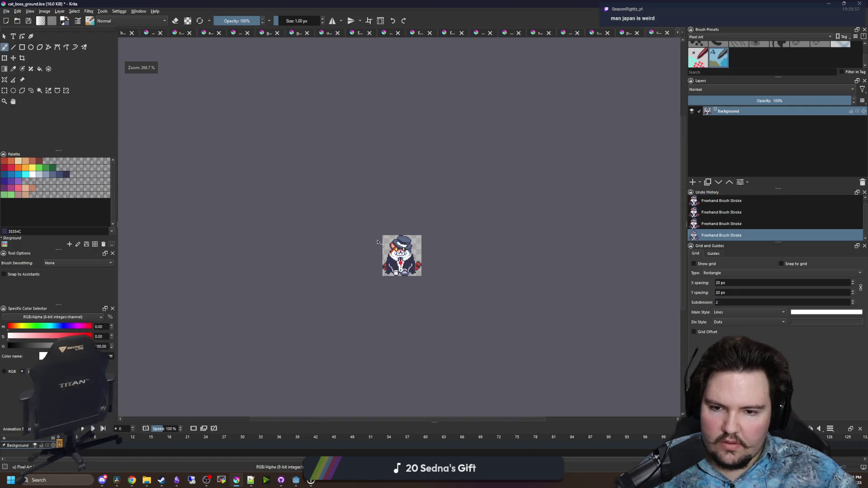
scroll(409, 270, "up", 1)
scroll(408, 270, "up", 4)
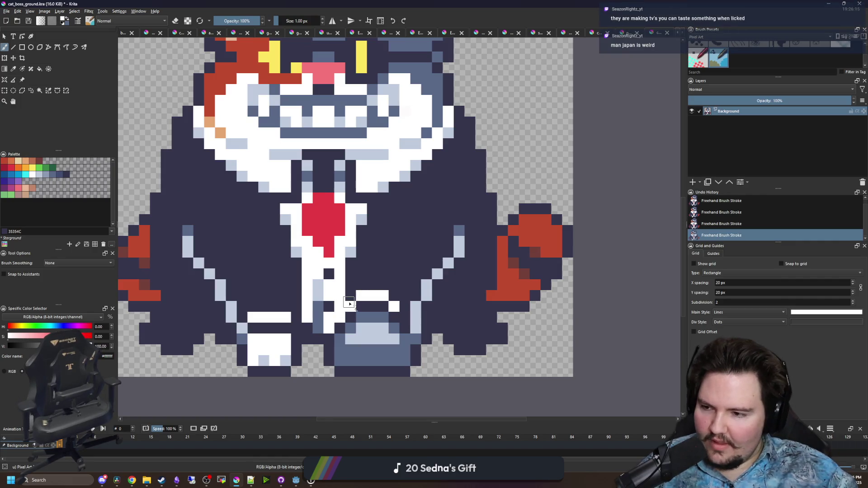
scroll(349, 304, "up", 1)
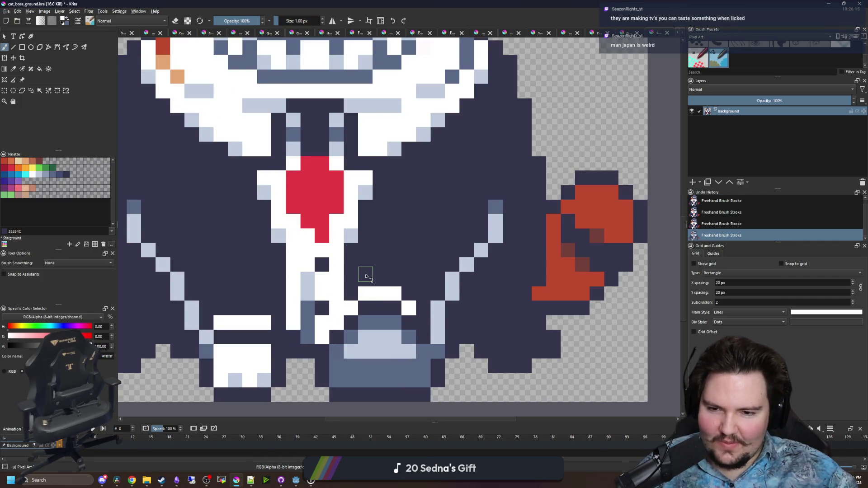
scroll(366, 276, "down", 5)
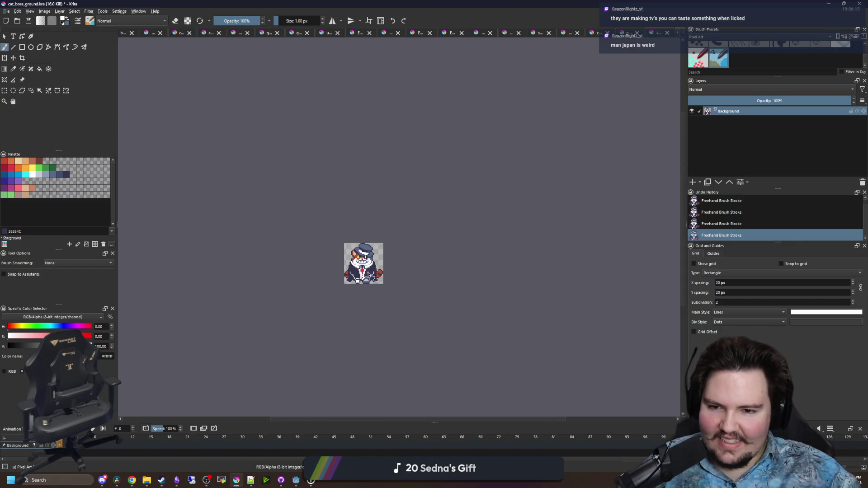
scroll(368, 275, "up", 4)
Undo the stray strokes, repaint a white row above the buckle, save, and restore Krita's window down
key("ctrl+z")
key("ctrl+z")
left_click_drag(317, 289, 377, 293)
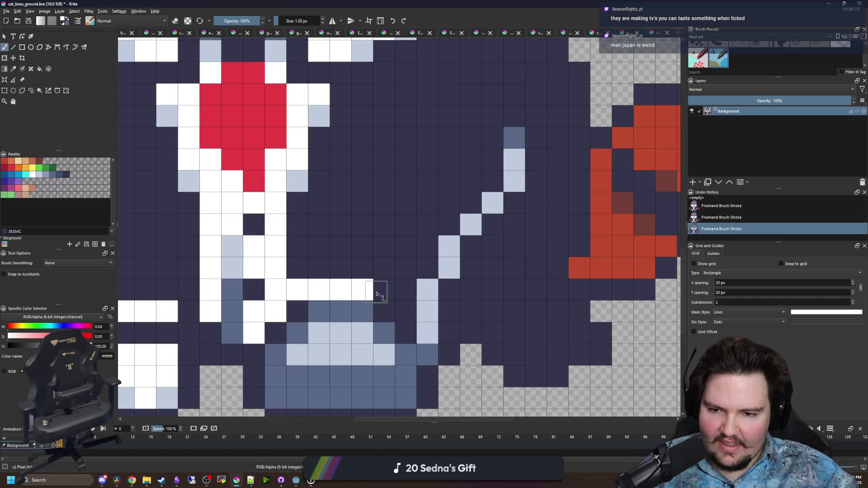
left_click(377, 294)
scroll(397, 298, "down", 5)
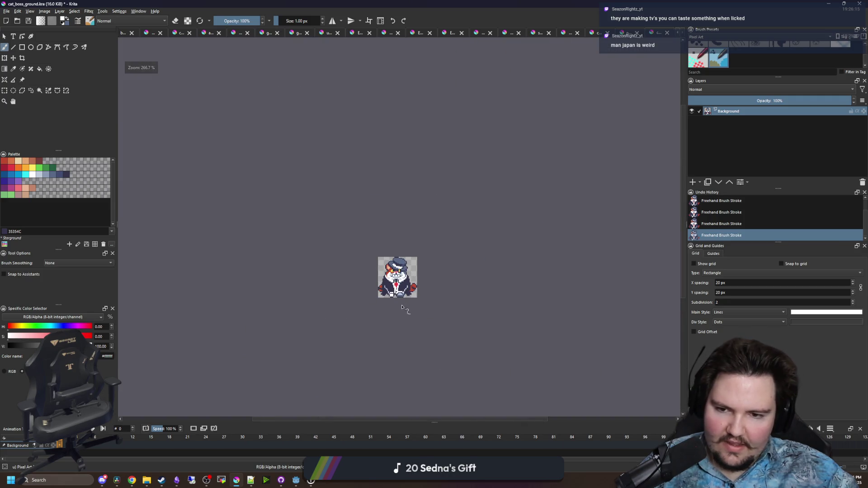
scroll(402, 308, "up", 5)
key("ctrl+s")
left_click_drag(519, 4, 408, 211)
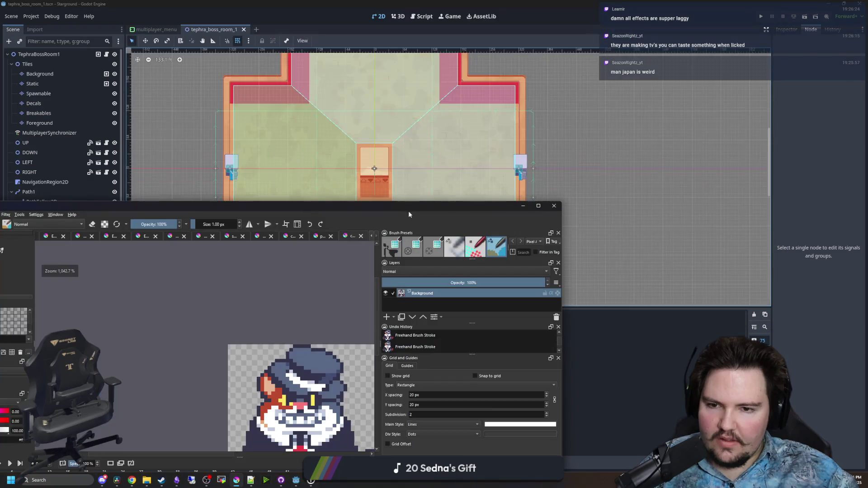
Minimize Krita, zoom out on the tephra_boss_room_1 scene, and open the stream overlay controls
left_click(523, 206)
scroll(424, 178, "down", 3)
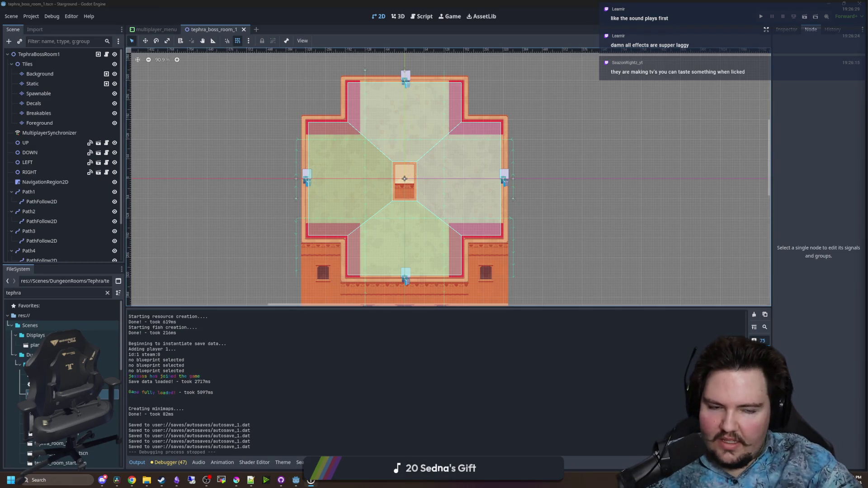
left_click(312, 481)
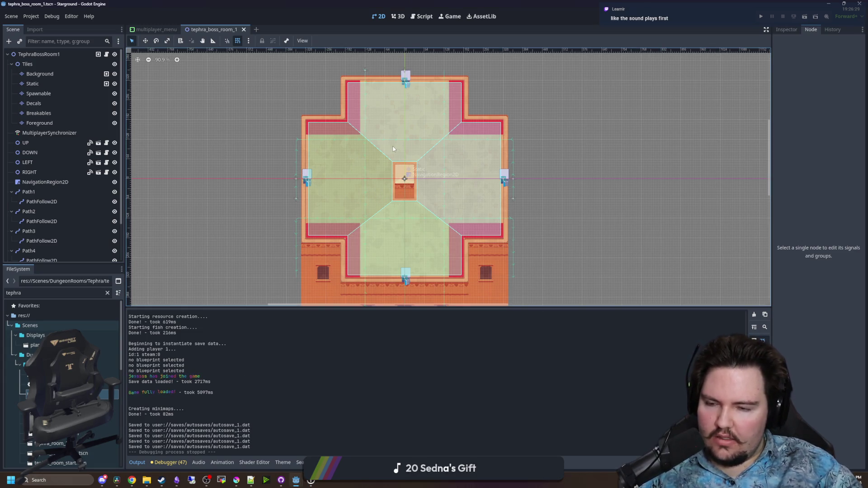
scroll(390, 148, "down", 2)
Enlarge the boss room viewport by lowering the Output panel, then bring Krita back up
scroll(390, 148, "down", 2)
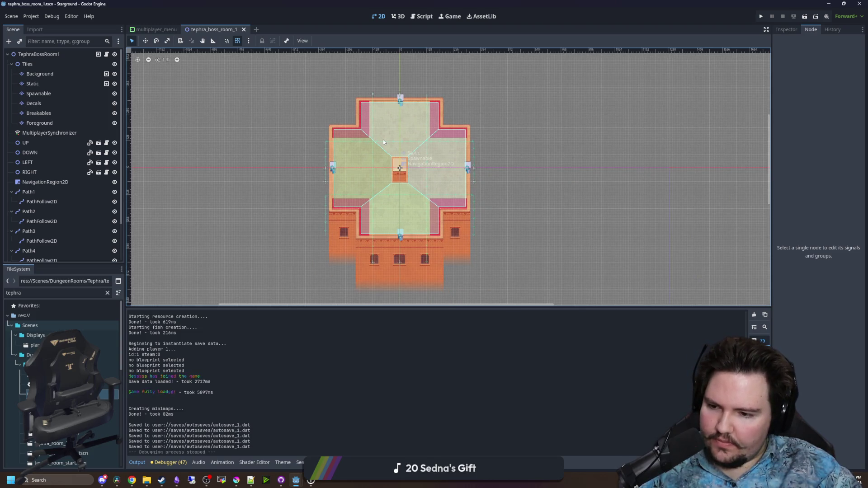
scroll(429, 249, "up", 5)
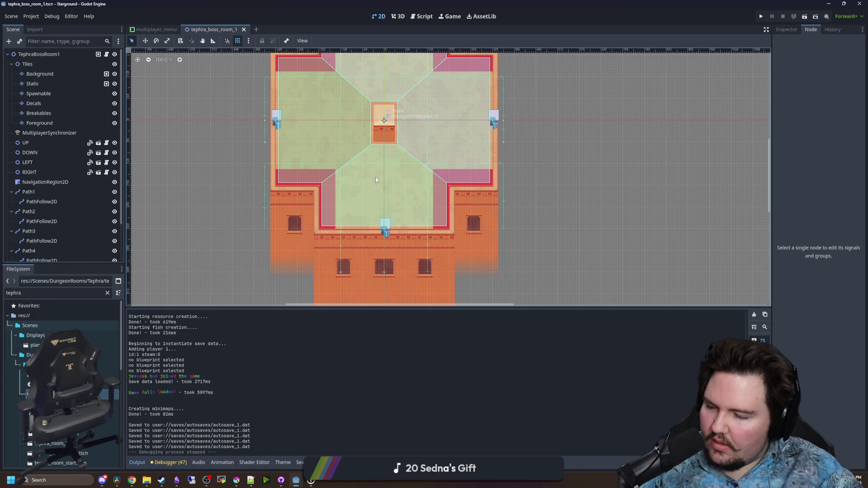
scroll(389, 188, "down", 4)
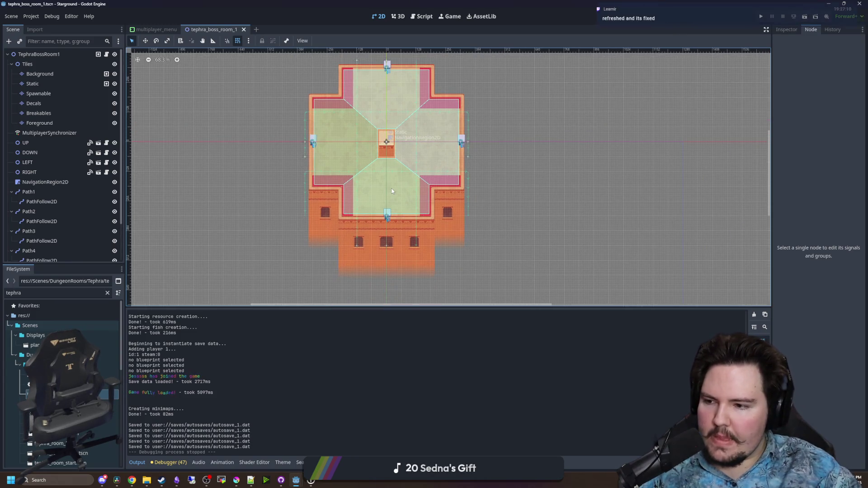
scroll(365, 151, "up", 5)
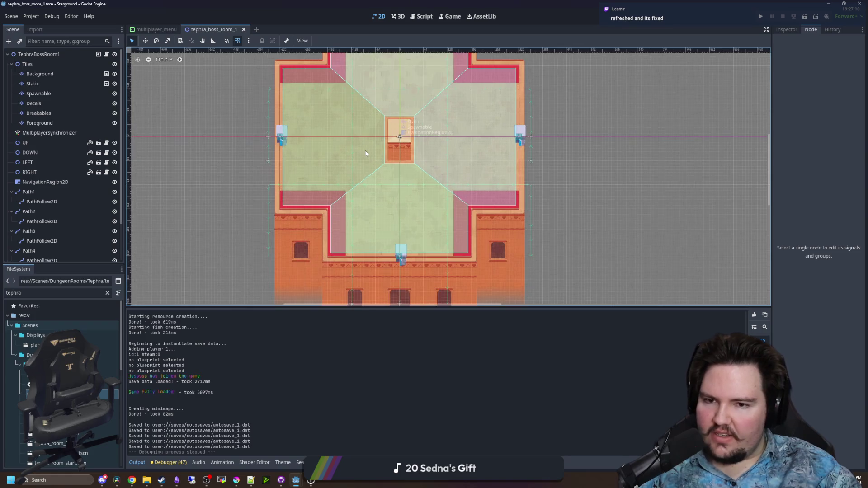
left_click_drag(416, 309, 403, 370)
scroll(380, 239, "down", 5)
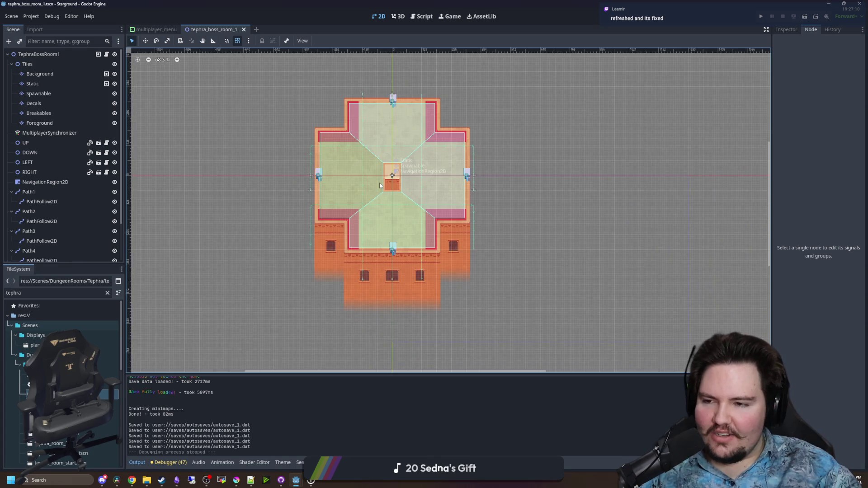
scroll(379, 185, "up", 5)
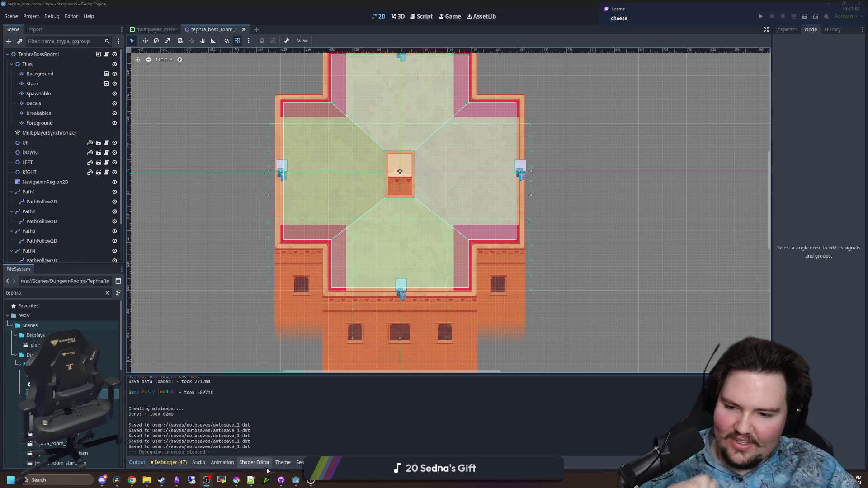
left_click(237, 481)
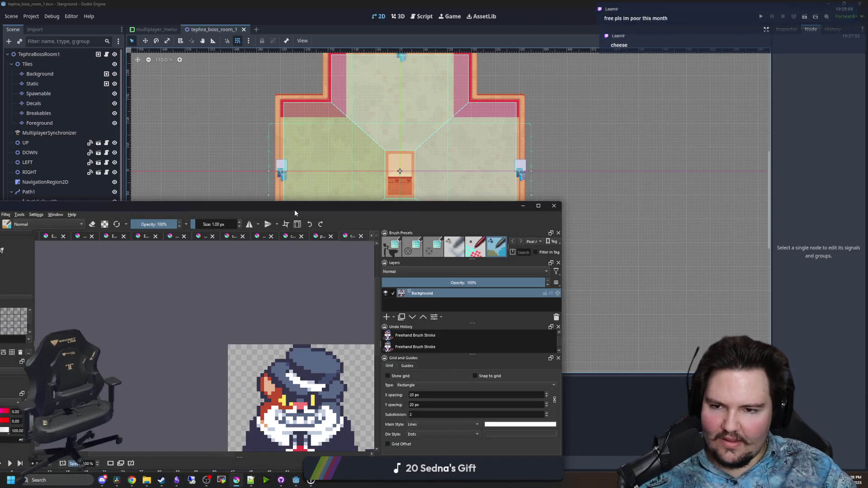
Maximize Krita and start, then cancel, a New from Clipboard document
double_click(294, 210)
scroll(351, 236, "up", 2)
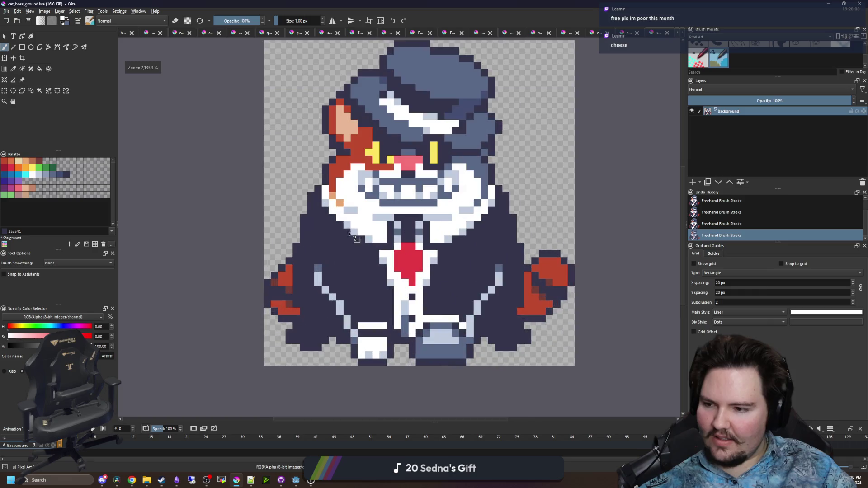
left_click(14, 11)
left_click(136, 84)
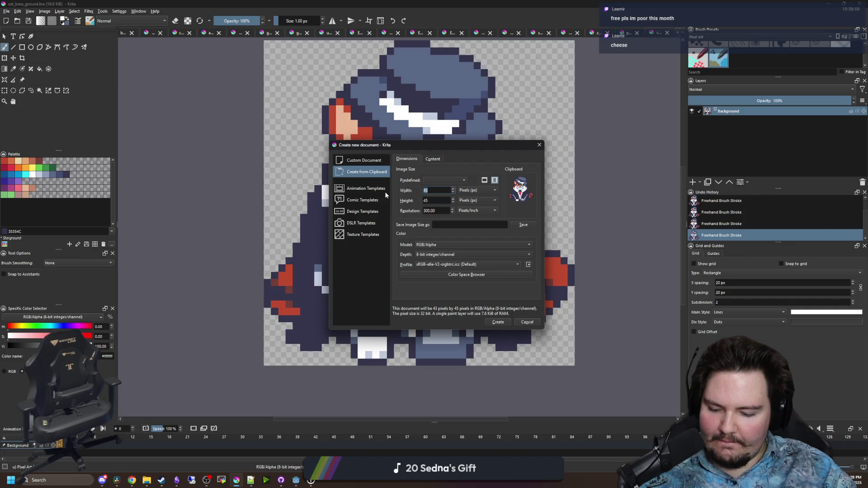
left_click(528, 321)
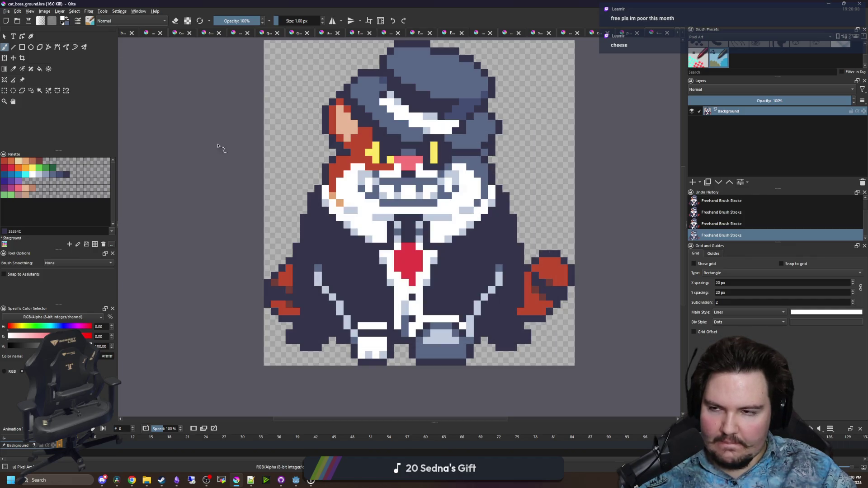
Open the File > Open image browser, then switch over to the Twitch dashboard
left_click(6, 11)
left_click(14, 27)
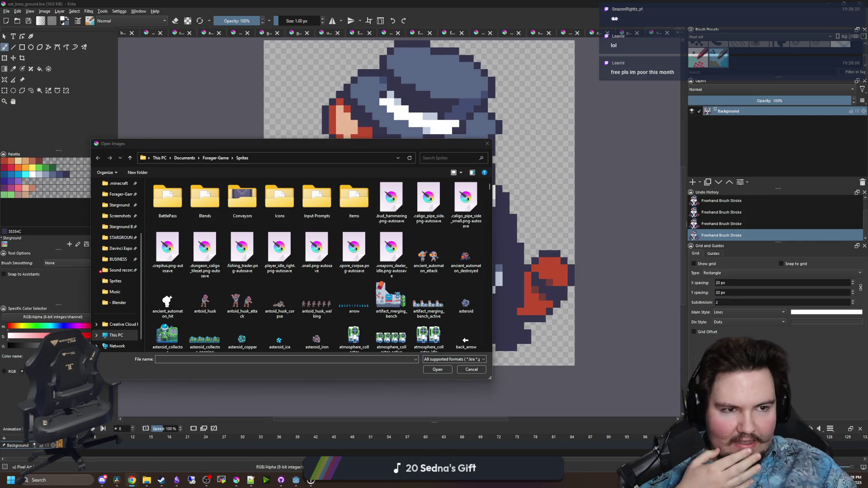
key("alt+Tab")
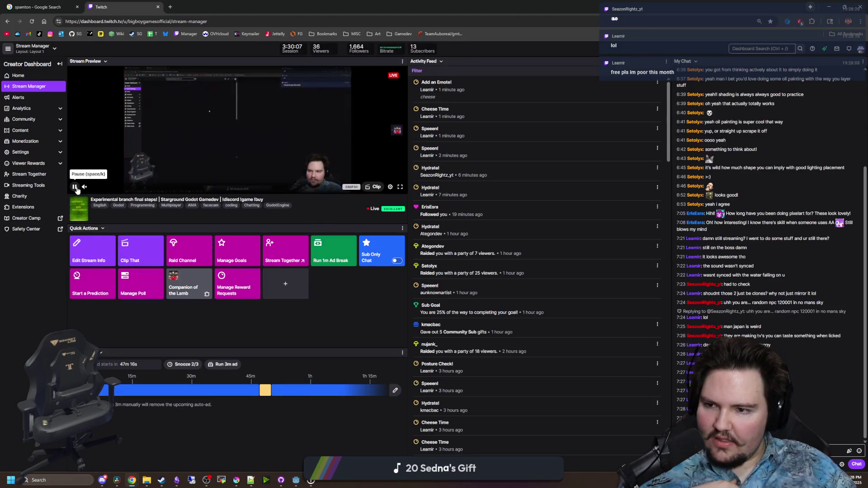
Pause the stream preview and go to the Emotes page under Viewer Rewards
left_click(74, 187)
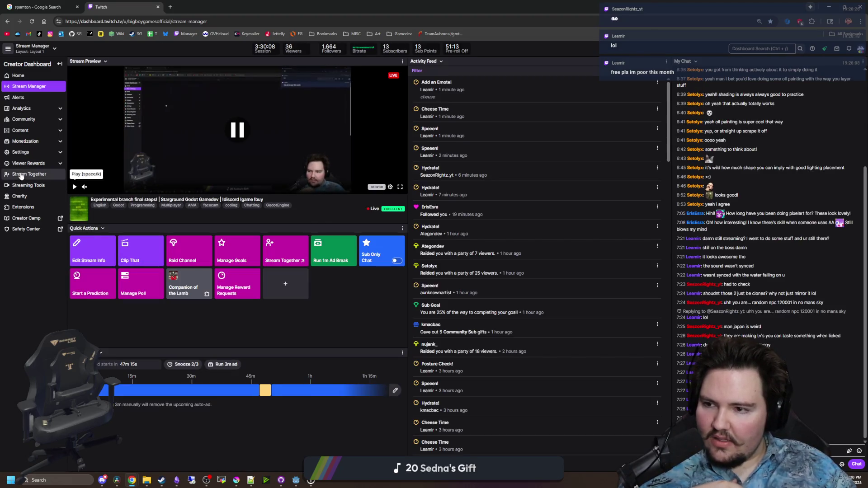
left_click(27, 164)
left_click(30, 191)
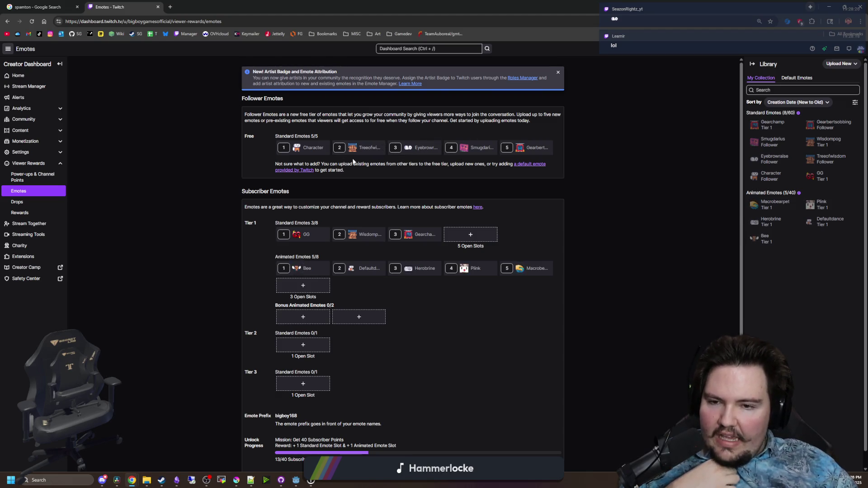
mouse_move(357, 148)
left_mouse_down()
mouse_move(357, 251)
mouse_move(458, 237)
mouse_move(440, 273)
mouse_move(312, 271)
mouse_move(351, 143)
left_mouse_up()
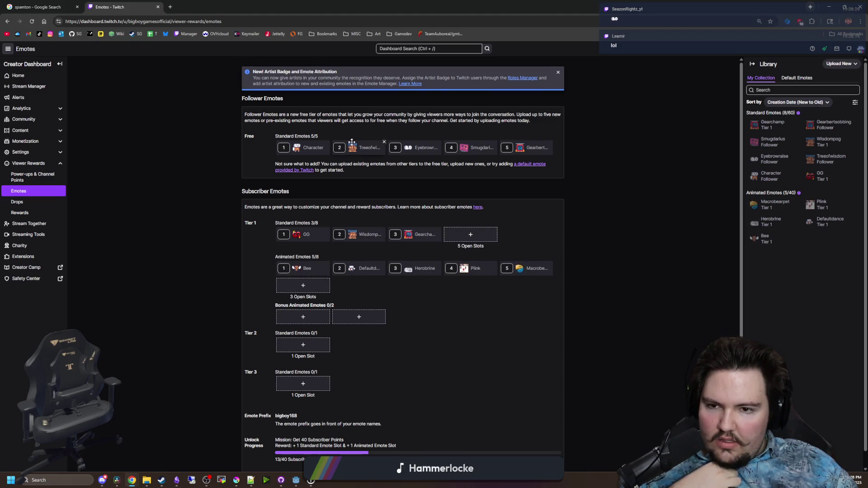
left_click(340, 149)
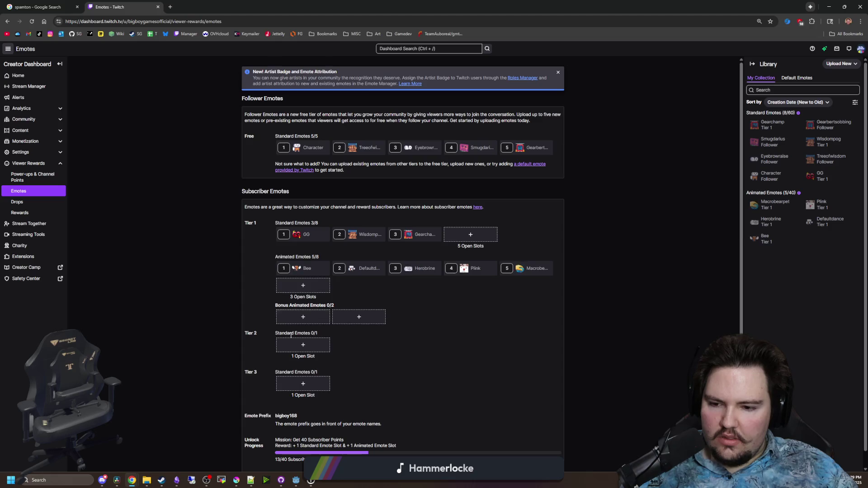
scroll(307, 295, "down", 3)
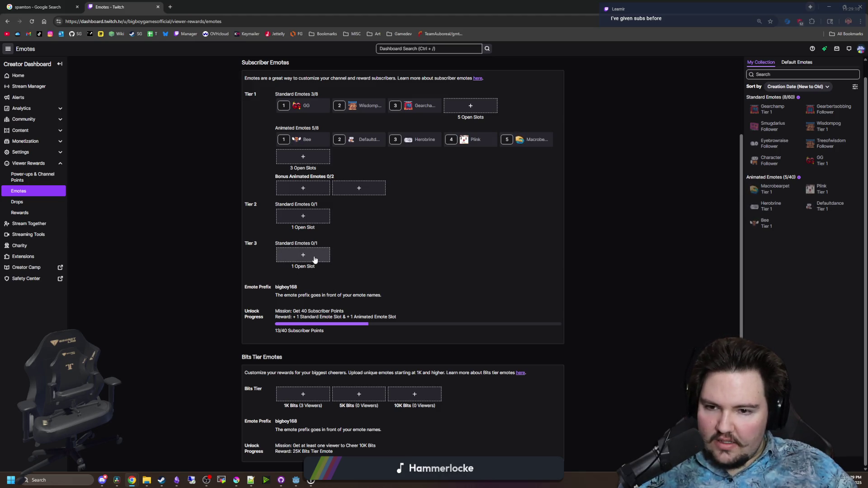
scroll(397, 286, "up", 1)
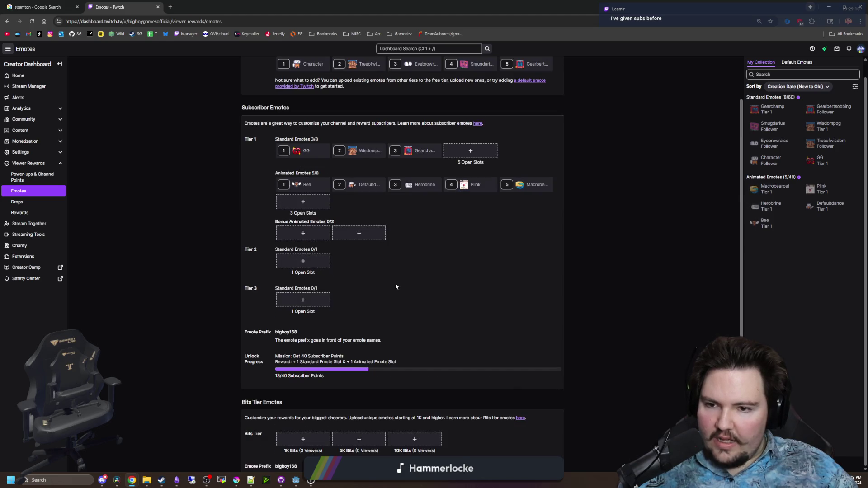
scroll(318, 211, "up", 2)
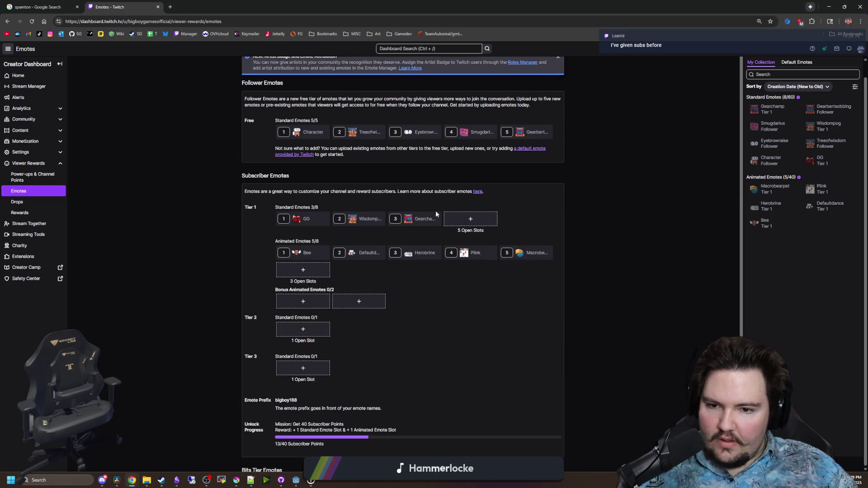
scroll(399, 159, "up", 1)
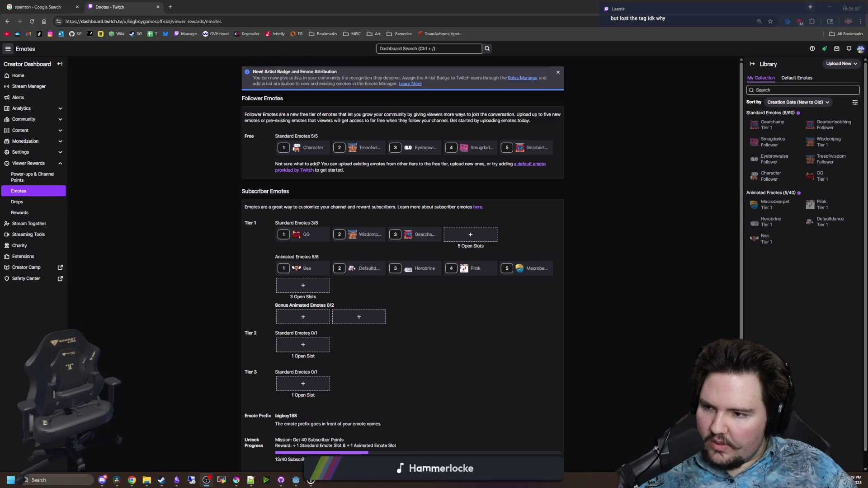
left_click(156, 321)
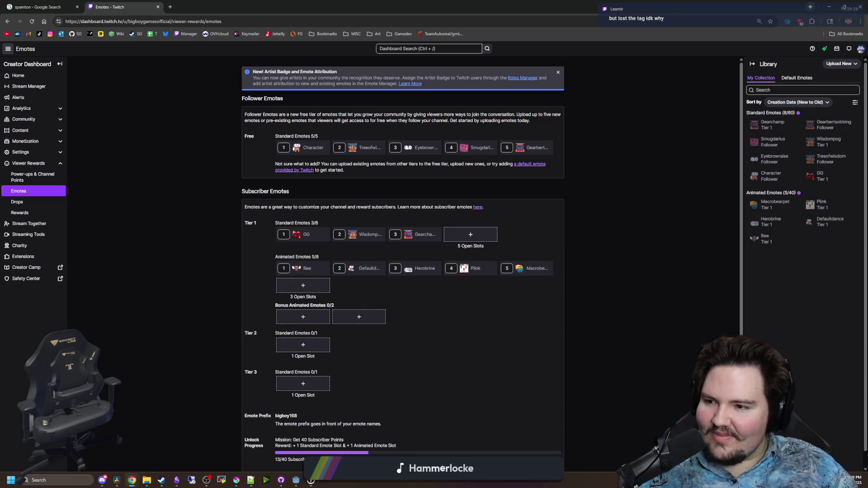
key("alt+Tab")
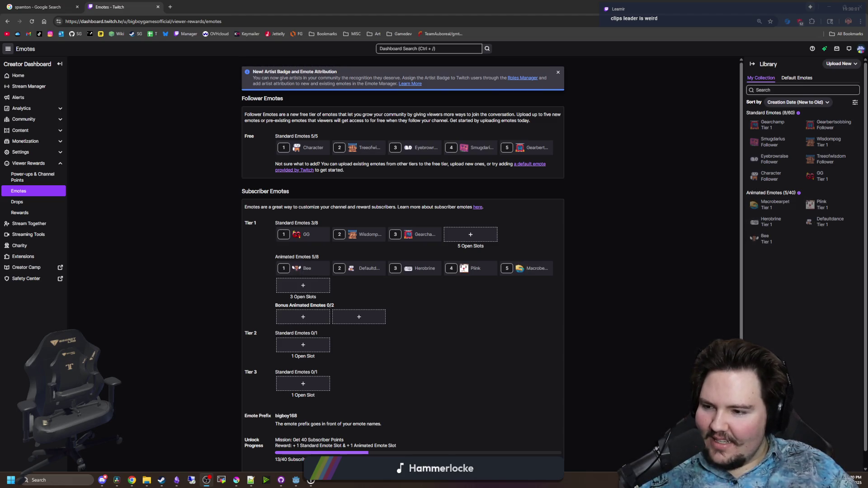
left_click(107, 317)
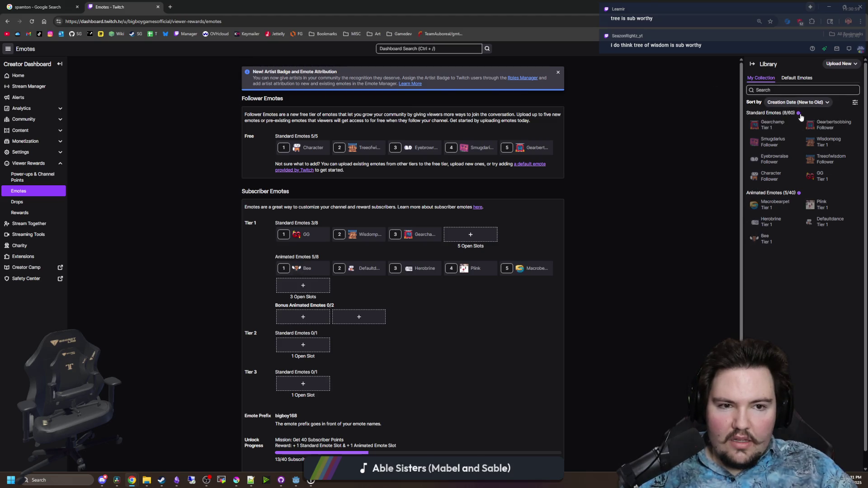
mouse_move(799, 114)
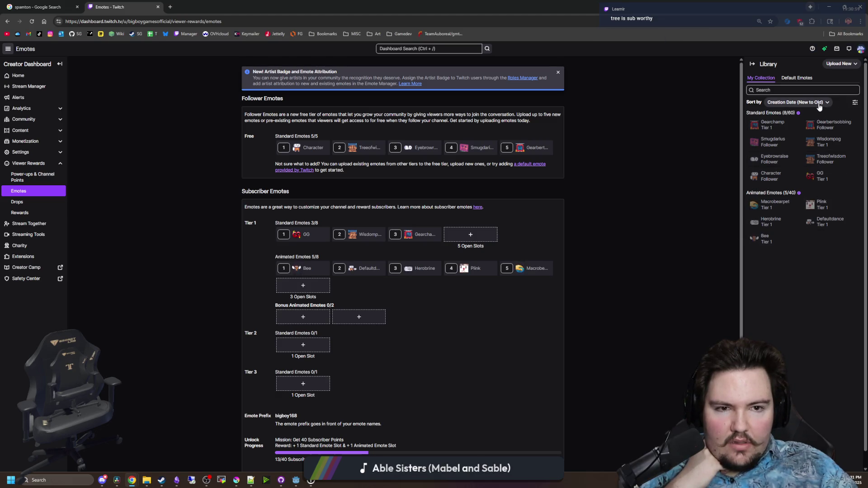
Check the tier options for the Character and Treeofwisdom emotes, leaving both as Follower
left_click(842, 65)
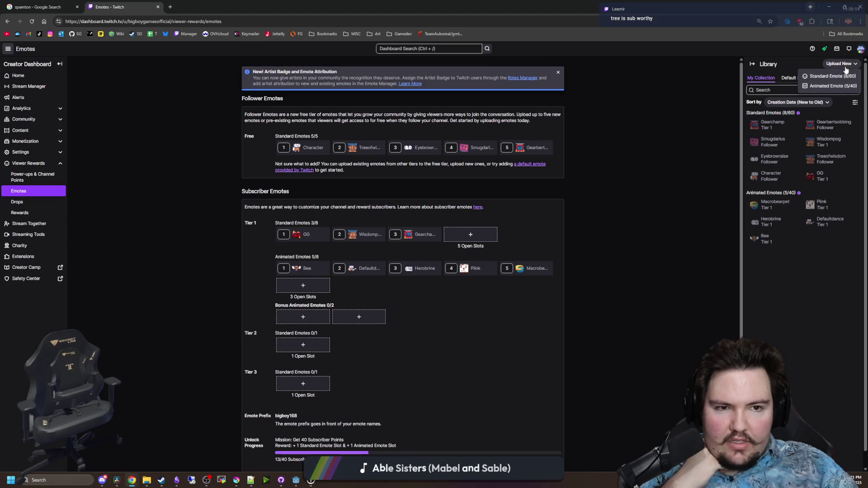
left_click(768, 178)
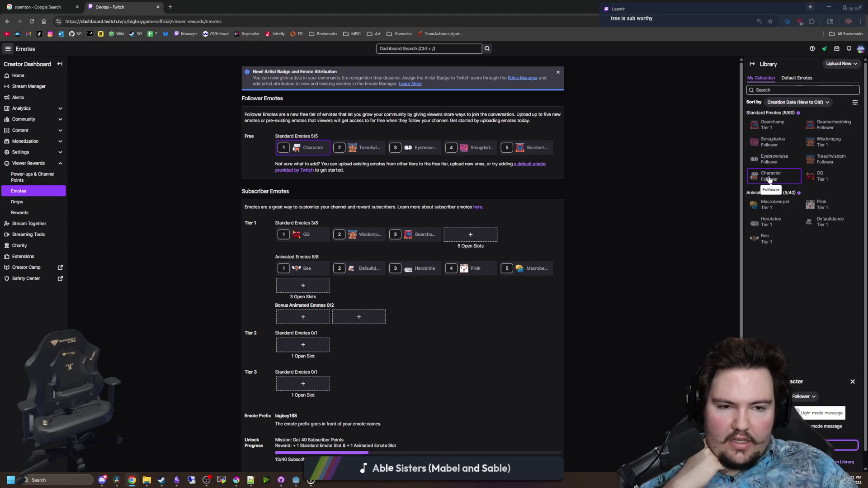
left_click(802, 397)
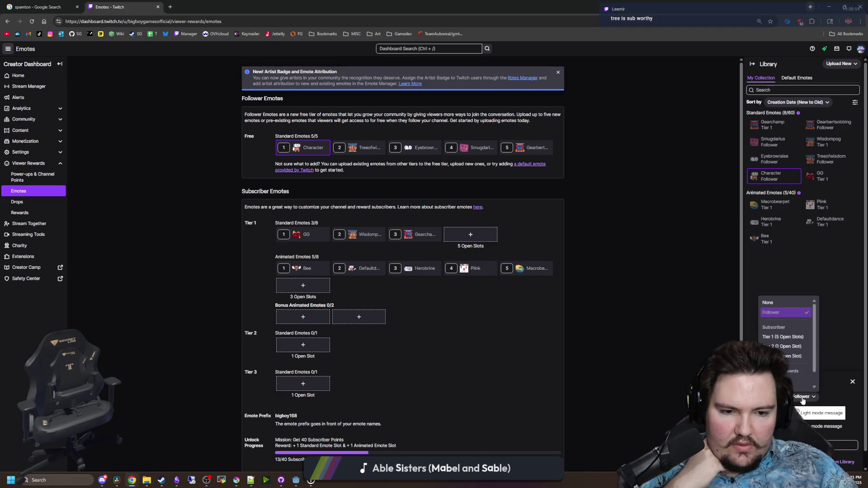
left_click(786, 297)
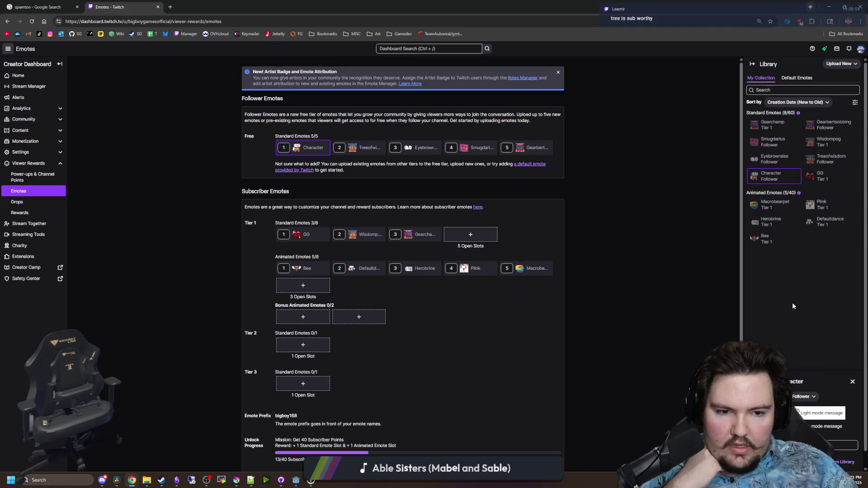
left_click(791, 332)
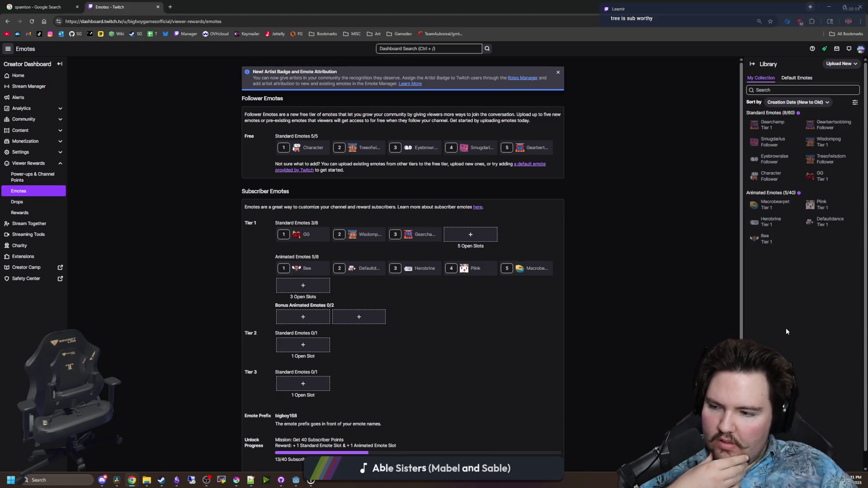
left_click(360, 144)
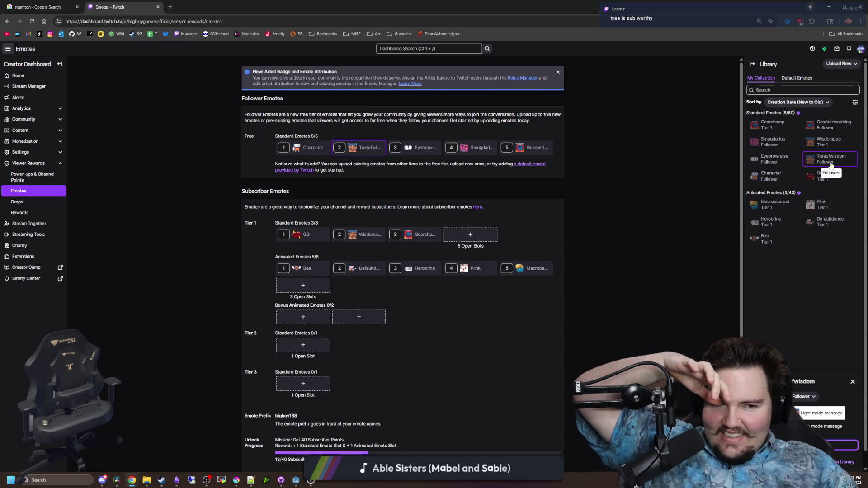
left_click(806, 397)
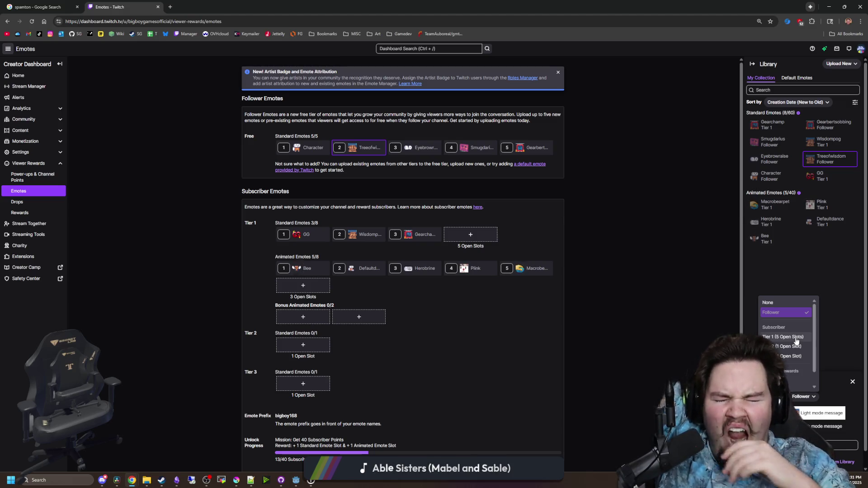
left_click(806, 253)
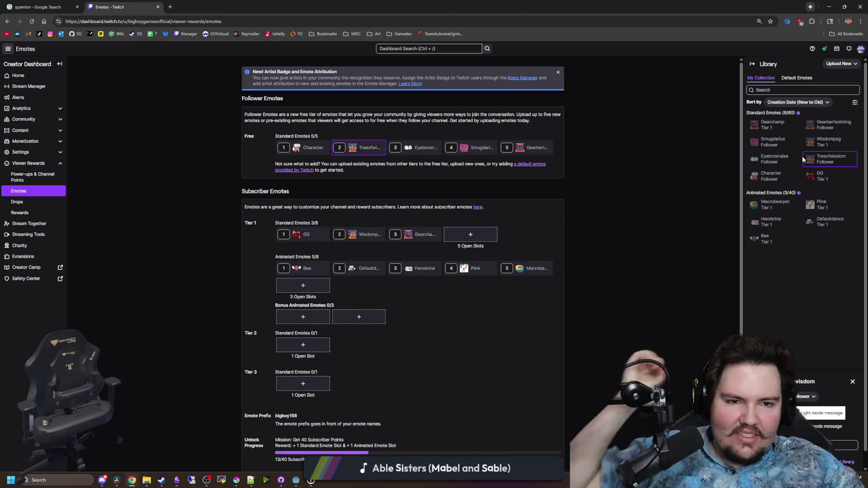
left_click(774, 141)
left_click(802, 397)
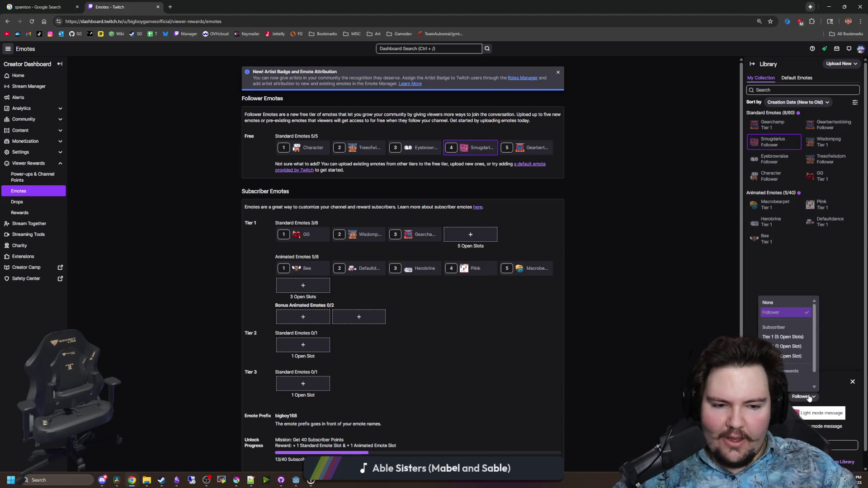
left_click(789, 337)
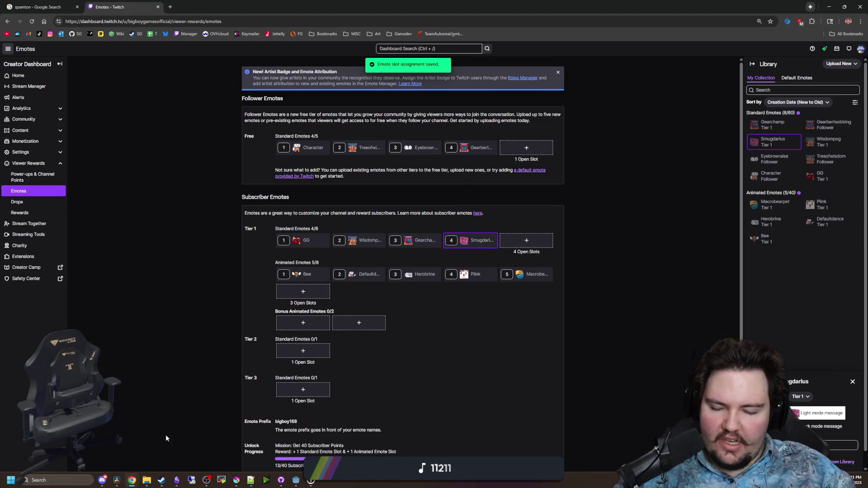
mouse_move(146, 480)
left_click(153, 460)
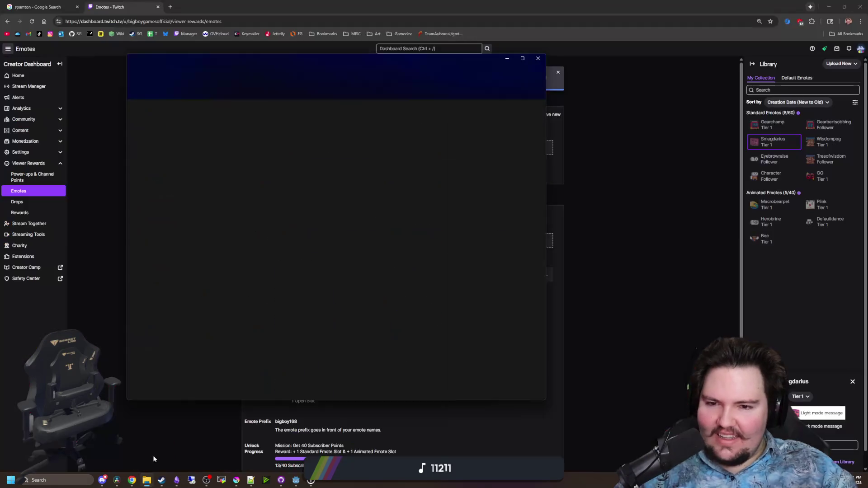
Scroll through the Desktop folder's files, then minimize the File Explorer window
scroll(249, 279, "down", 15)
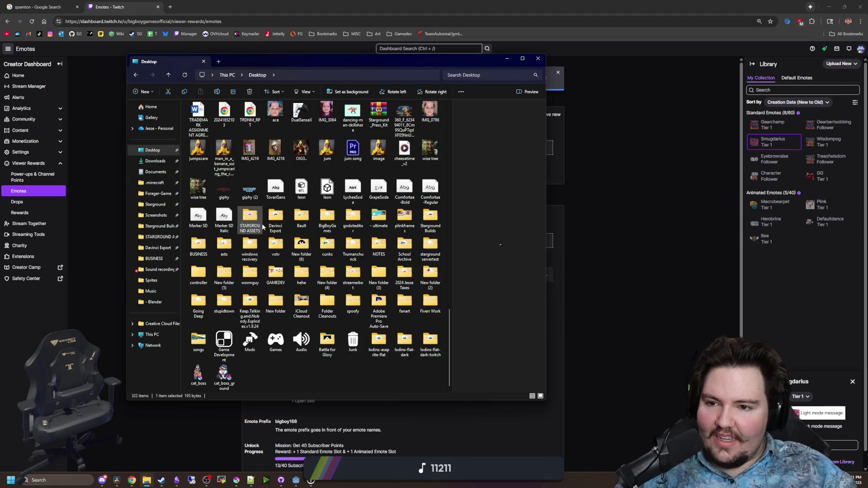
scroll(249, 271, "up", 15)
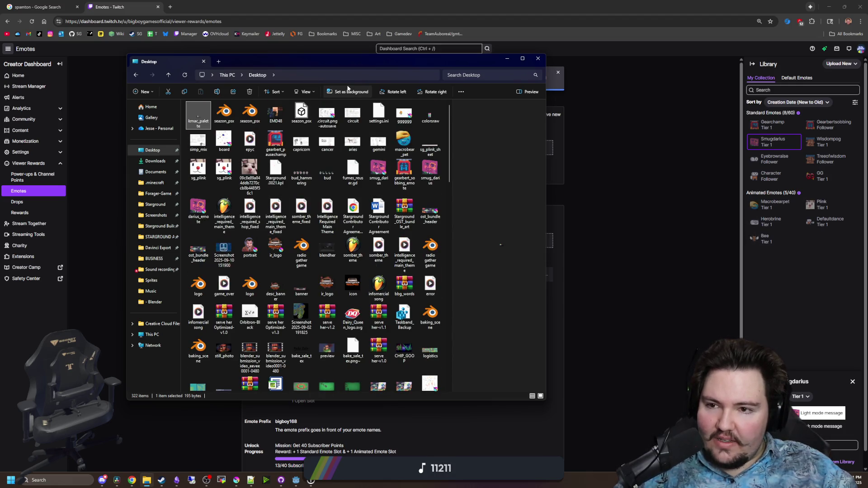
scroll(378, 163, "down", 5)
scroll(361, 160, "down", 3)
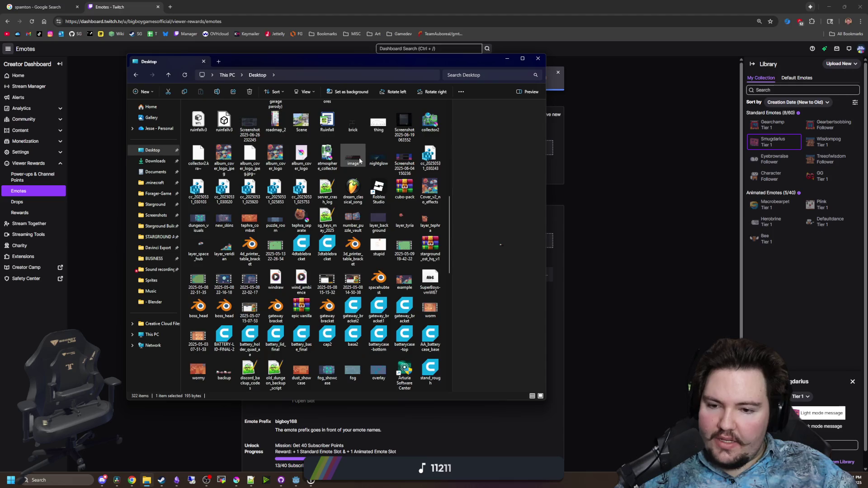
scroll(361, 161, "down", 15)
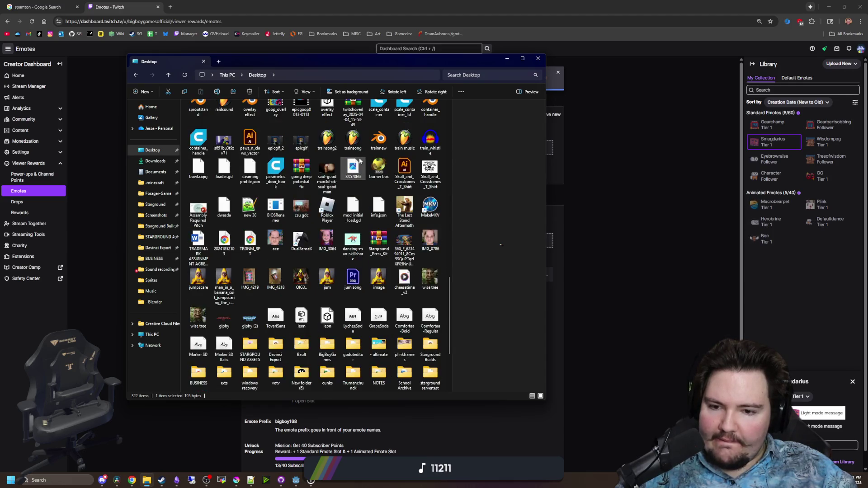
left_click(507, 58)
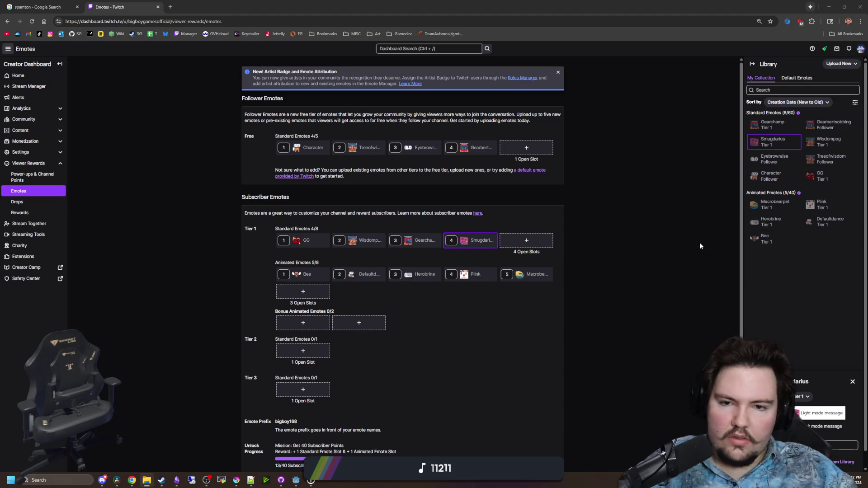
Upload a new standard emote named 'cheese' using the cheese wedge PNG image
left_click(795, 328)
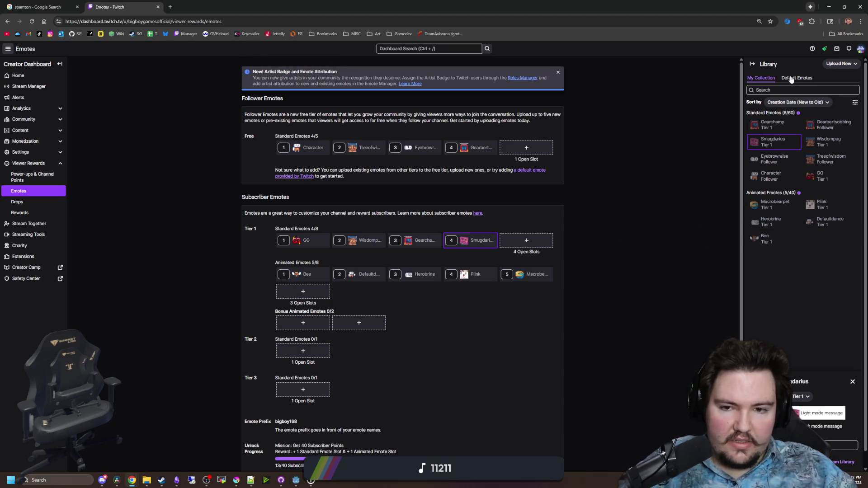
left_click(836, 66)
left_click(821, 77)
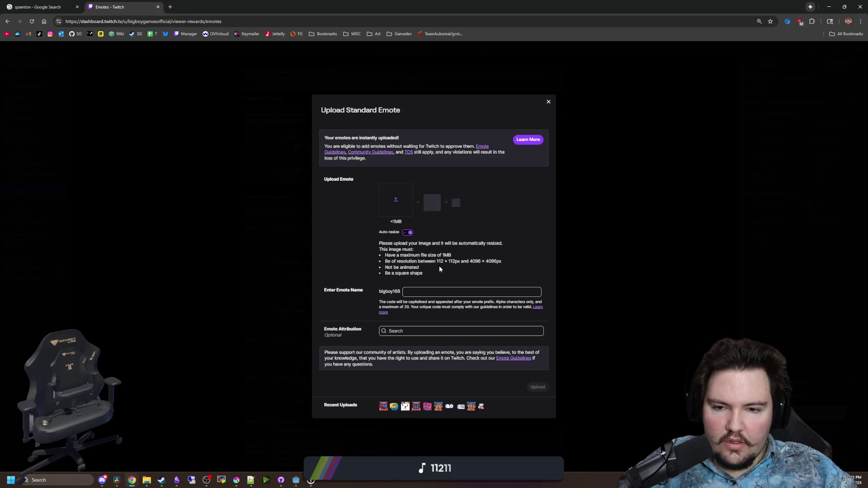
left_click(427, 293)
type("cheese")
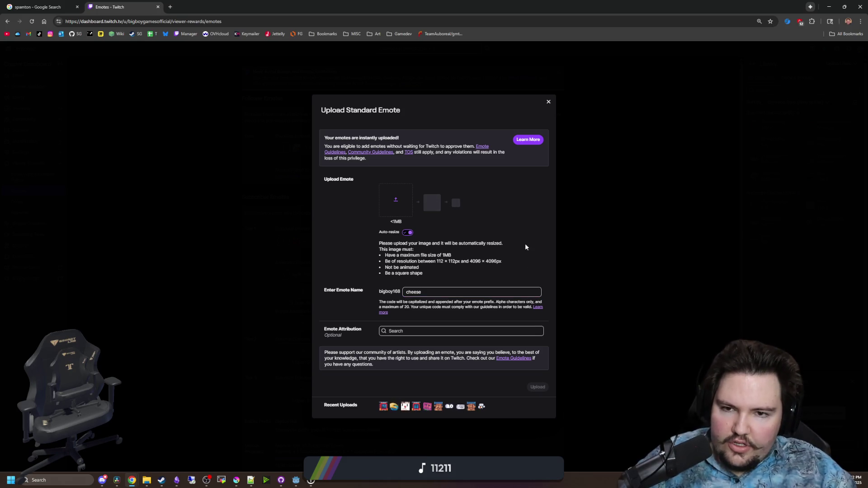
left_click(388, 206)
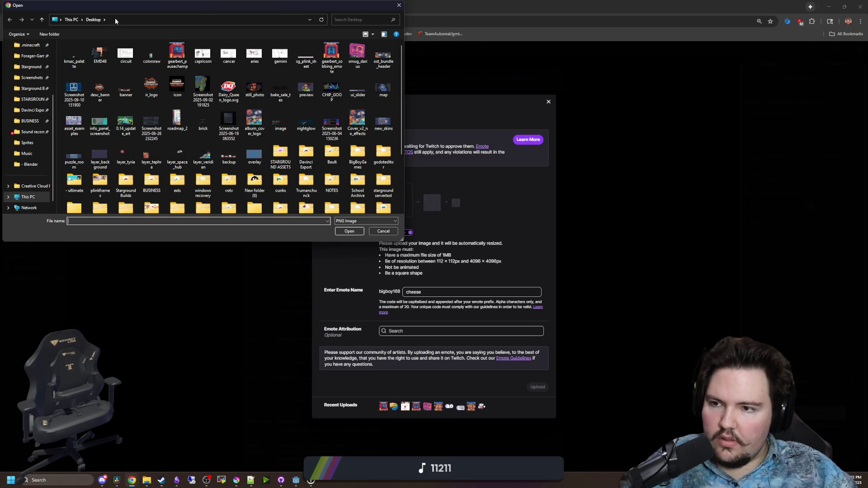
key("Escape")
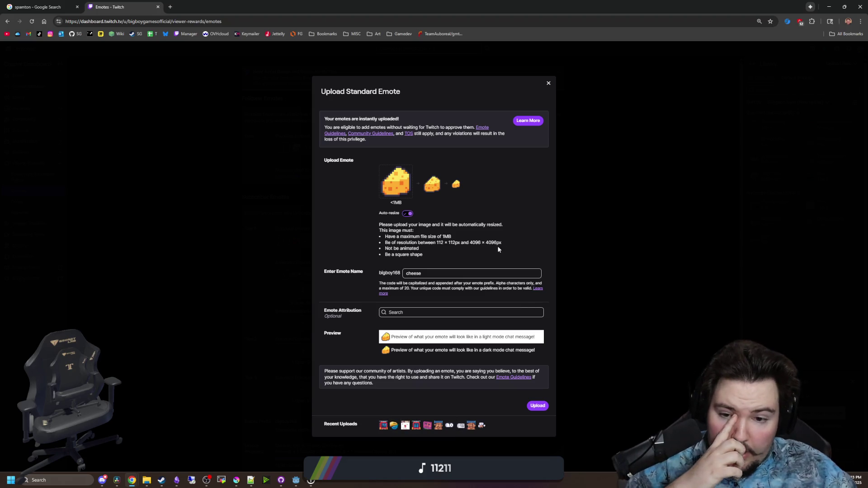
left_click(539, 405)
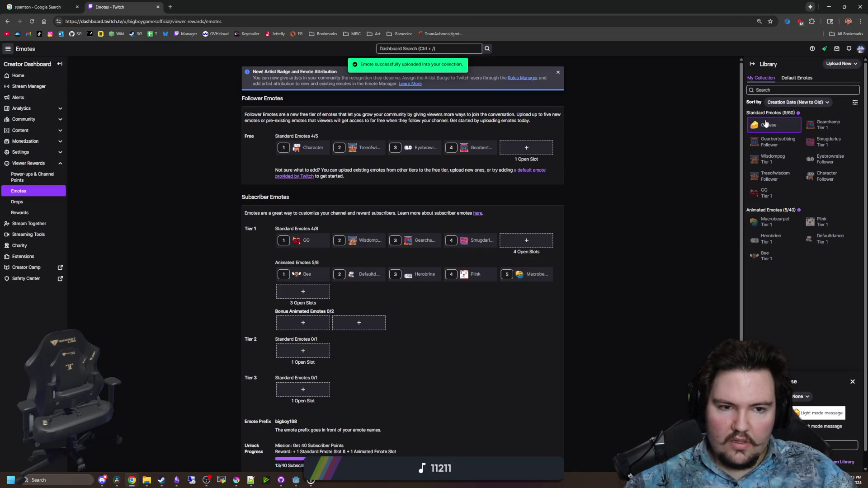
Make cheese a Follower emote, review the page down to Bits tiers, then switch to Krita
left_click(799, 396)
left_click(764, 312)
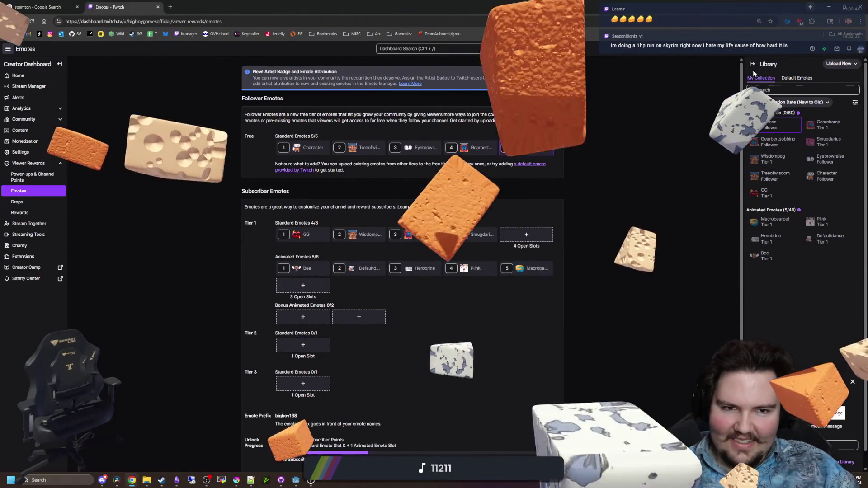
left_click(753, 64)
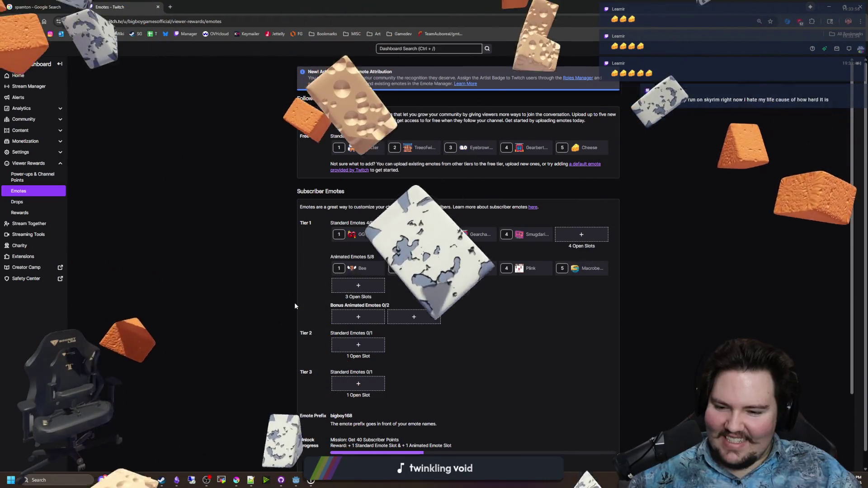
scroll(280, 289, "down", 3)
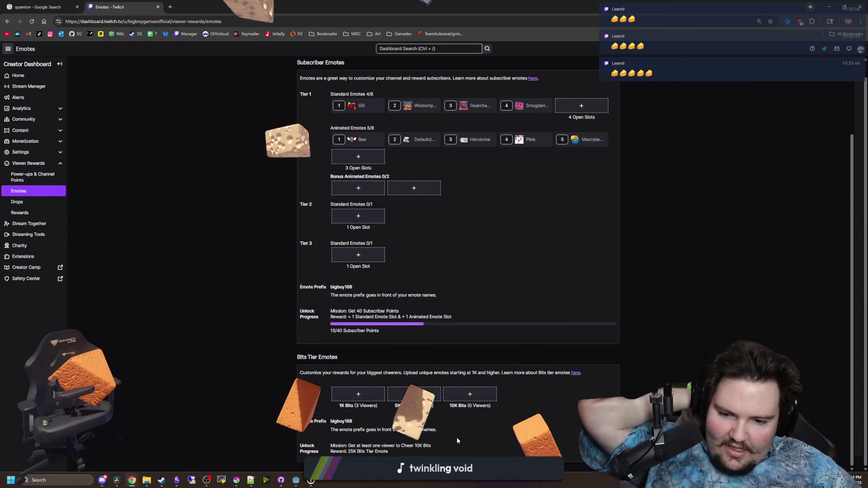
scroll(276, 400, "up", 5)
key("alt+Tab")
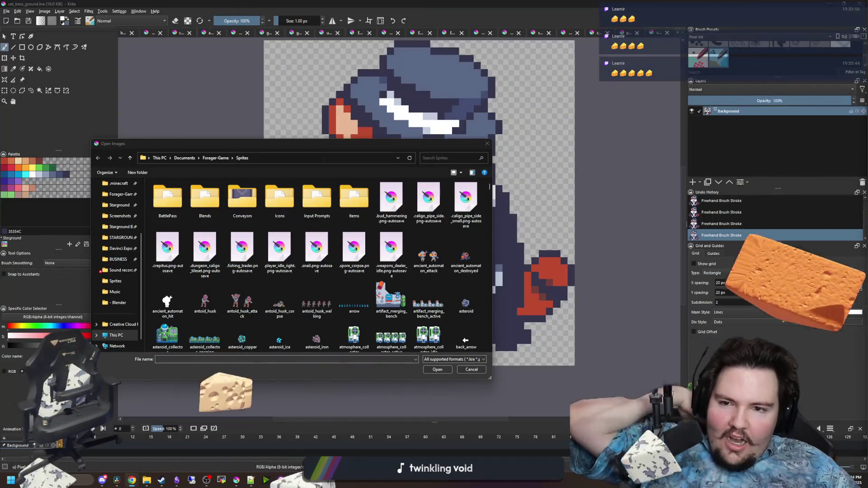
Cancel Krita's Open Images dialog and bring up GitHub Desktop with the Starground changes
left_click(471, 370)
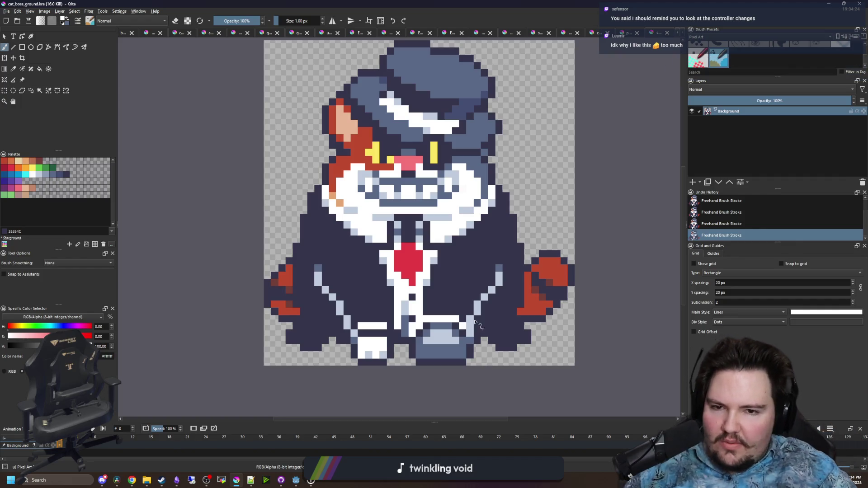
key("alt+Tab")
left_click(281, 480)
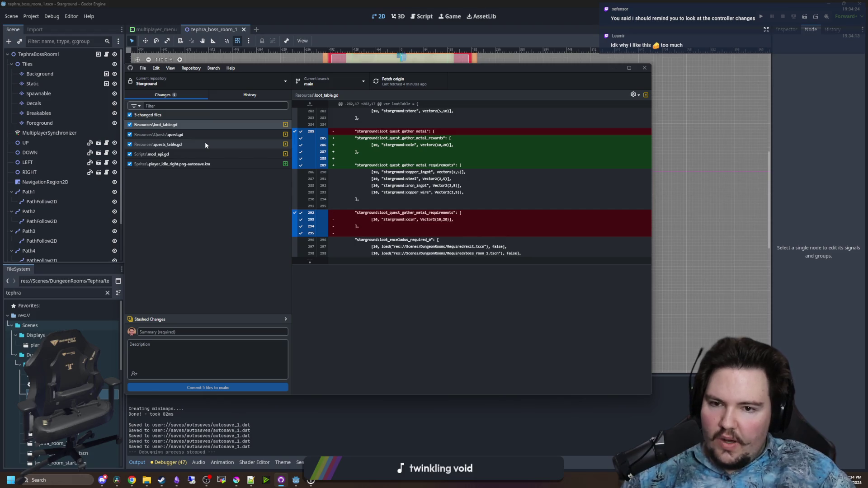
Review the diffs of quest.gd, quests_table.gd, mod_api.gd, the sprite autosave and loot_table.gd
left_click(198, 133)
left_click(188, 144)
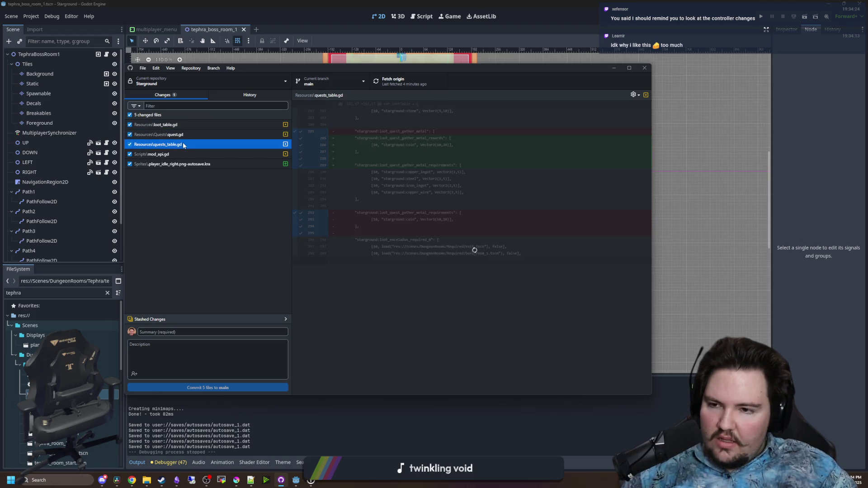
left_click(170, 154)
left_click(171, 164)
left_click(183, 124)
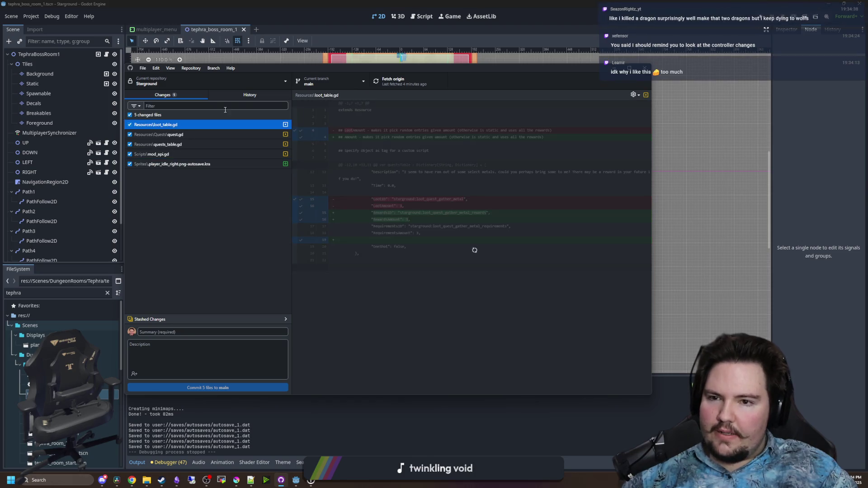
Create a boss_and_quests branch, bring the changes over, and start the commit summary
left_click(328, 81)
left_click(409, 108)
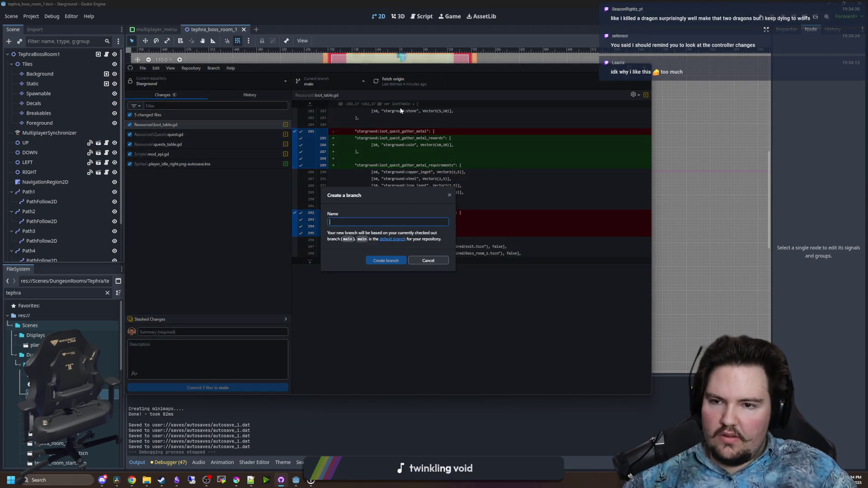
type("new")
key("BackSpace")
key("BackSpace")
key("BackSpace")
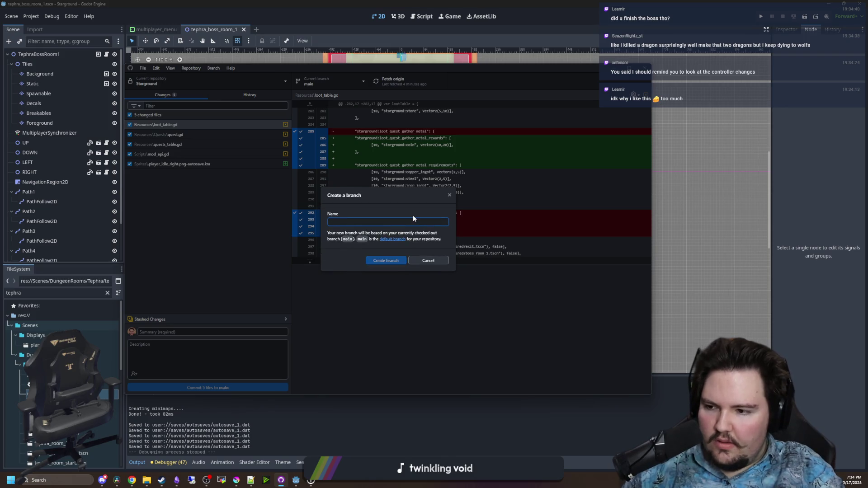
type("boss_and_quests")
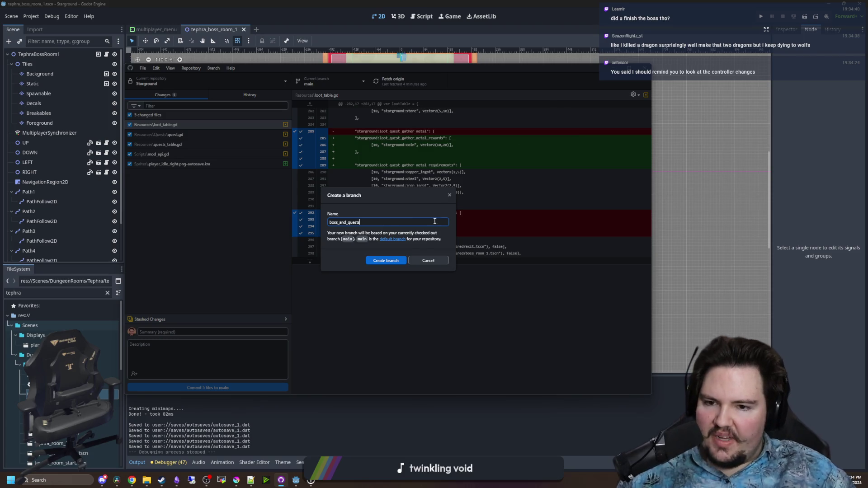
left_click(385, 261)
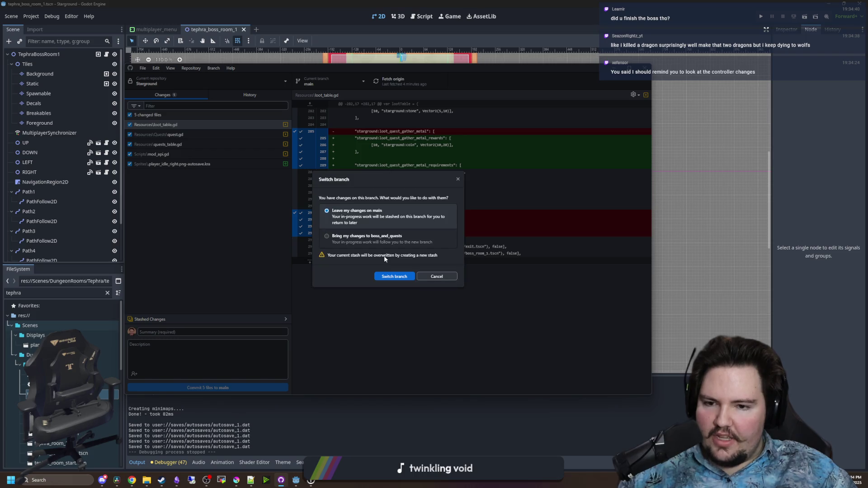
left_click(366, 236)
left_click(394, 271)
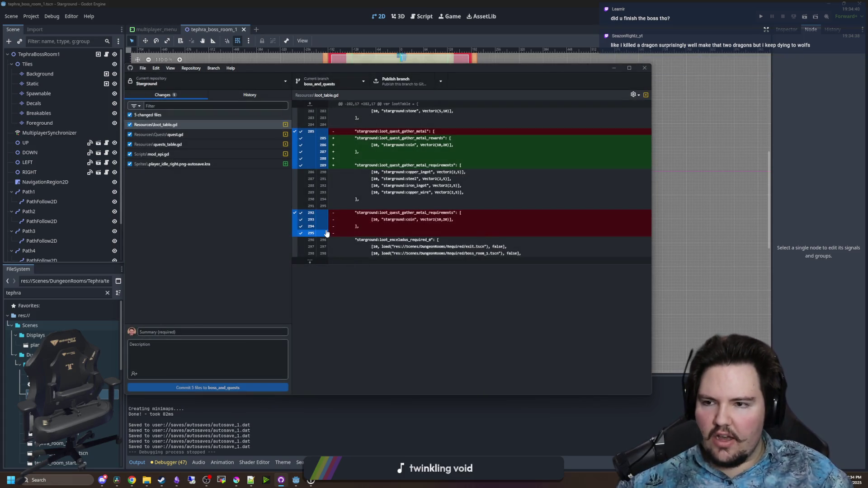
left_click(183, 327)
type("f")
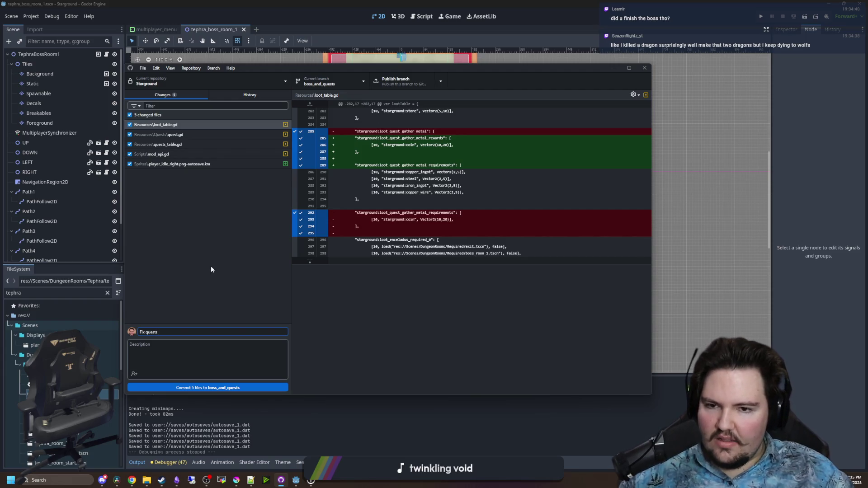
Rewrite the commit summary for the quest fix
key("BackSpace")
type("gather quest")
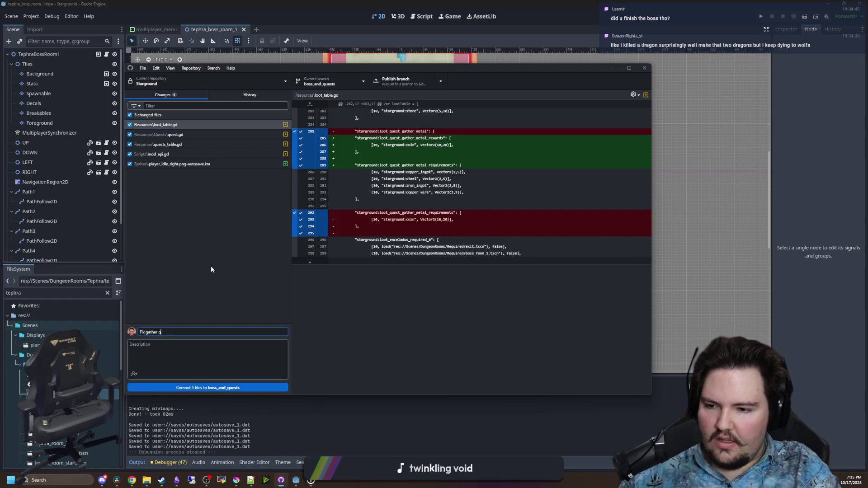
left_click_drag(182, 331, 134, 333)
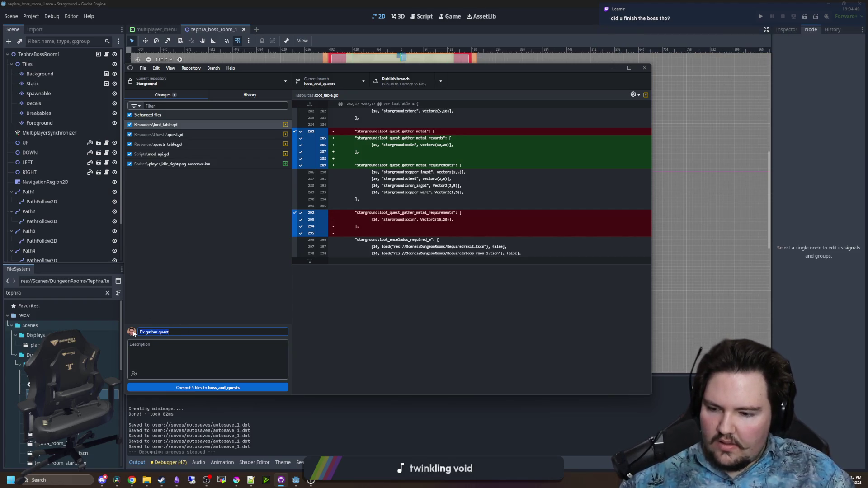
type("F")
type("uest")
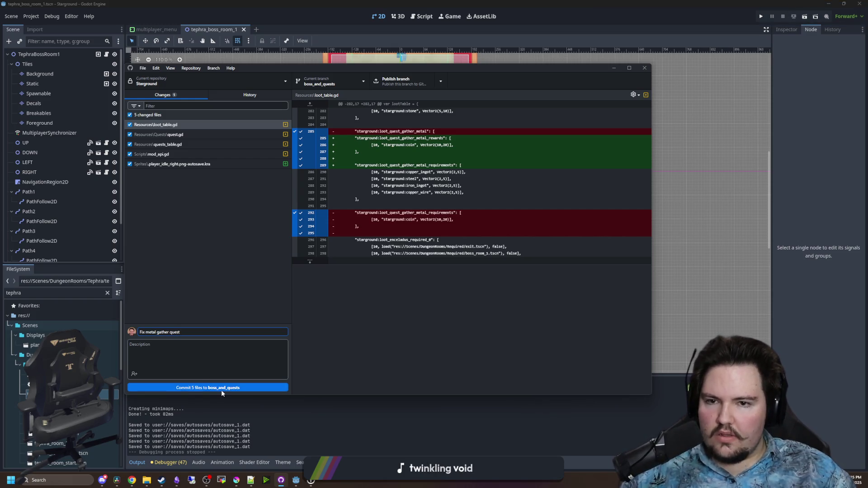
Commit the 5 files to boss_and_quests and publish the branch to GitHub
left_click(222, 390)
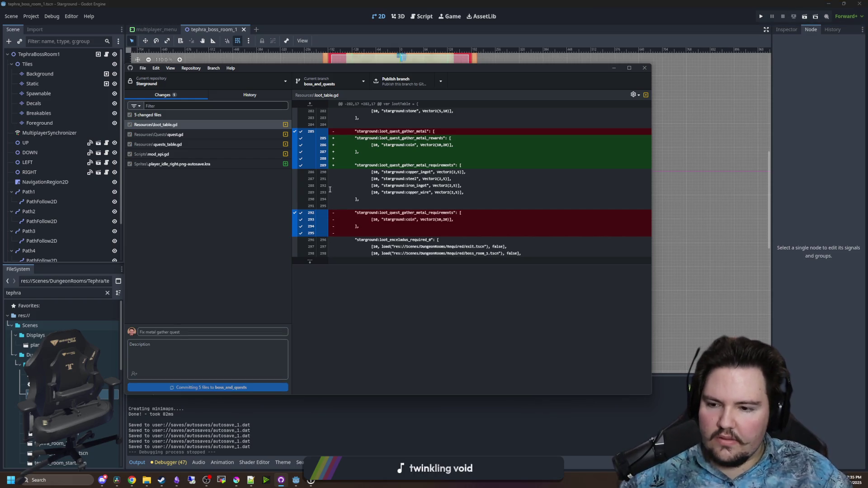
left_click(404, 86)
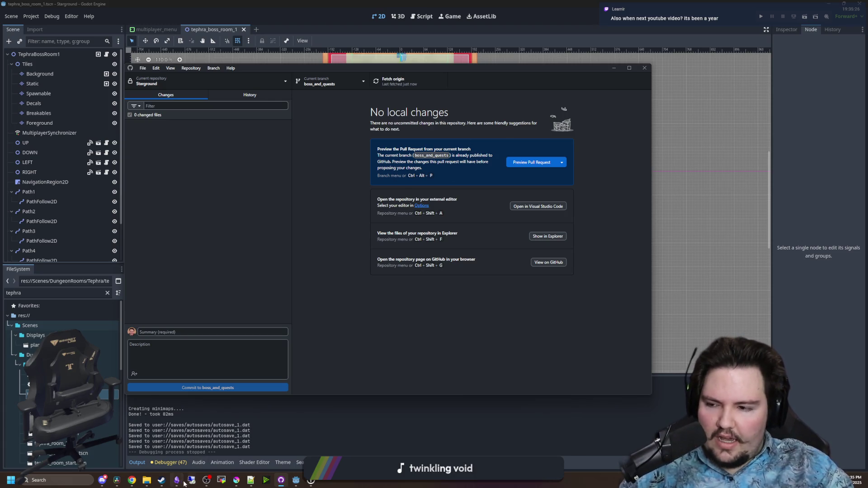
mouse_move(177, 480)
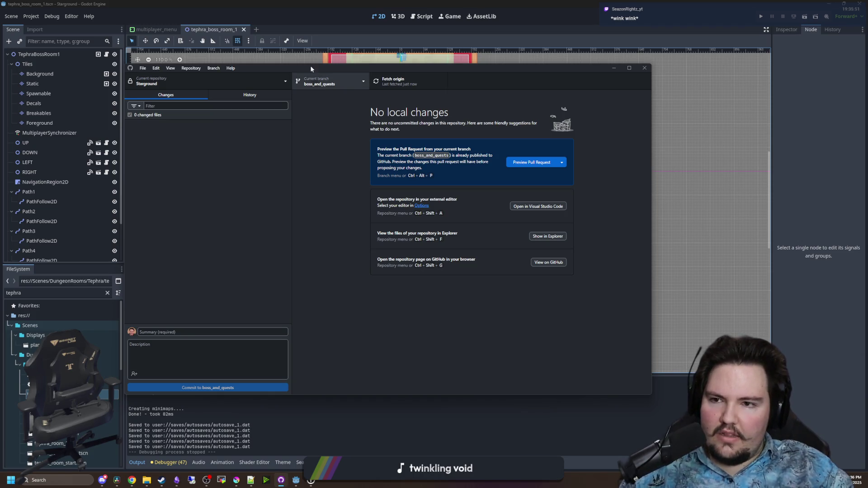
Back in Godot, close all open scene tabs
left_click(223, 20)
right_click(214, 28)
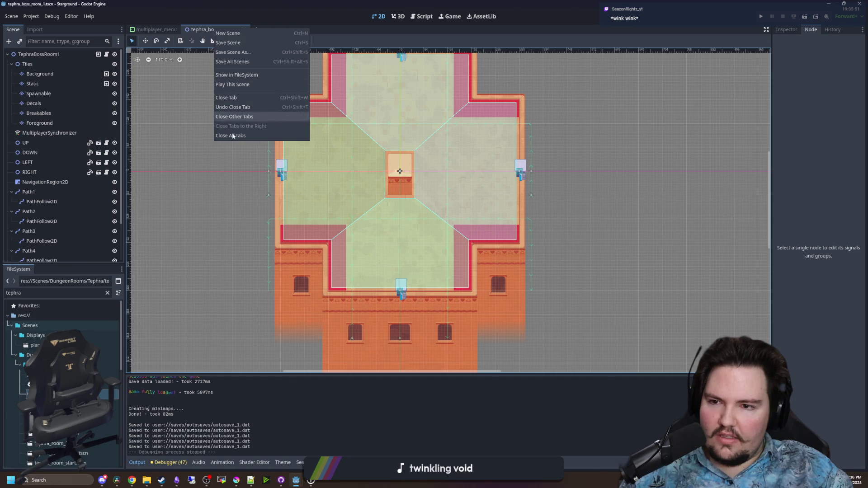
left_click(233, 135)
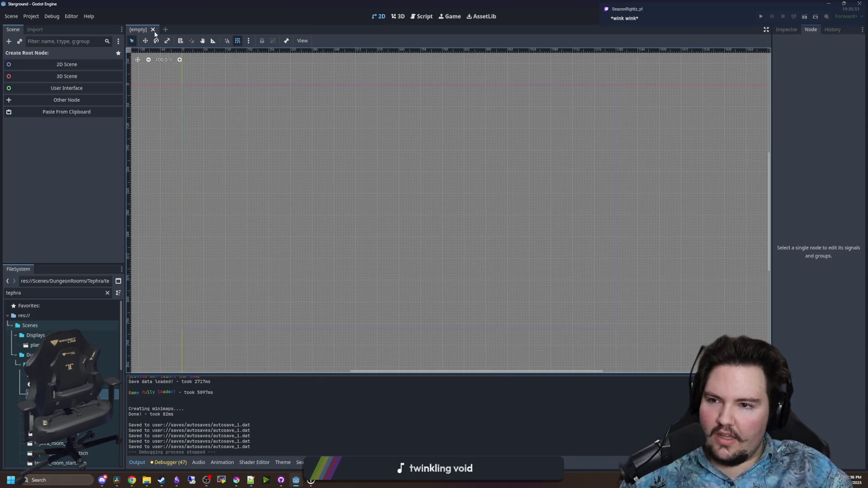
Close all open scripts in the script editor
left_click(104, 384)
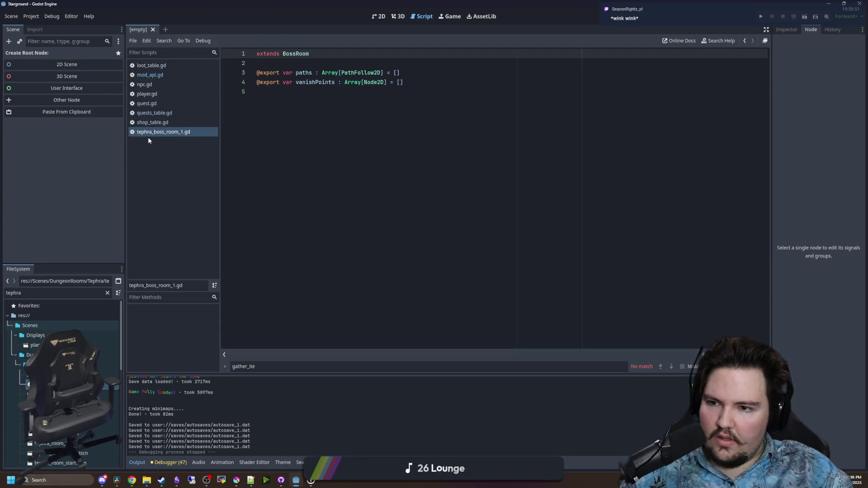
right_click(153, 134)
left_click(180, 189)
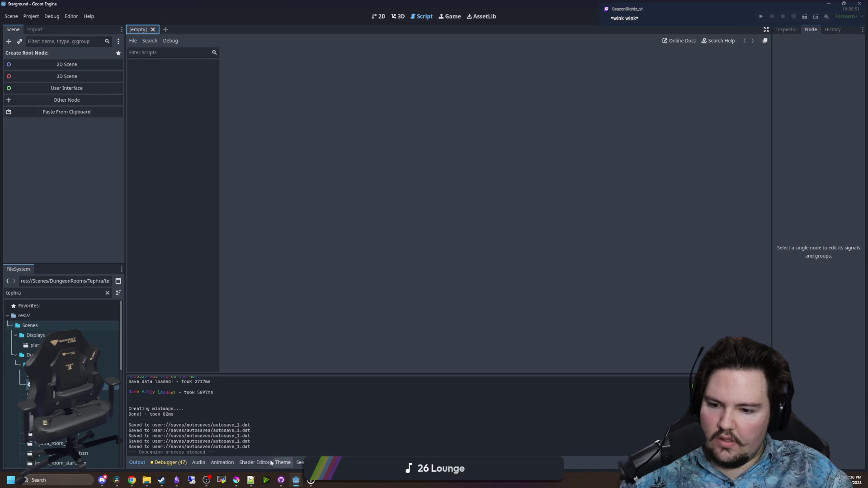
Close all open shader files and bring GitHub Desktop back to the front
left_click(252, 463)
right_click(166, 358)
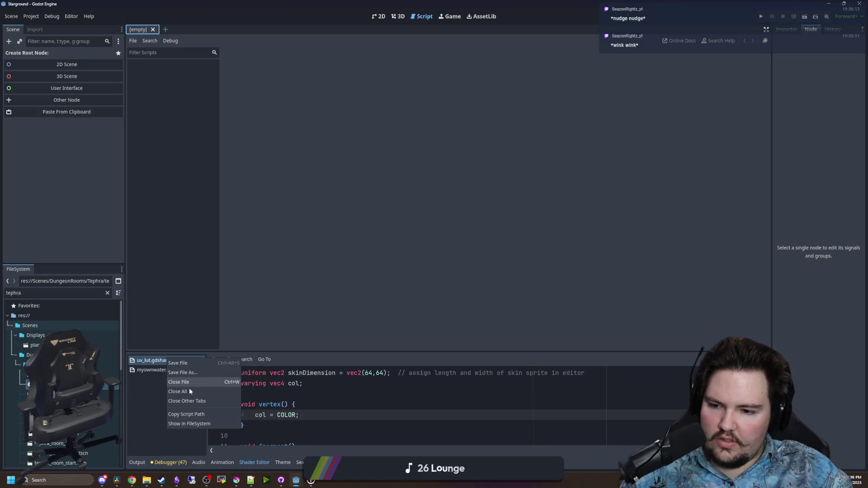
left_click(189, 392)
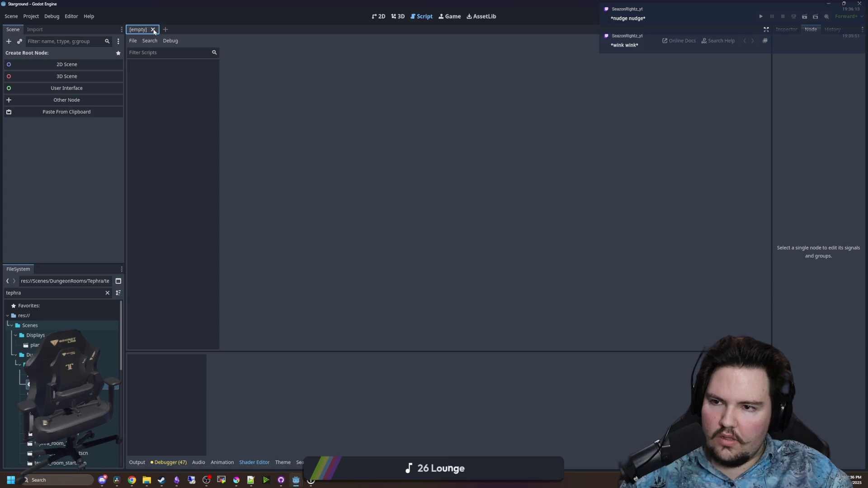
left_click(281, 480)
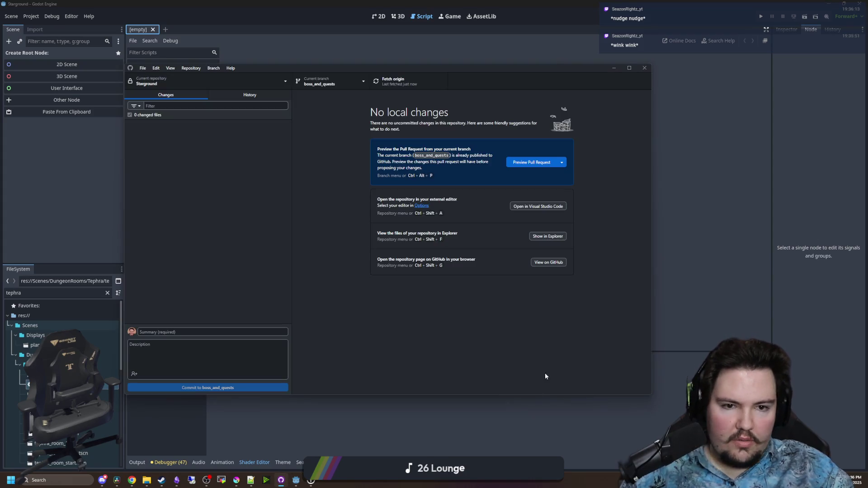
Check out origin/controller-improvements, then return to Godot to see its project.godot reload prompt
left_click(332, 84)
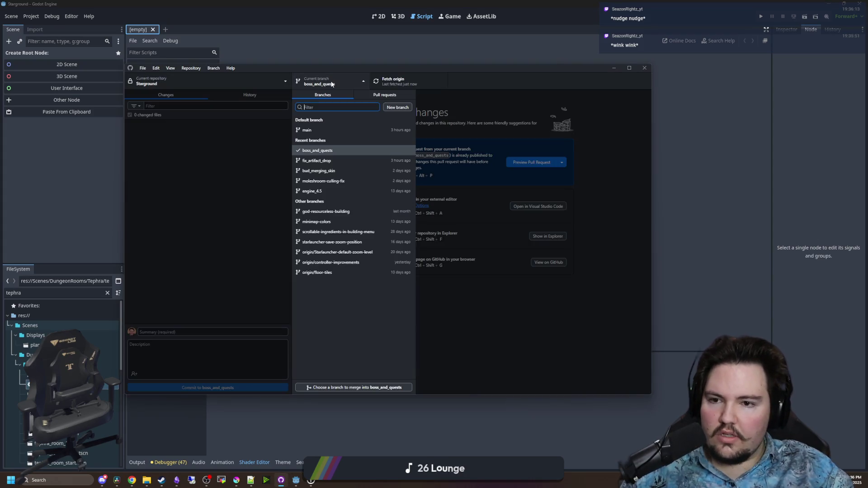
left_click(340, 263)
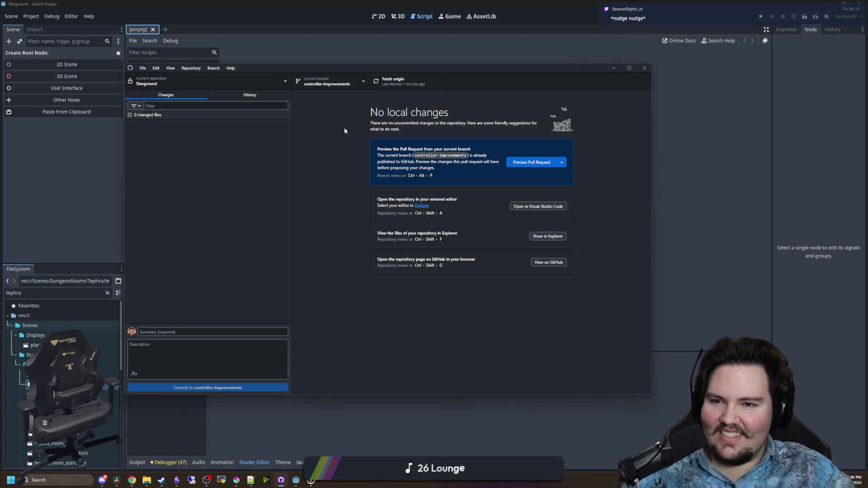
left_click(613, 67)
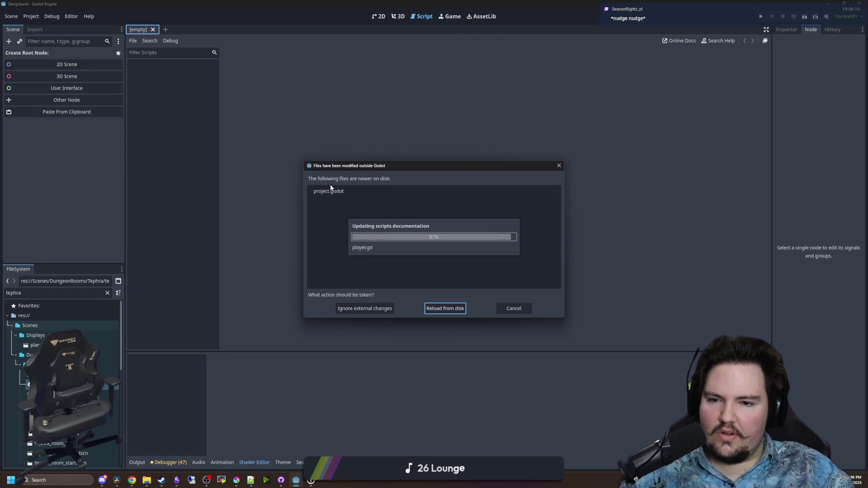
Reload the changed project files from disk and run the Starground project
left_click(455, 311)
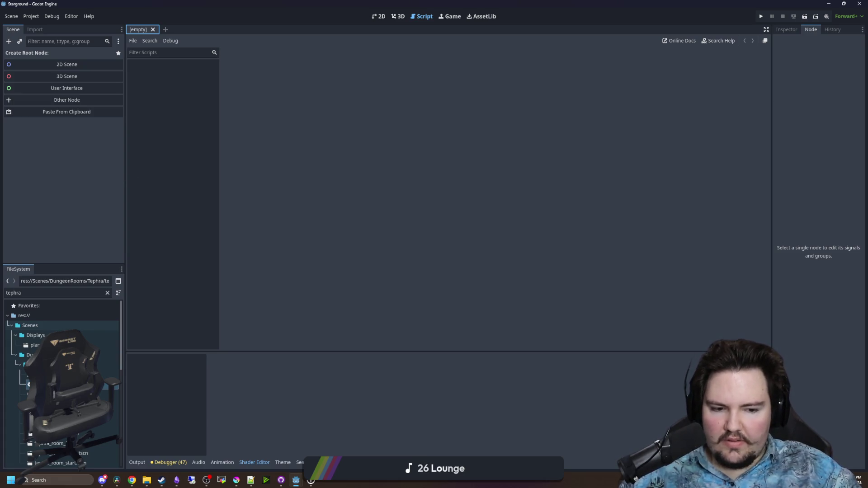
key("super+n")
key("Escape")
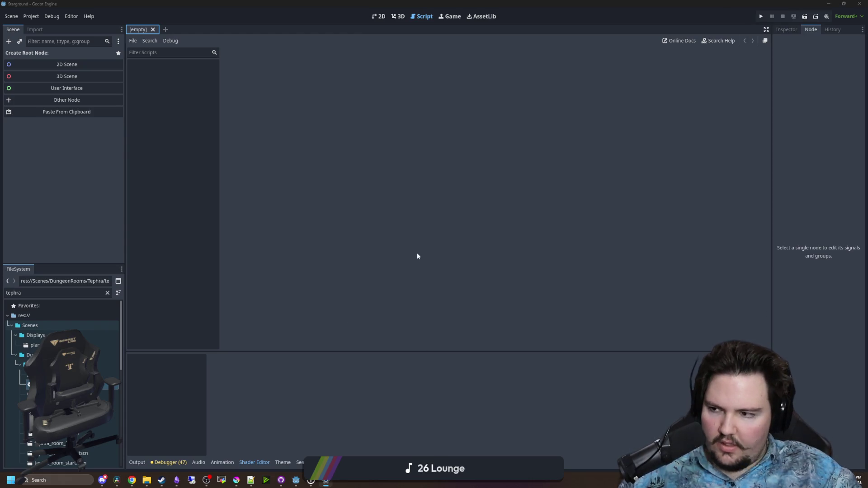
left_click(761, 17)
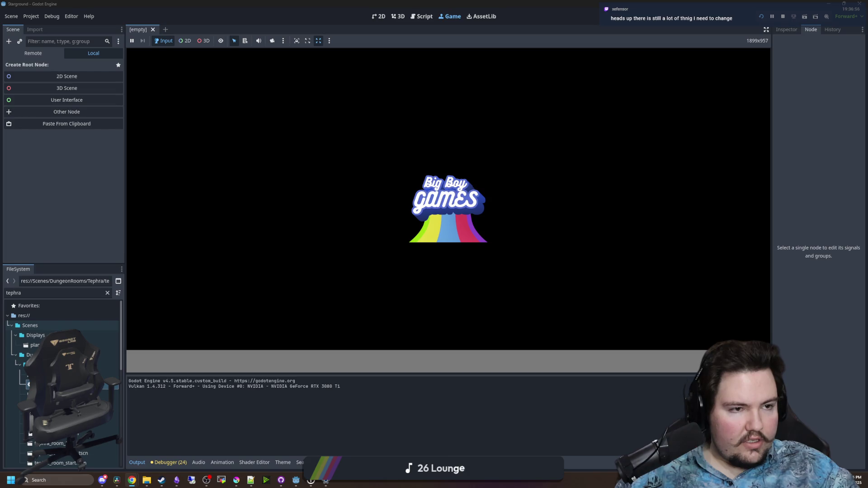
key("alt+Tab")
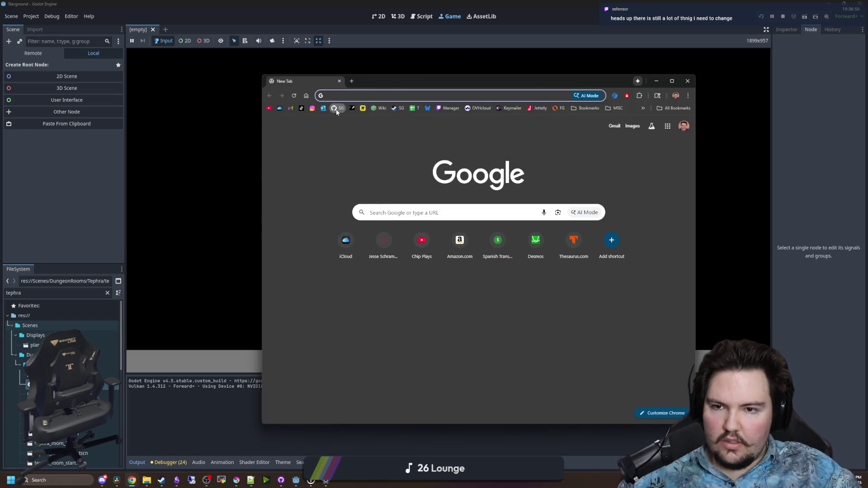
Open the Starground repository, check its pull requests, and maximize the browser window
left_click(337, 111)
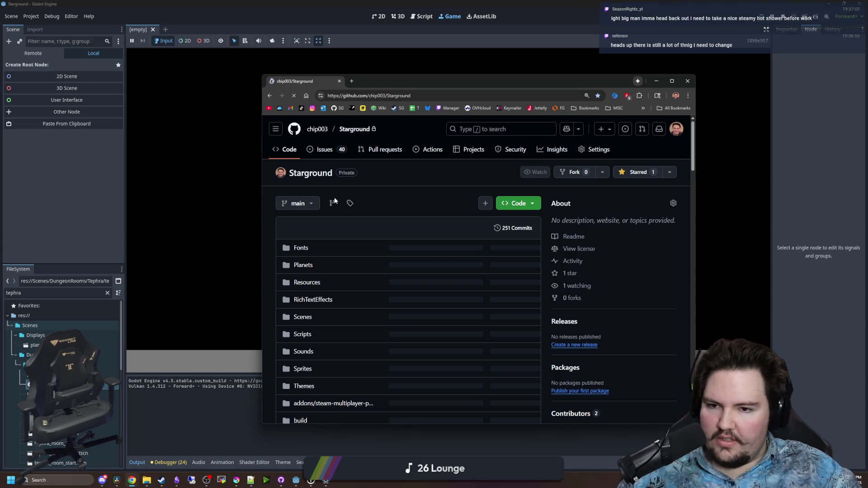
left_click(384, 149)
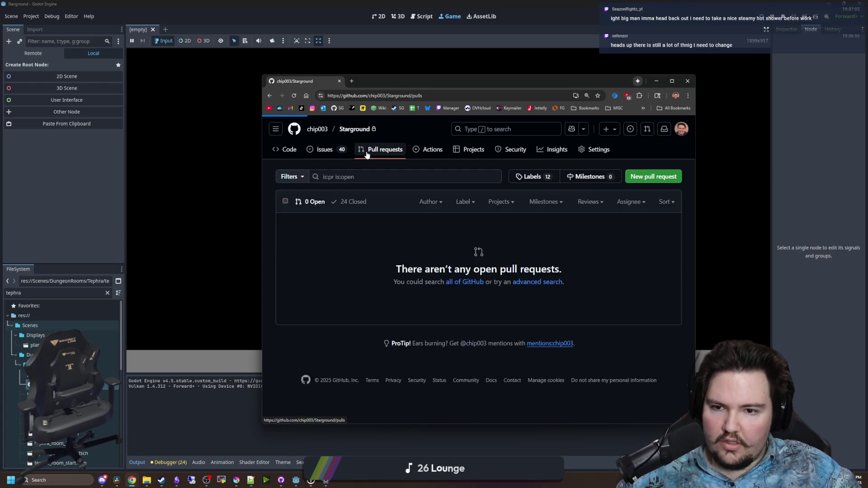
left_click_drag(389, 80, 509, 108)
double_click(509, 109)
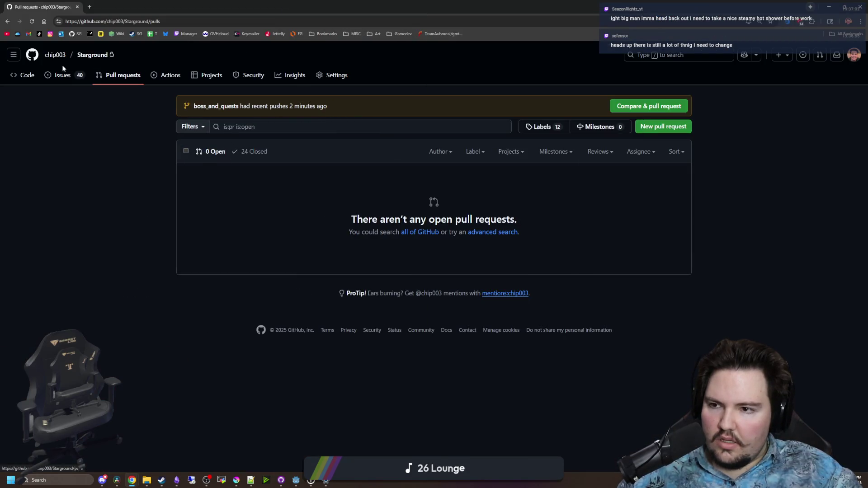
left_click(32, 78)
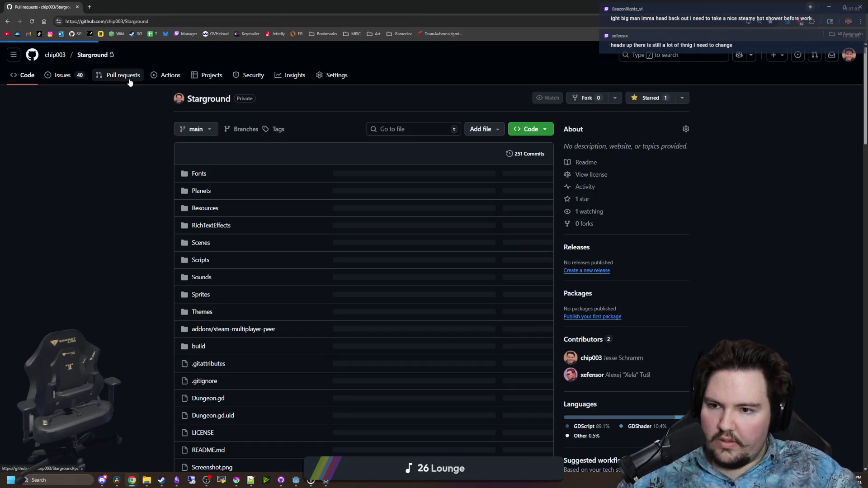
Open the controller-improvements branch from the repository's branch list
left_click(241, 157)
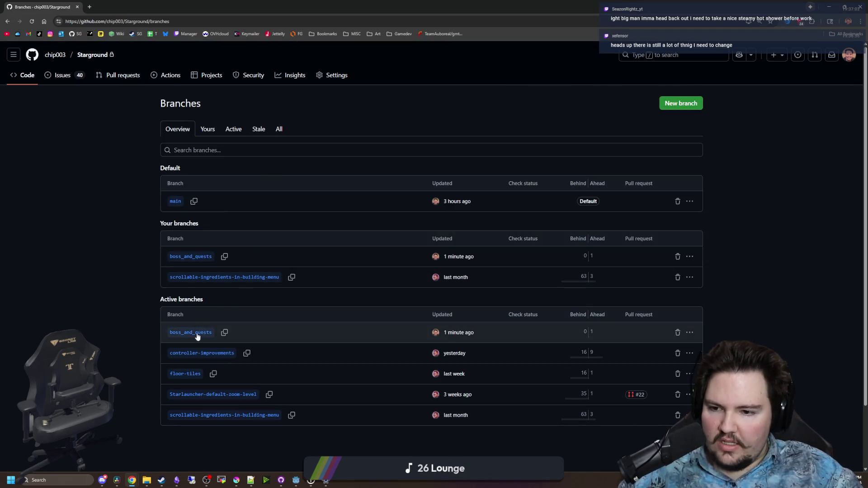
left_click(208, 353)
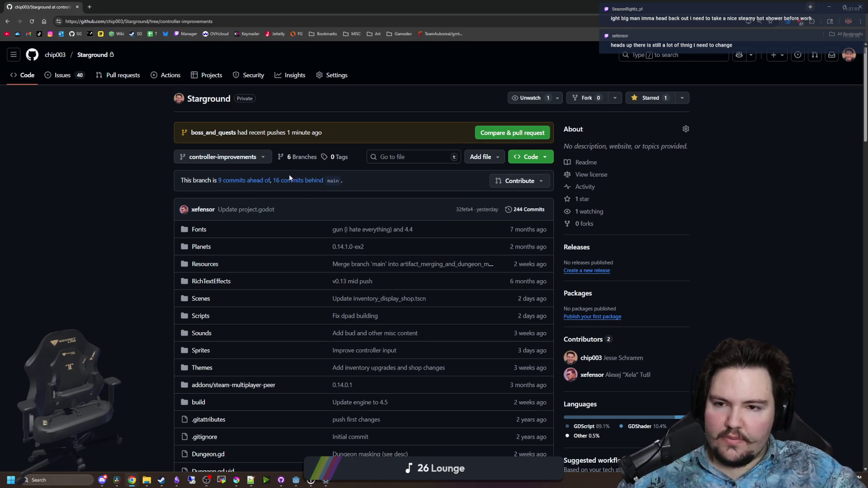
scroll(229, 174, "down", 20)
scroll(242, 200, "up", 20)
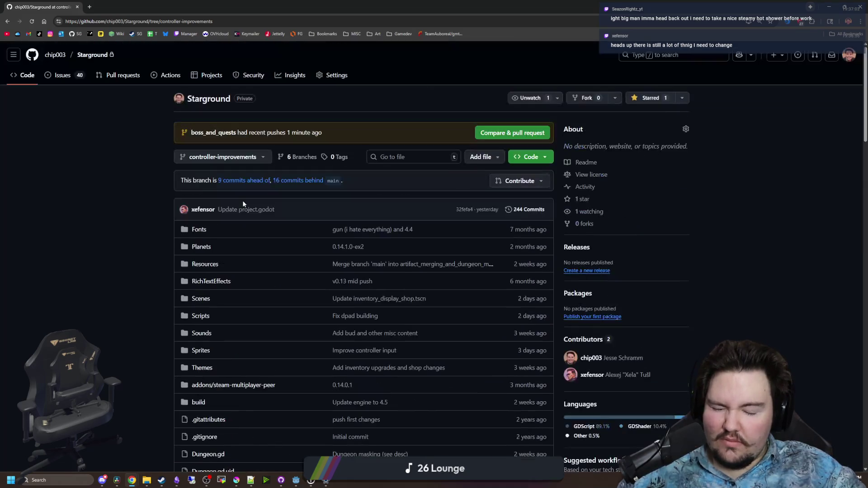
scroll(242, 200, "down", 20)
scroll(238, 270, "up", 20)
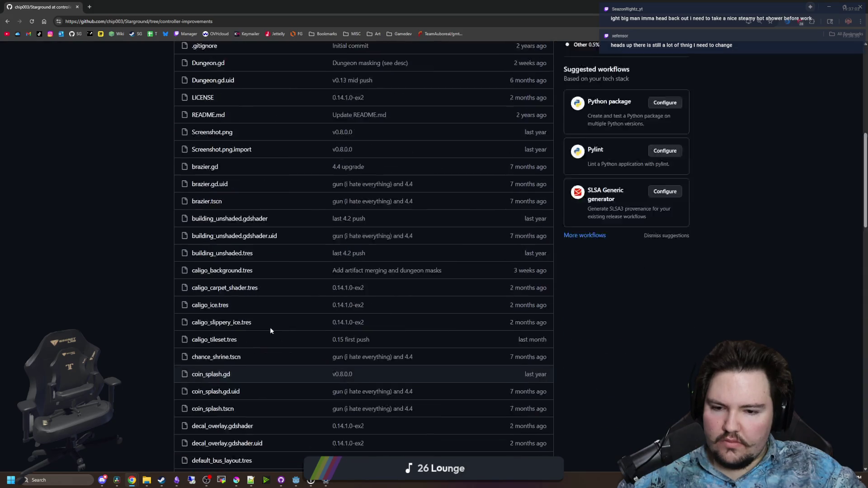
Compare controller-improvements against main and open the Improve controller input commit
left_click(242, 180)
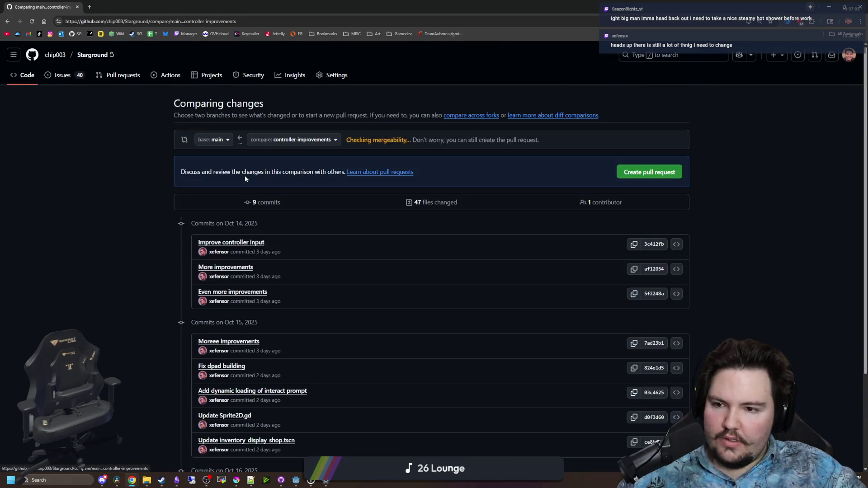
scroll(239, 291, "down", 3)
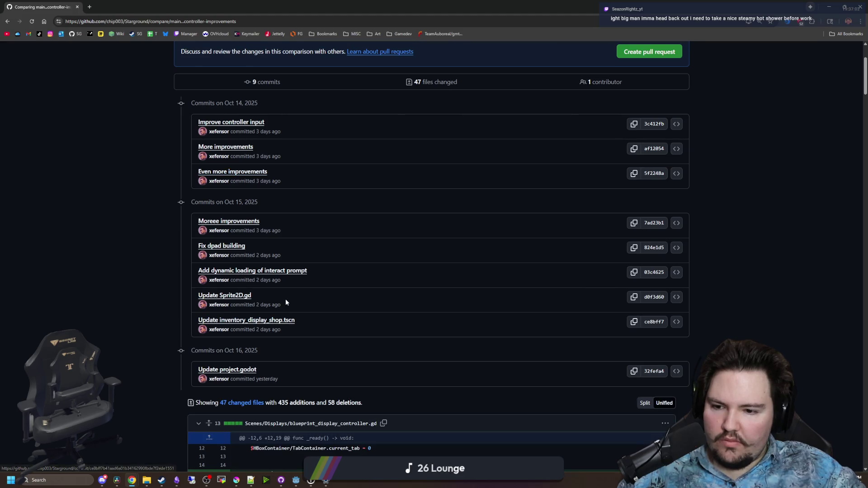
left_click(258, 122)
scroll(317, 291, "down", 5)
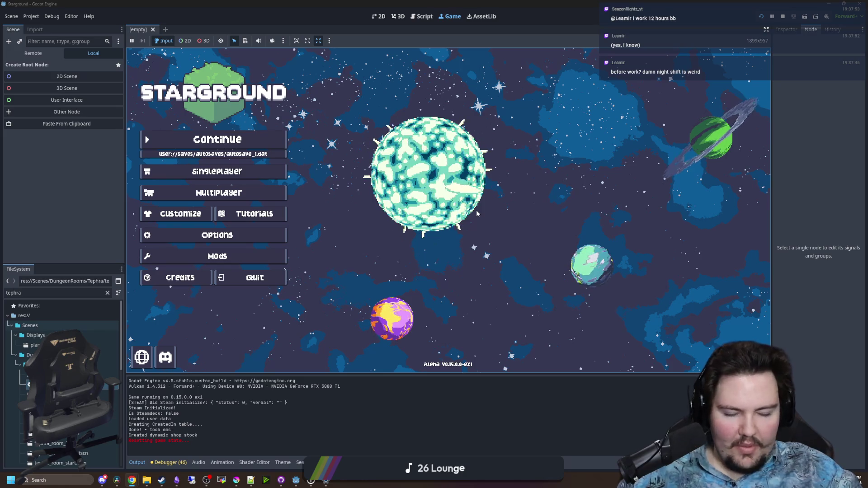
Open the Options panel from the game's main menu
key("Down")
key("Down")
key("Down")
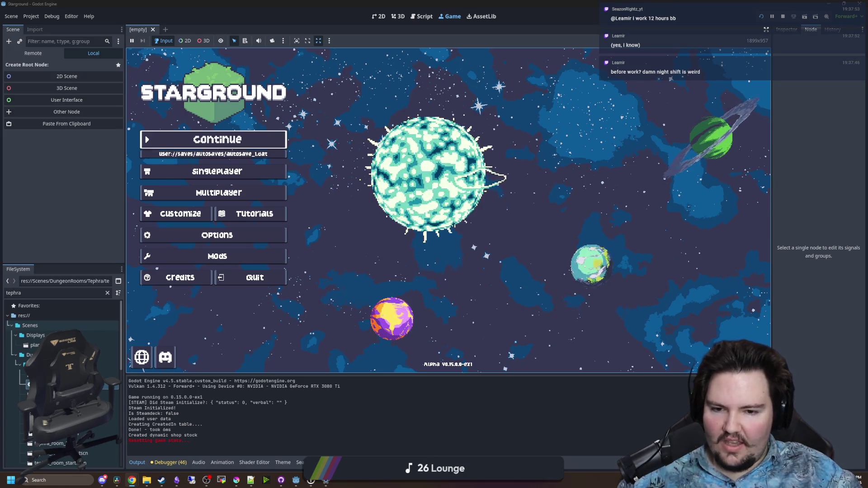
key("Up")
key("Up")
key("Up")
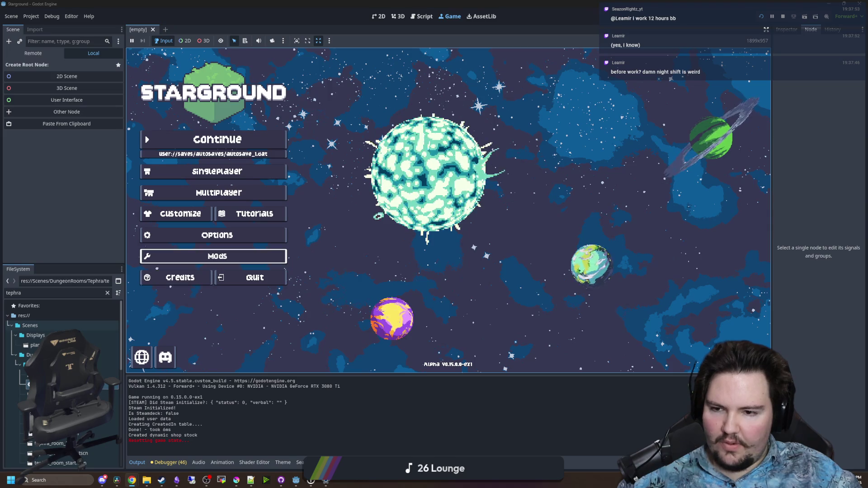
key("Down")
key("Down")
key("Return")
Browse the General, Audio and Accessibility settings pages
key("Right")
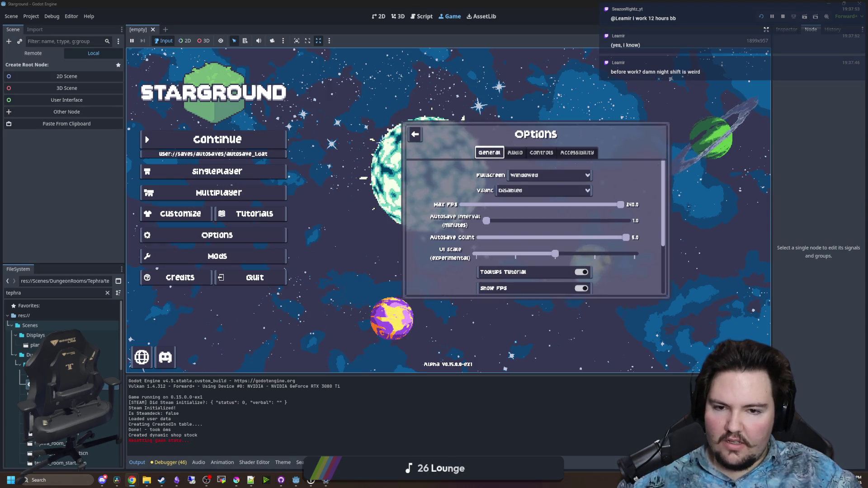
key("Up")
key("Right")
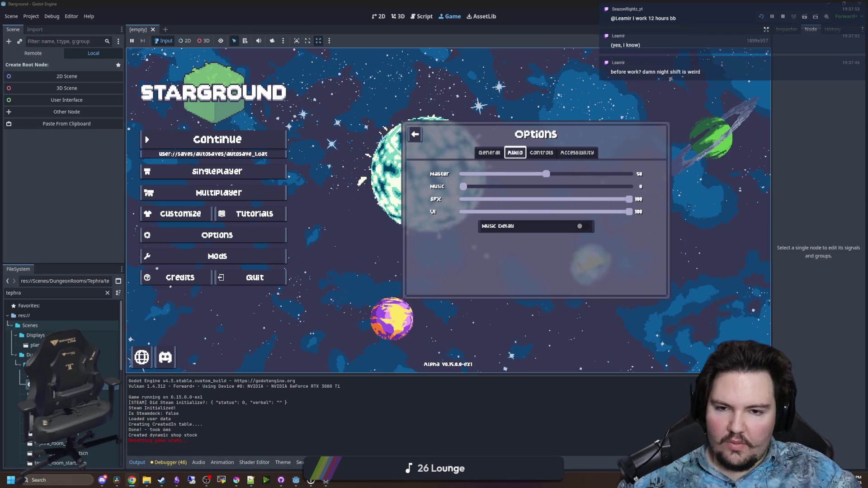
key("Right")
key("Right")
key("Left")
key("Left")
key("Left")
key("Down")
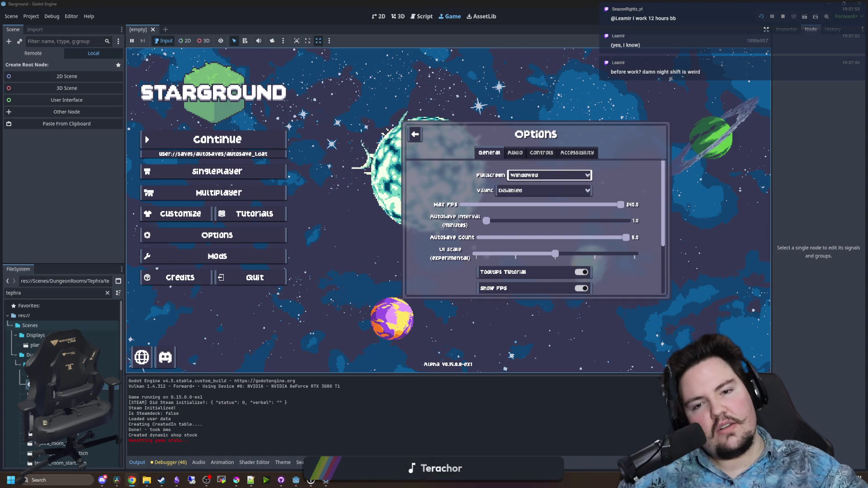
key("Up")
key("Right")
key("Right")
key("Right")
key("Left")
key("Left")
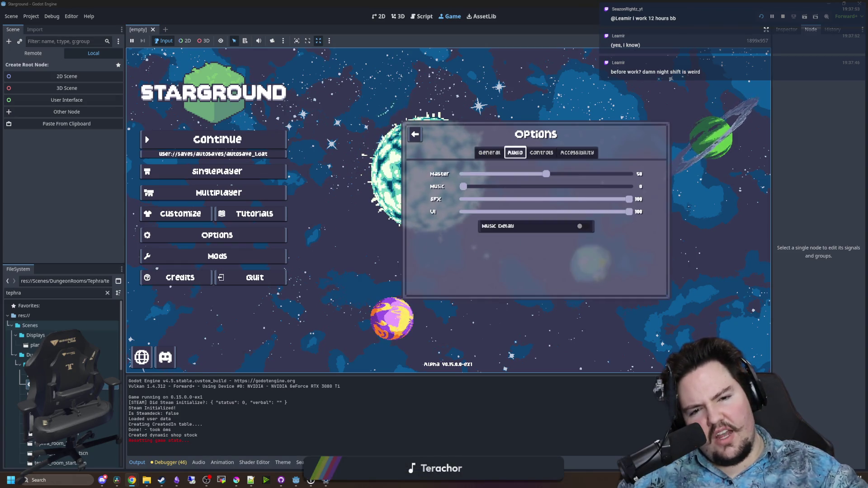
key("Right")
key("Right")
key("Left")
key("Left")
key("Left")
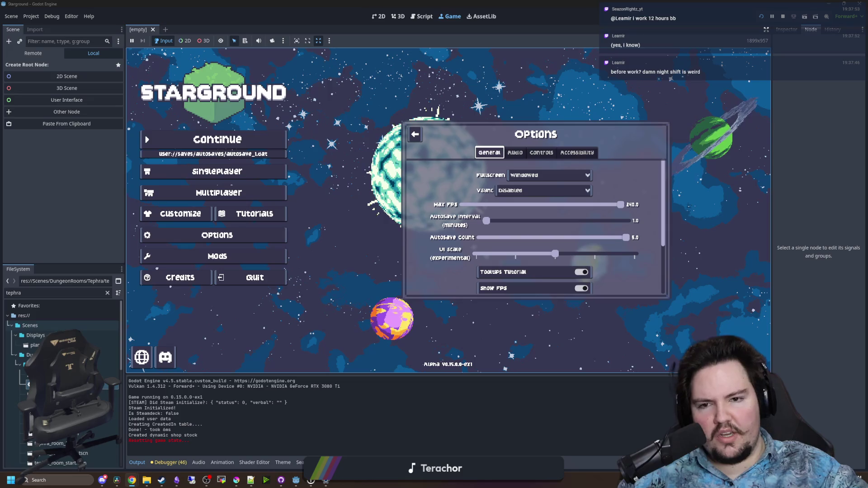
Return to the main menu, open Customize, and browse the character skin grid
key("Left")
key("Down")
key("Down")
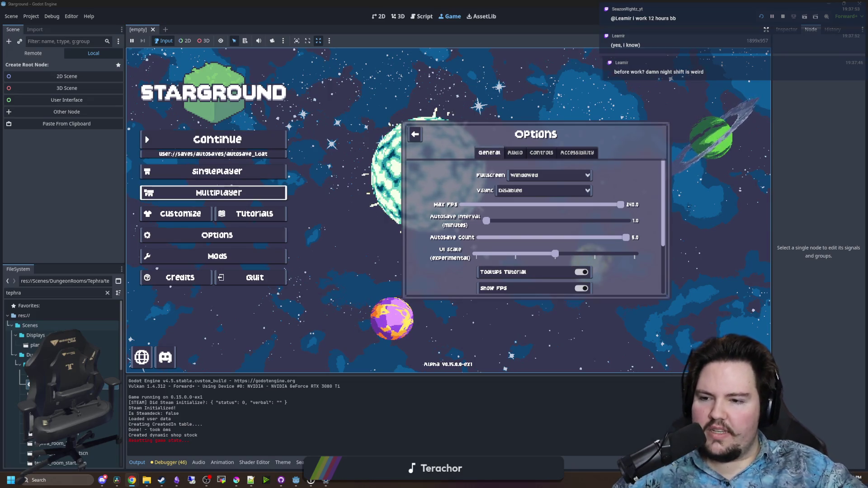
key("Down")
key("Up")
key("Up")
key("Down")
key("Down")
key("Return")
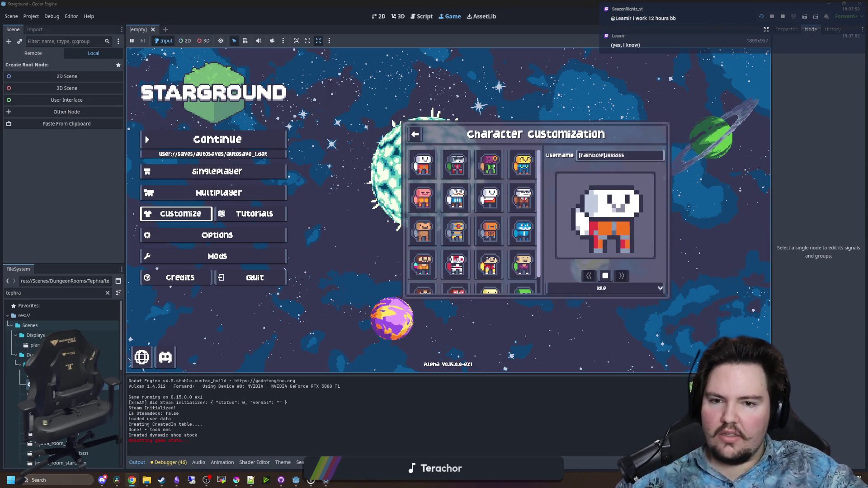
key("Right")
key("Right")
key("Down")
key("Left")
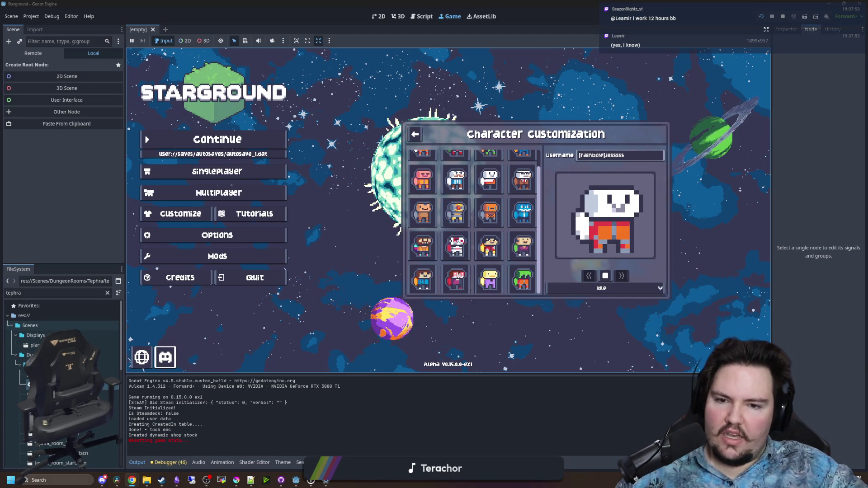